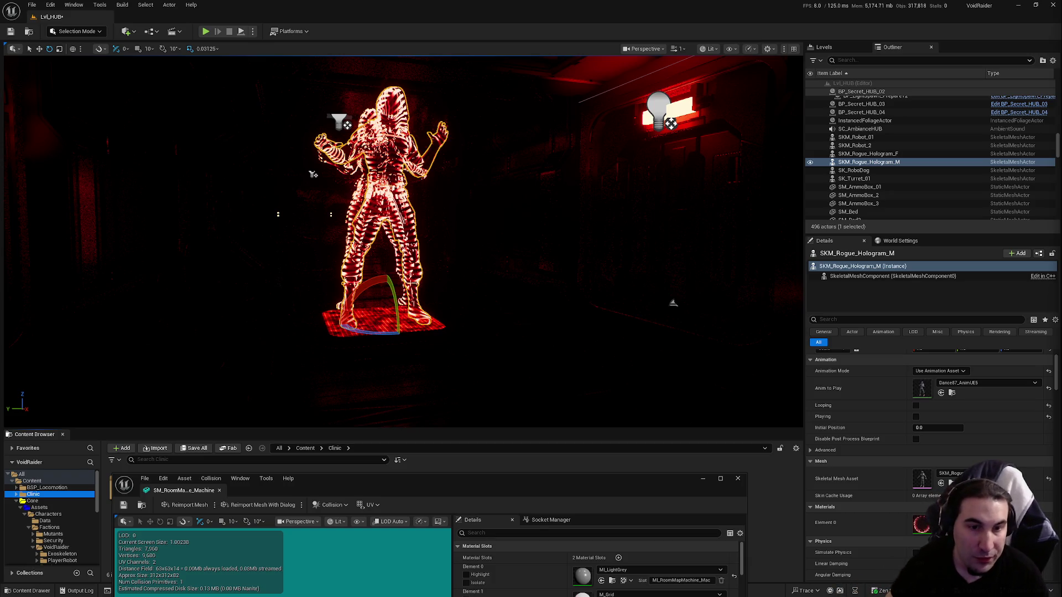
Close the static mesh editor and open the MI_LightGrey material instance.
{"action": "key", "text": "super"}
{"action": "key", "text": "super"}
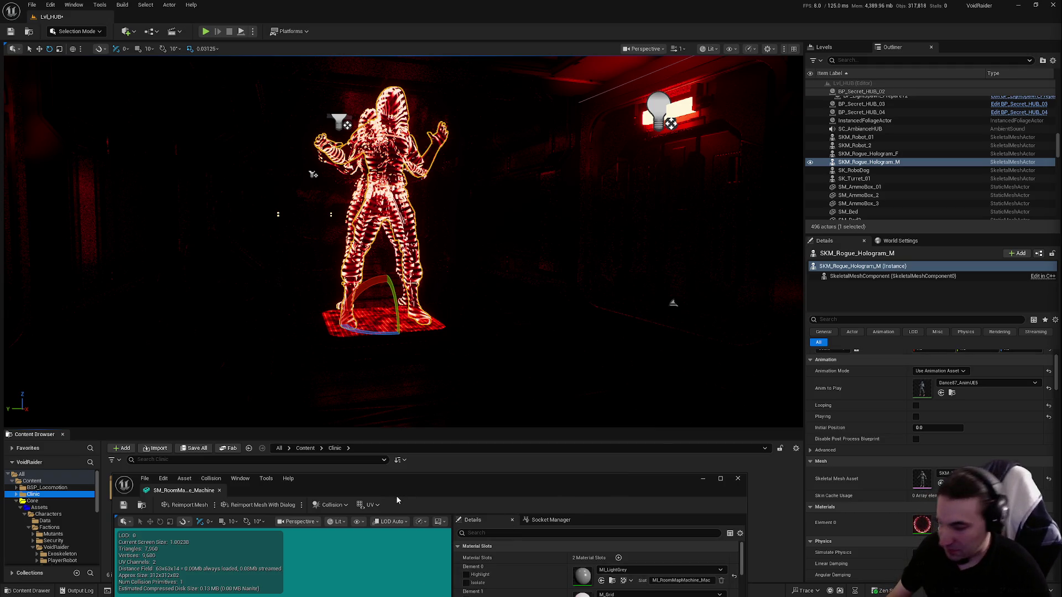
{"action": "key", "text": "super"}
{"action": "key", "text": "Escape"}
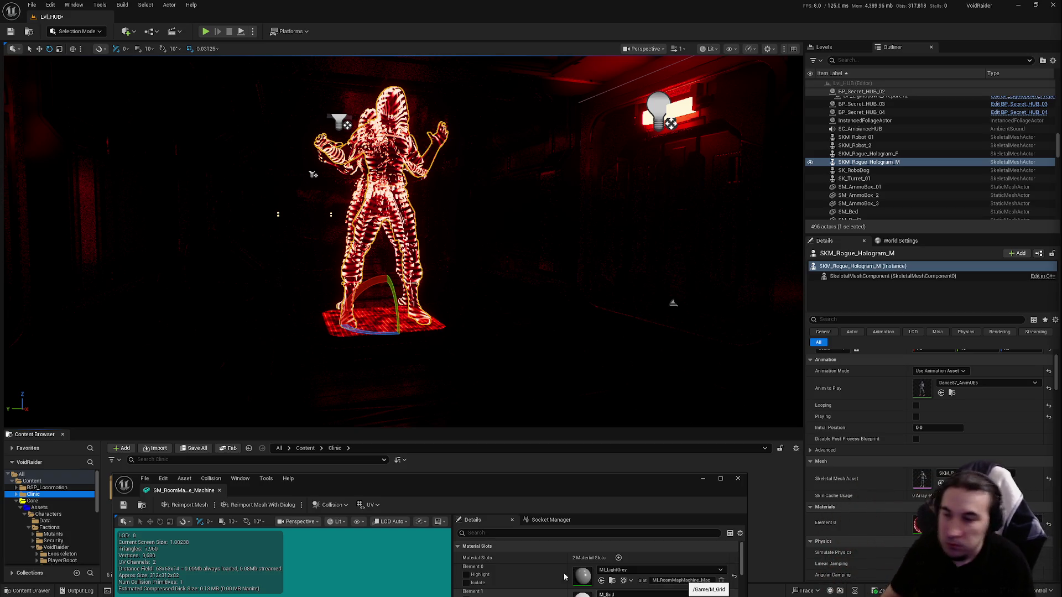
{"action": "left_click_drag", "start_coordinate": [531, 492], "coordinate": [556, 260]}
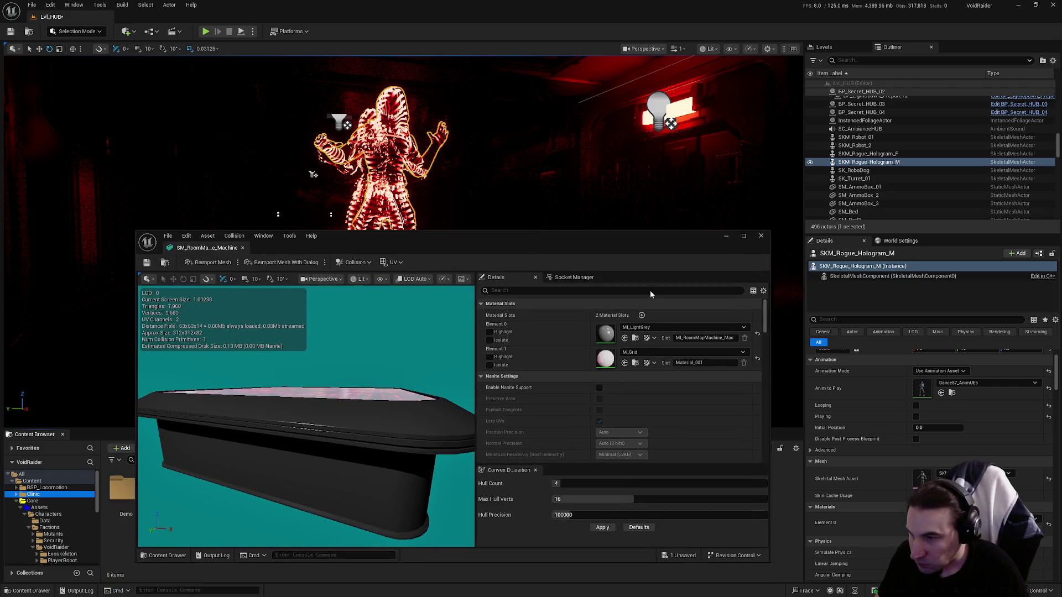
{"action": "left_click", "coordinate": [635, 363]}
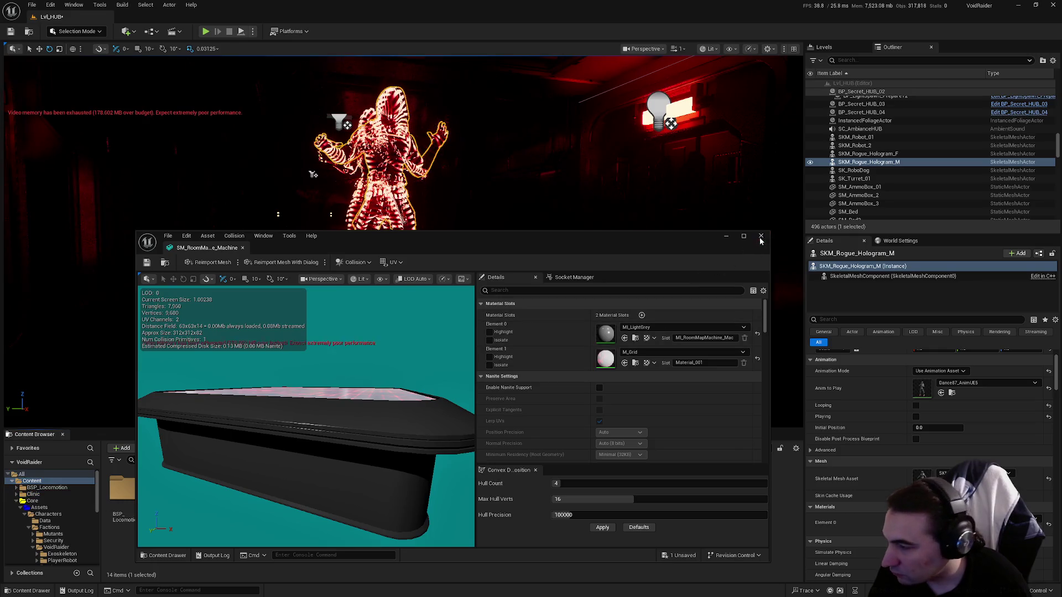
{"action": "left_click", "coordinate": [760, 237]}
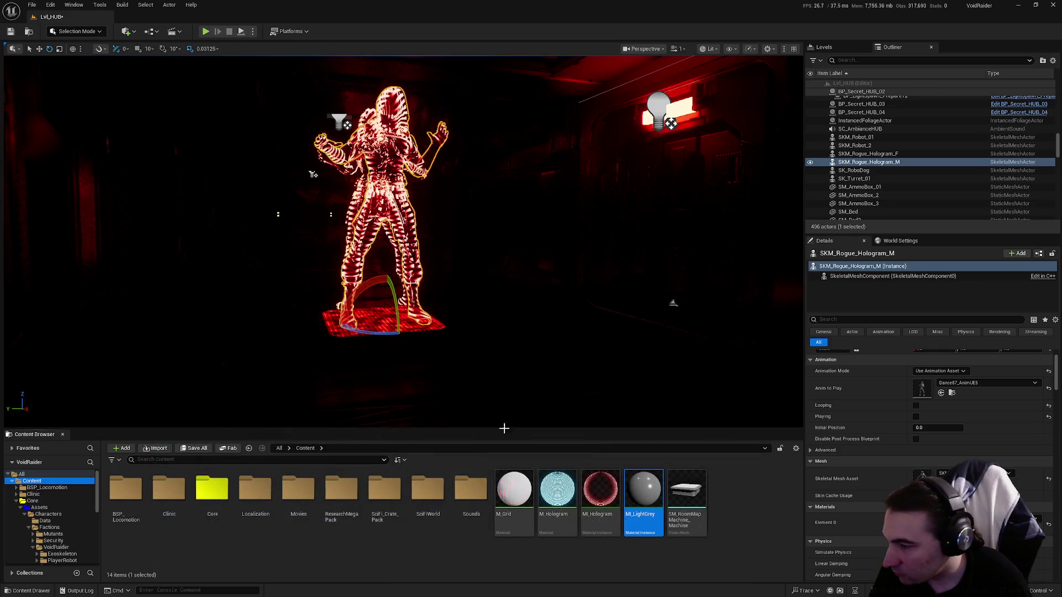
{"action": "double_click", "coordinate": [658, 482]}
Move the parent material M_Default_Master from Clinic/Materials into Content, then open it.
{"action": "left_click_drag", "start_coordinate": [586, 237], "coordinate": [553, 62]}
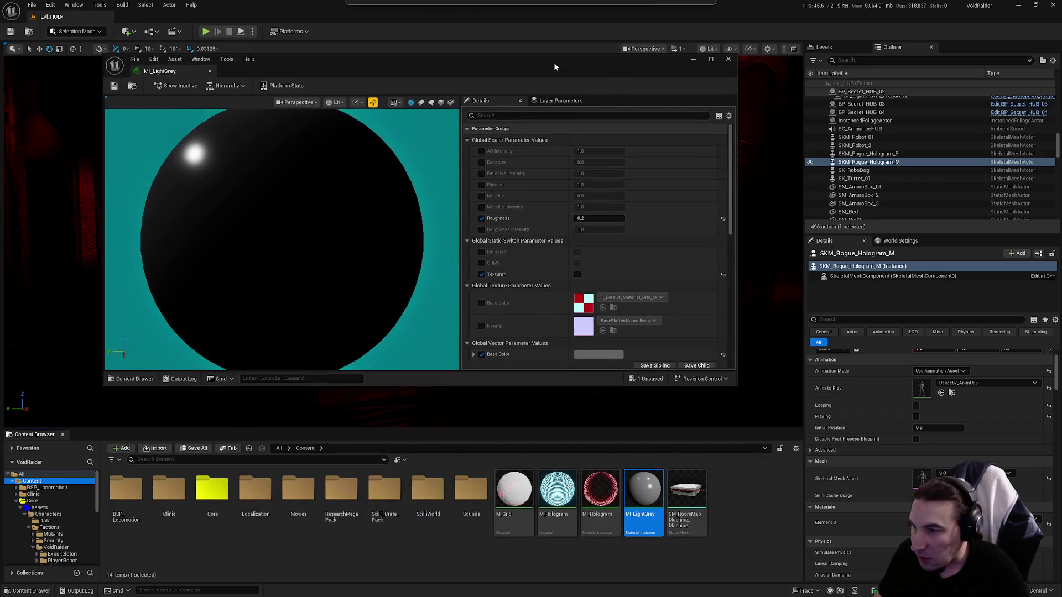
{"action": "scroll", "coordinate": [628, 271], "scroll_direction": "down", "scroll_amount": 3}
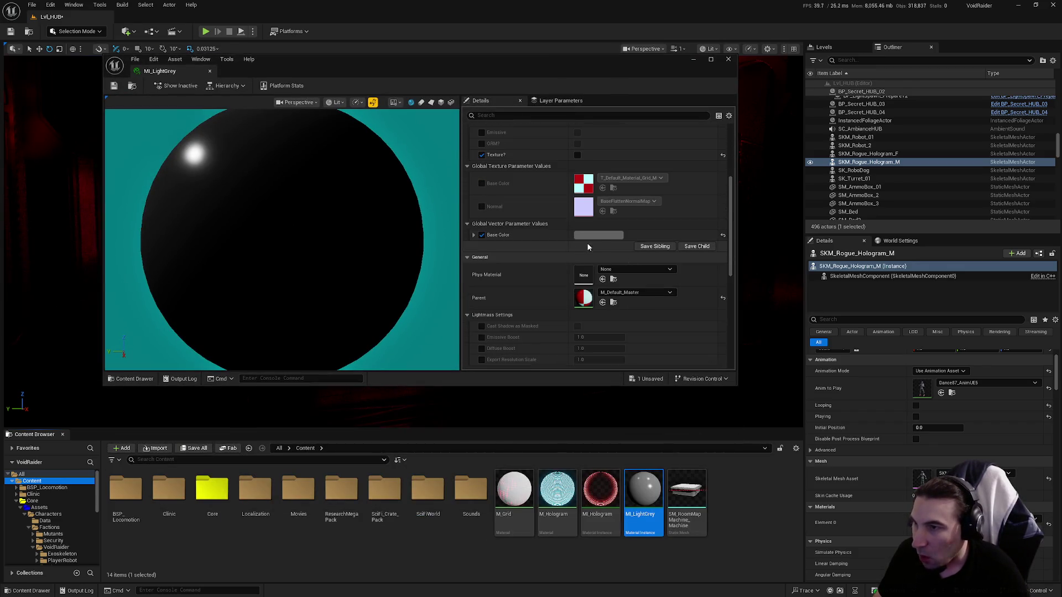
{"action": "scroll", "coordinate": [602, 219], "scroll_direction": "up", "scroll_amount": 3}
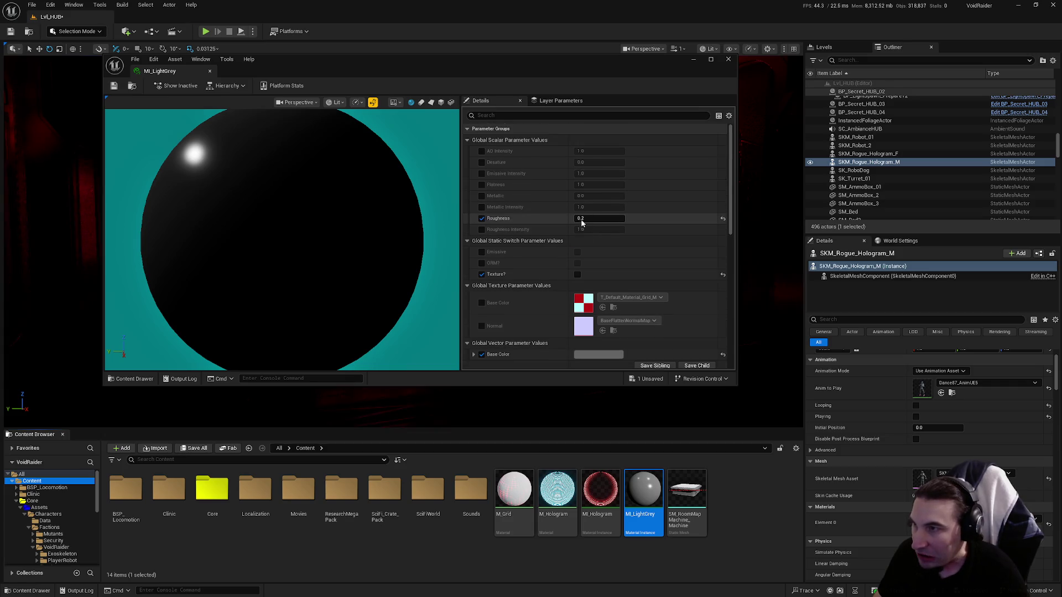
{"action": "scroll", "coordinate": [592, 223], "scroll_direction": "down", "scroll_amount": 1}
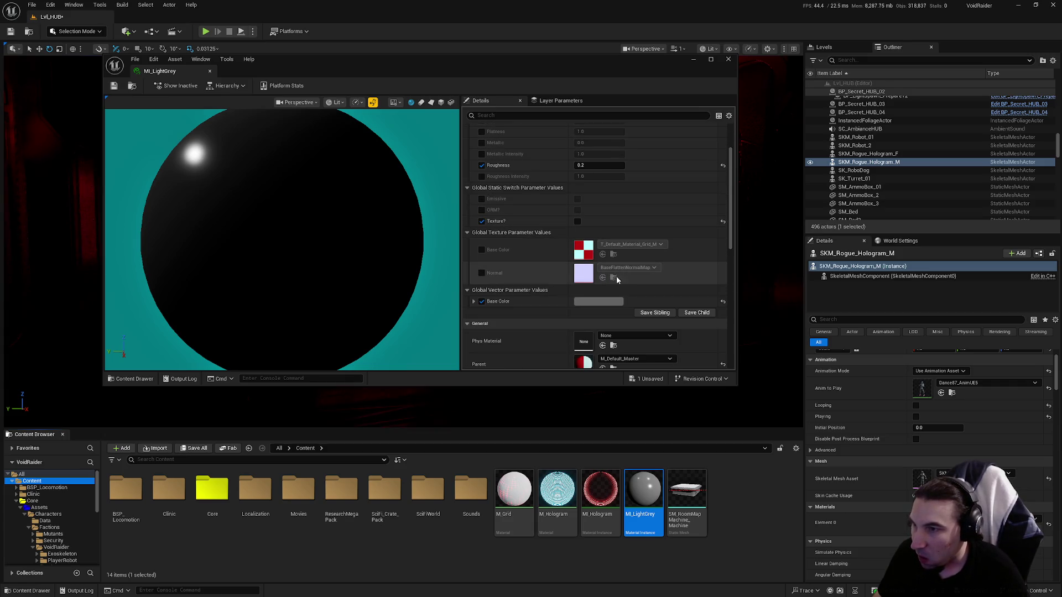
{"action": "scroll", "coordinate": [634, 268], "scroll_direction": "down", "scroll_amount": 1}
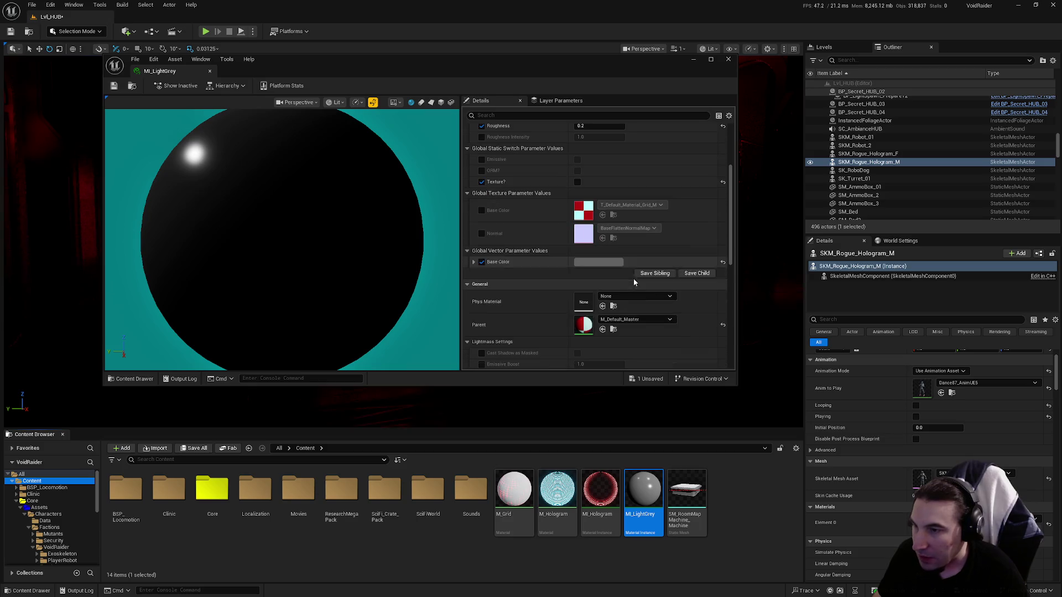
{"action": "left_click", "coordinate": [613, 329]}
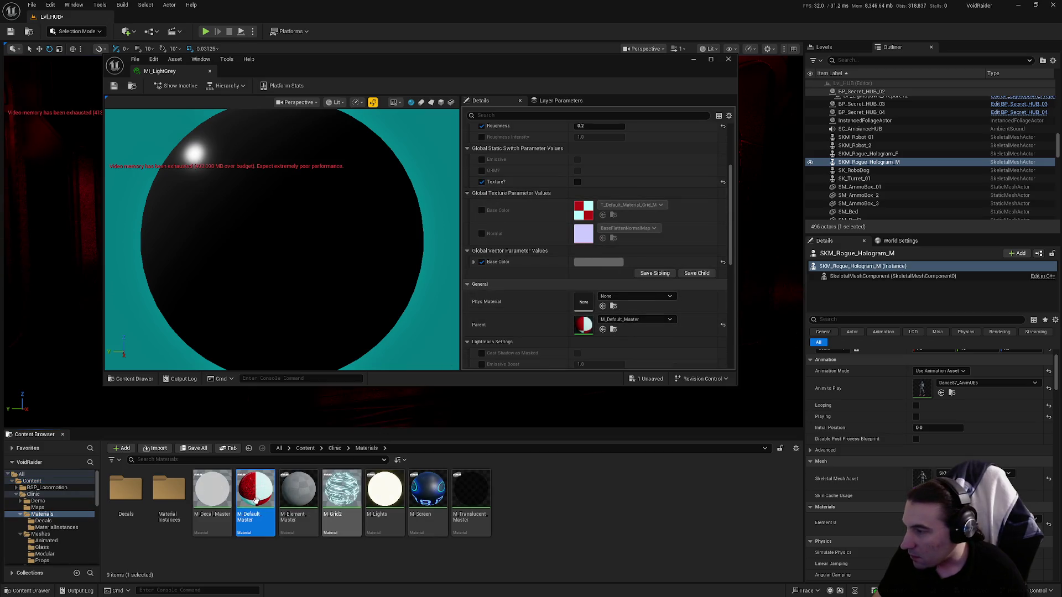
{"action": "mouse_move", "coordinate": [255, 489]}
{"action": "left_mouse_down"}
{"action": "mouse_move", "coordinate": [49, 503]}
{"action": "mouse_move", "coordinate": [43, 489]}
{"action": "left_mouse_up"}
{"action": "left_click", "coordinate": [70, 500]}
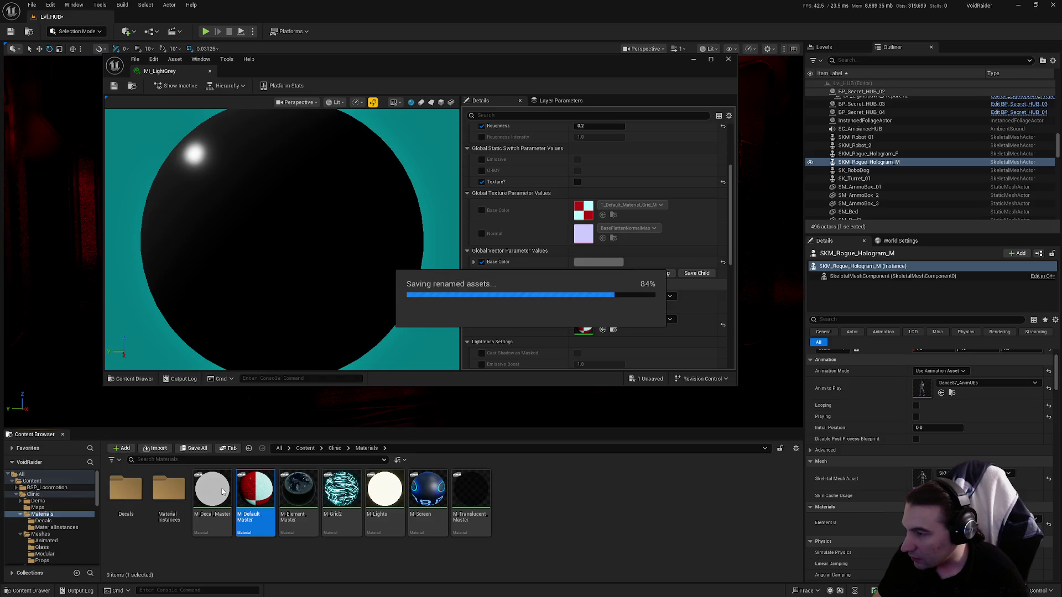
{"action": "left_click", "coordinate": [40, 482]}
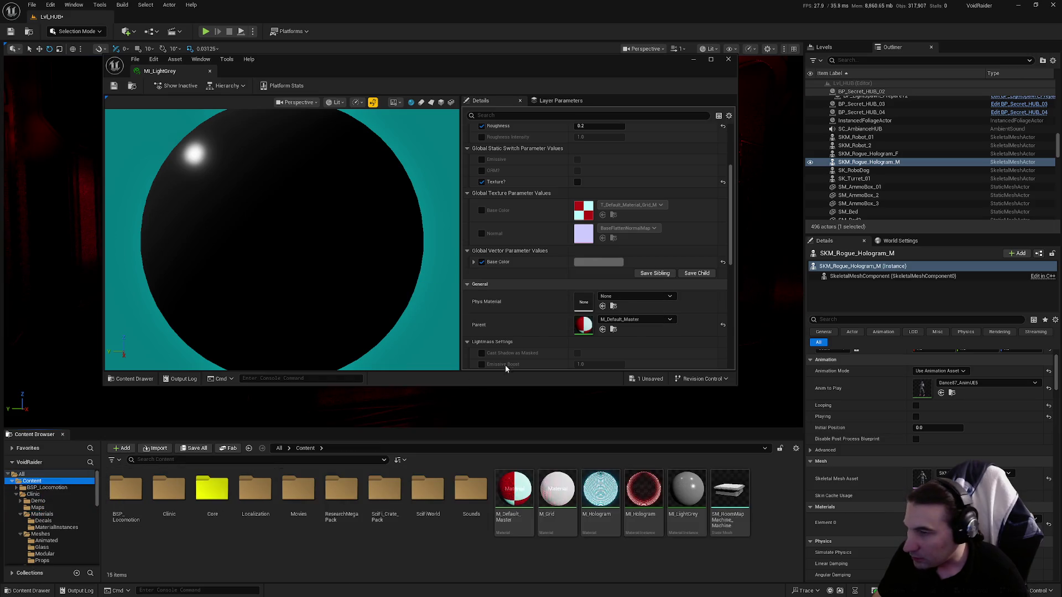
{"action": "double_click", "coordinate": [570, 324]}
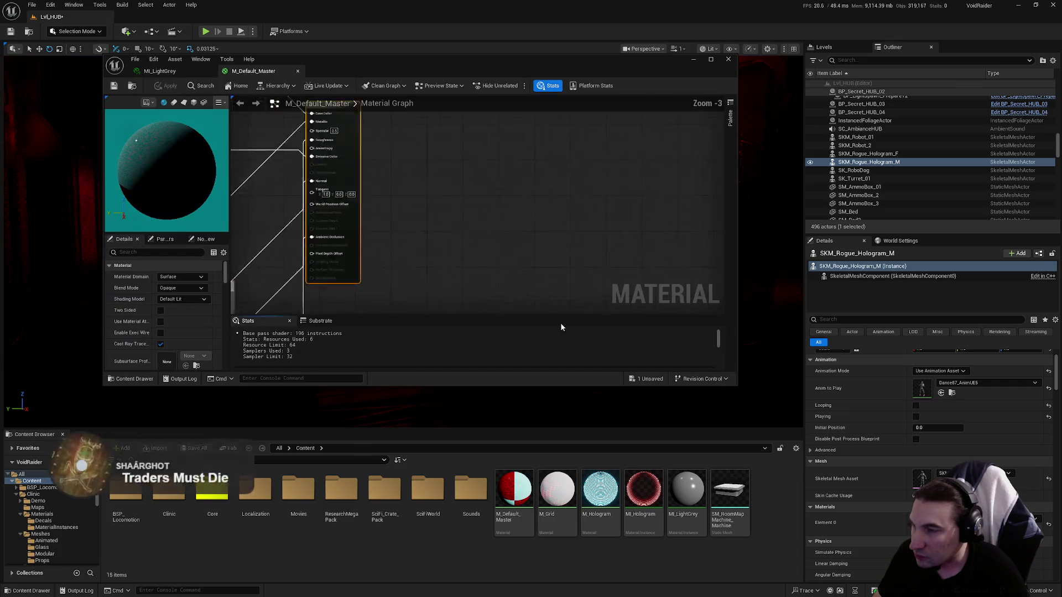
Move the Base Color texture T_Default_Material_Grid_M into the Content folder.
{"action": "left_click_drag", "start_coordinate": [613, 217], "coordinate": [570, 191]}
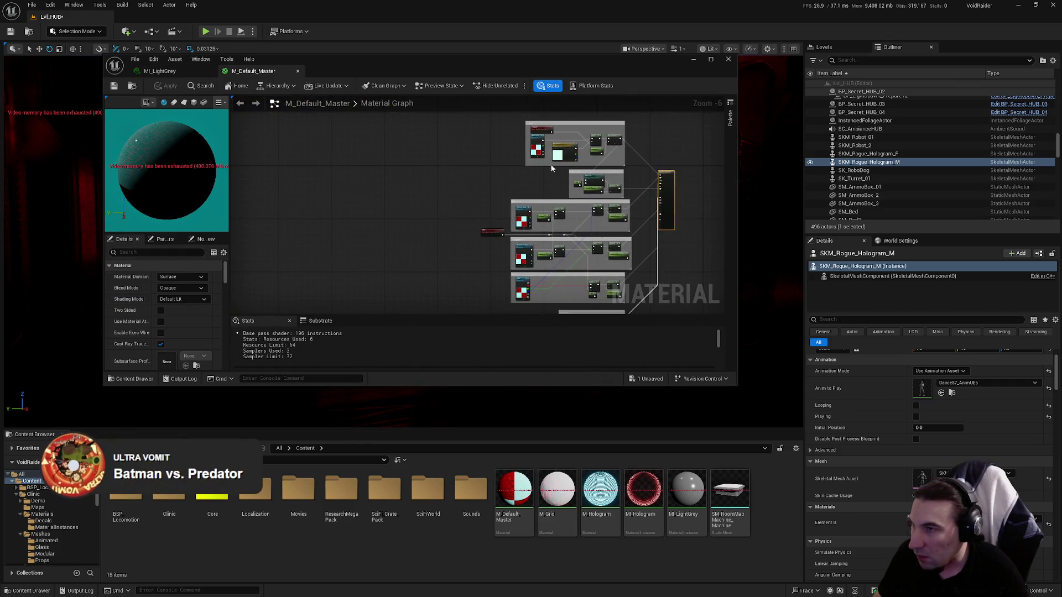
{"action": "left_click", "coordinate": [535, 149]}
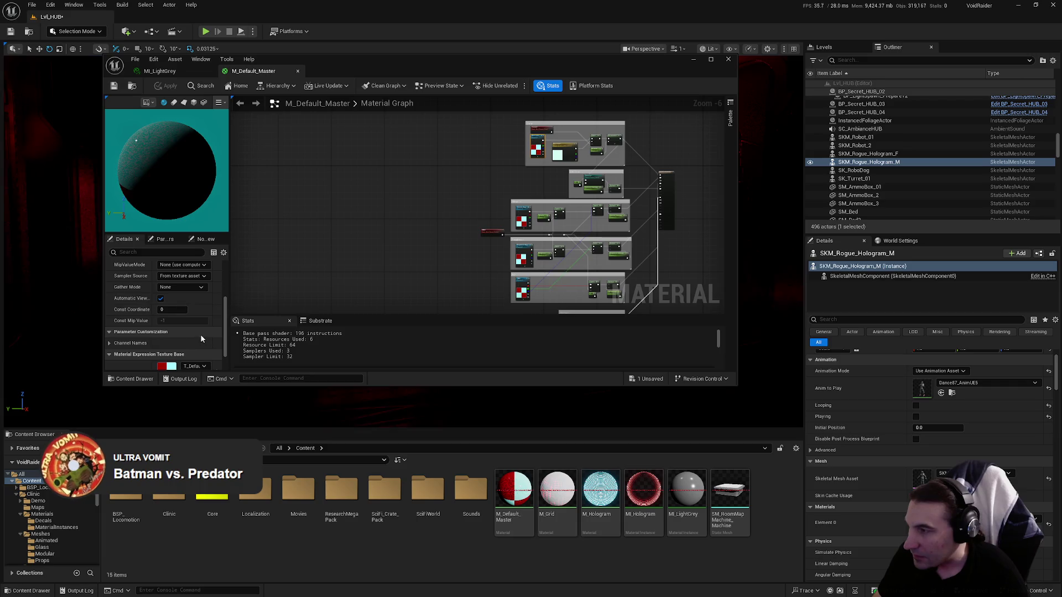
{"action": "scroll", "coordinate": [200, 334], "scroll_direction": "down", "scroll_amount": 5}
{"action": "left_click", "coordinate": [197, 340]}
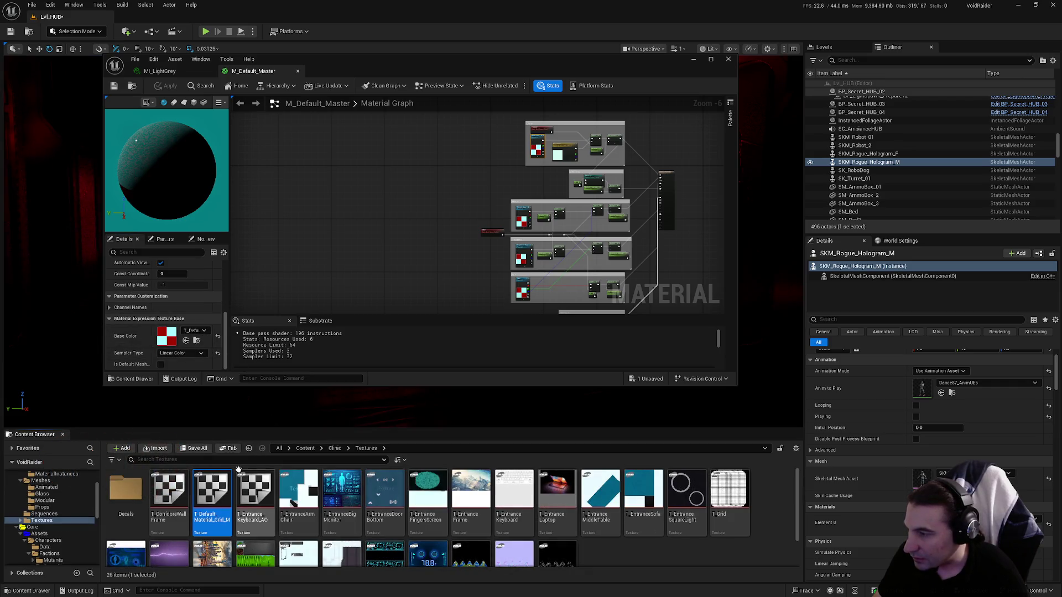
{"action": "mouse_move", "coordinate": [212, 489]}
{"action": "left_mouse_down"}
{"action": "mouse_move", "coordinate": [73, 500]}
{"action": "mouse_move", "coordinate": [47, 491]}
{"action": "left_mouse_up"}
{"action": "left_click", "coordinate": [61, 501]}
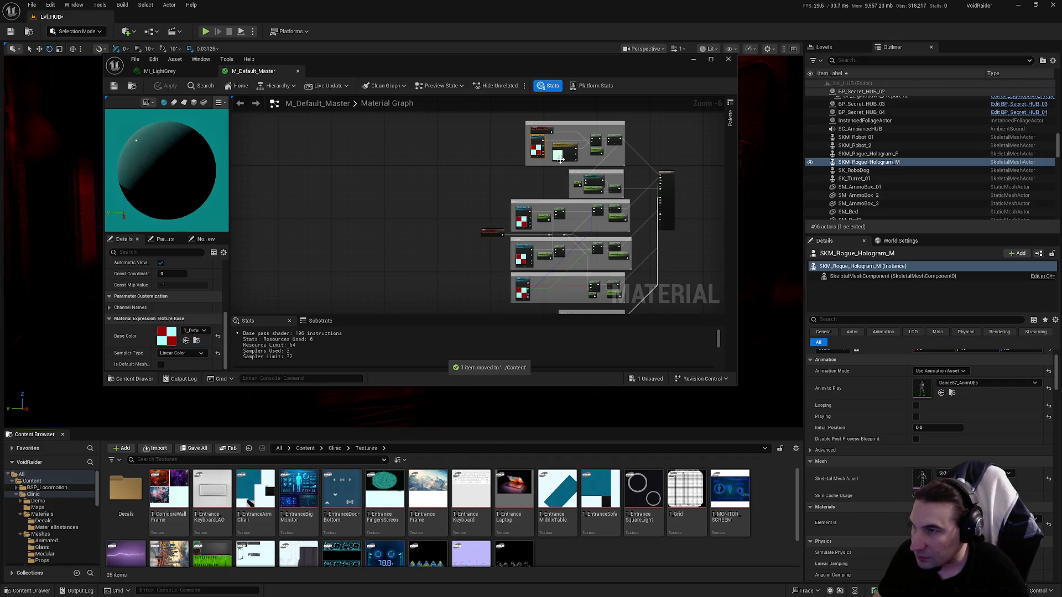
Copy the engine's BaseFlattenNormalMap normal texture into the project's Content folder.
{"action": "scroll", "coordinate": [521, 218], "scroll_direction": "up", "scroll_amount": 1}
{"action": "scroll", "coordinate": [544, 285], "scroll_direction": "up", "scroll_amount": 4}
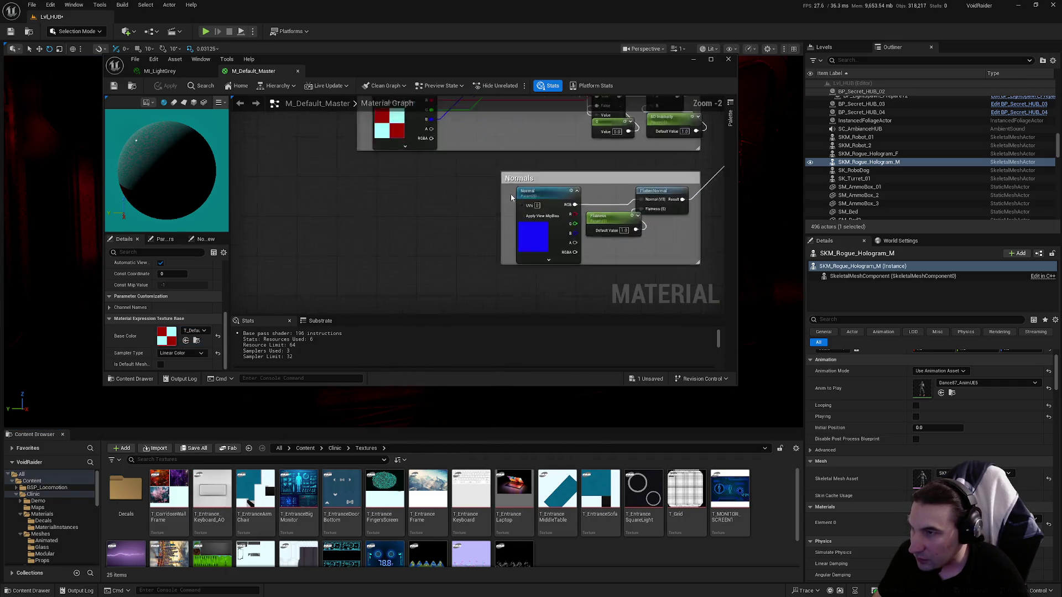
{"action": "left_click", "coordinate": [553, 193]}
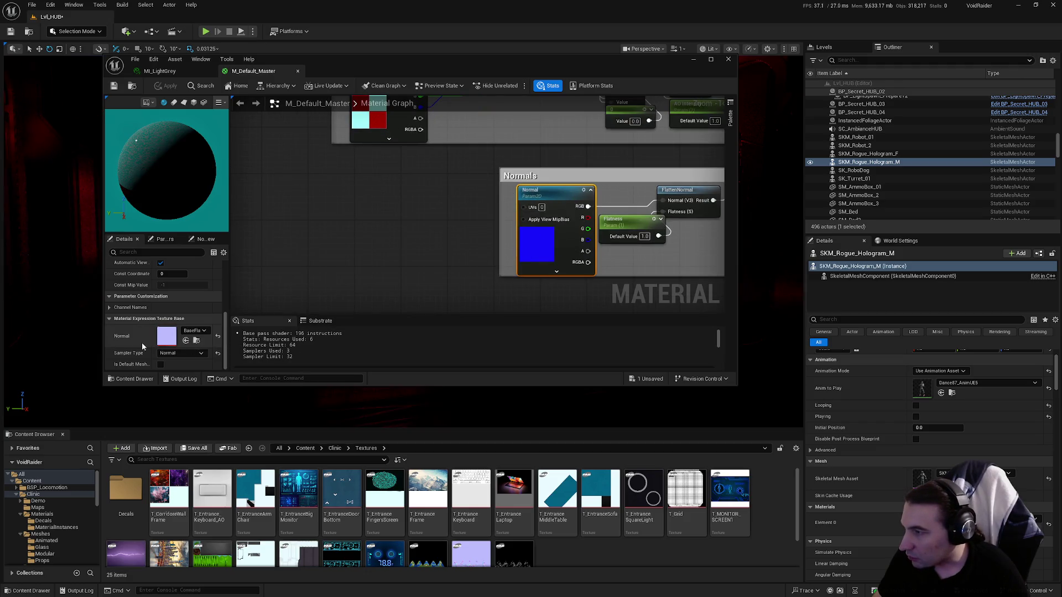
{"action": "left_click", "coordinate": [197, 341]}
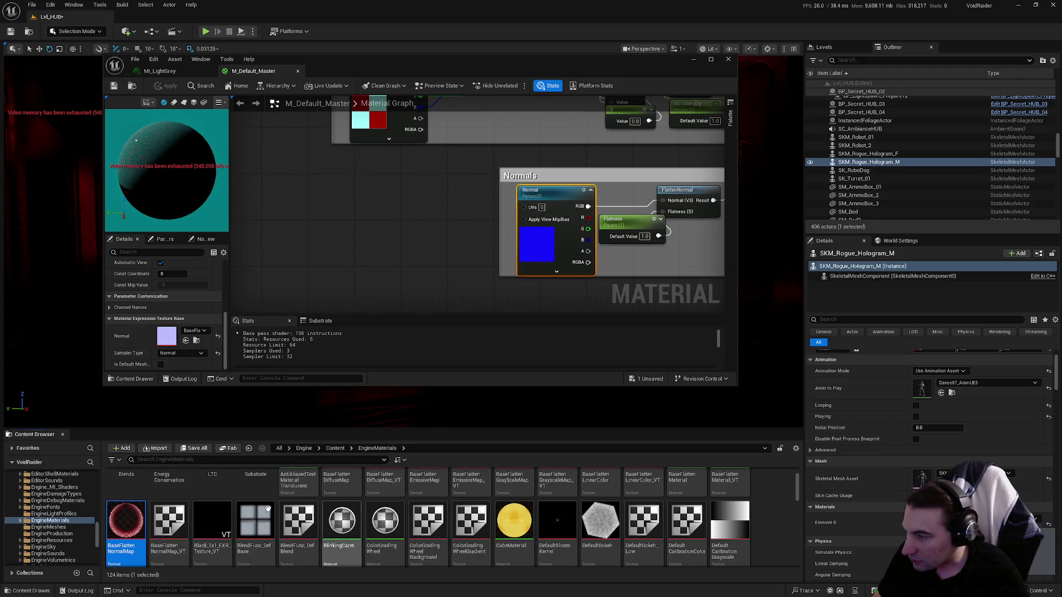
{"action": "mouse_move", "coordinate": [126, 520]}
{"action": "left_mouse_down"}
{"action": "mouse_move", "coordinate": [58, 523]}
{"action": "mouse_move", "coordinate": [43, 484]}
{"action": "left_mouse_up"}
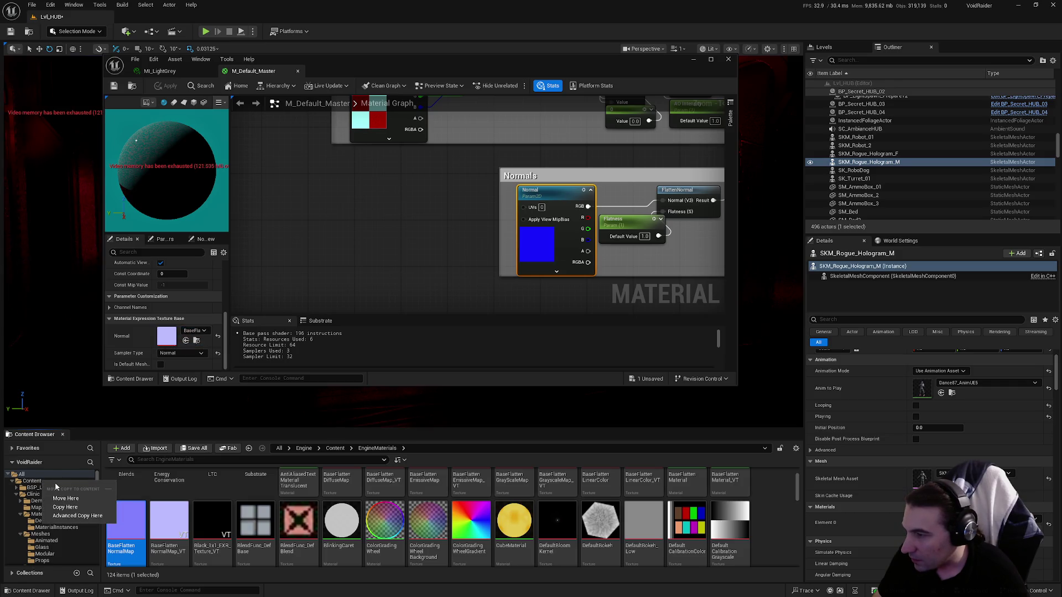
{"action": "left_click", "coordinate": [64, 507]}
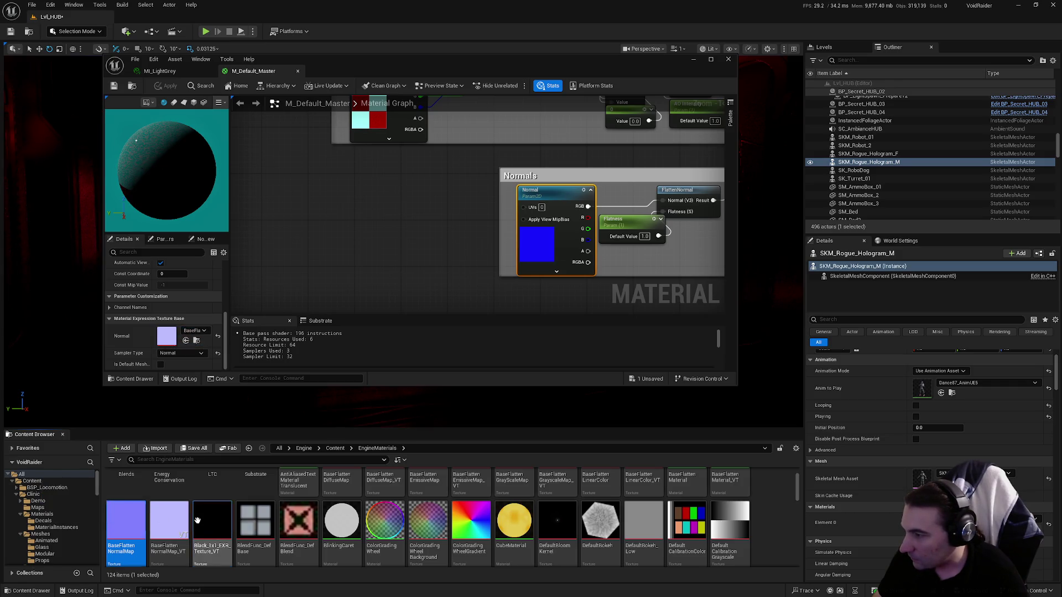
Hide engine content in the Content Browser, close the material editor, and select Core.
{"action": "scroll", "coordinate": [82, 526], "scroll_direction": "down", "scroll_amount": 10}
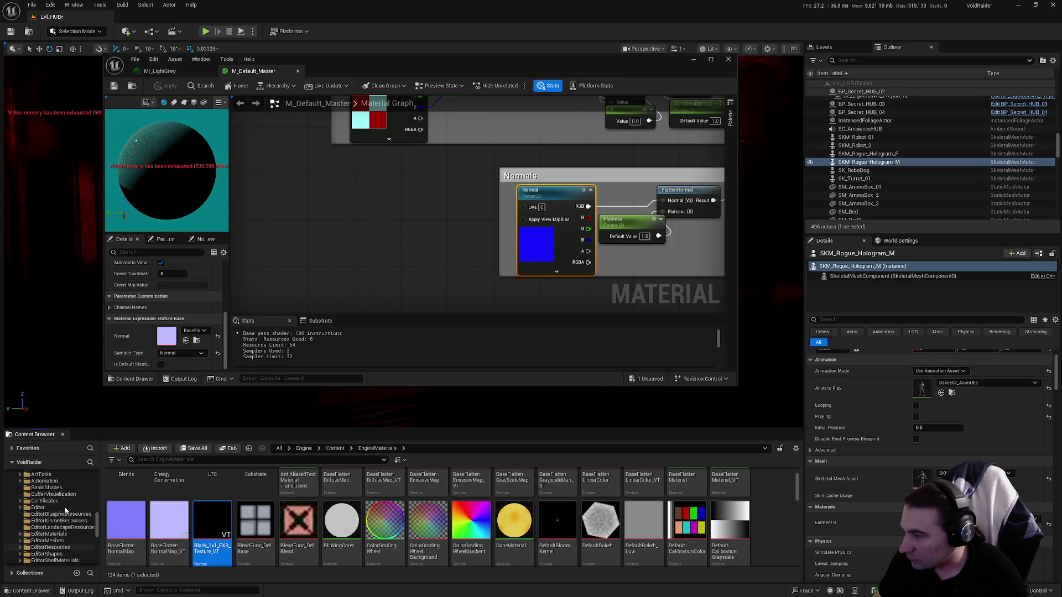
{"action": "left_click", "coordinate": [15, 501]}
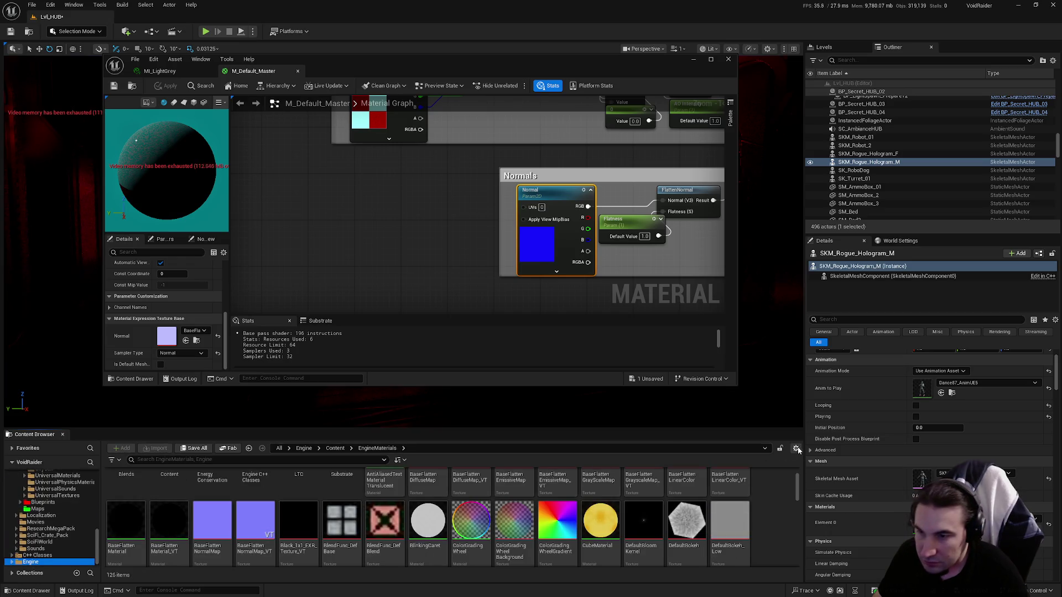
{"action": "left_click", "coordinate": [796, 448]}
{"action": "left_click", "coordinate": [826, 296]}
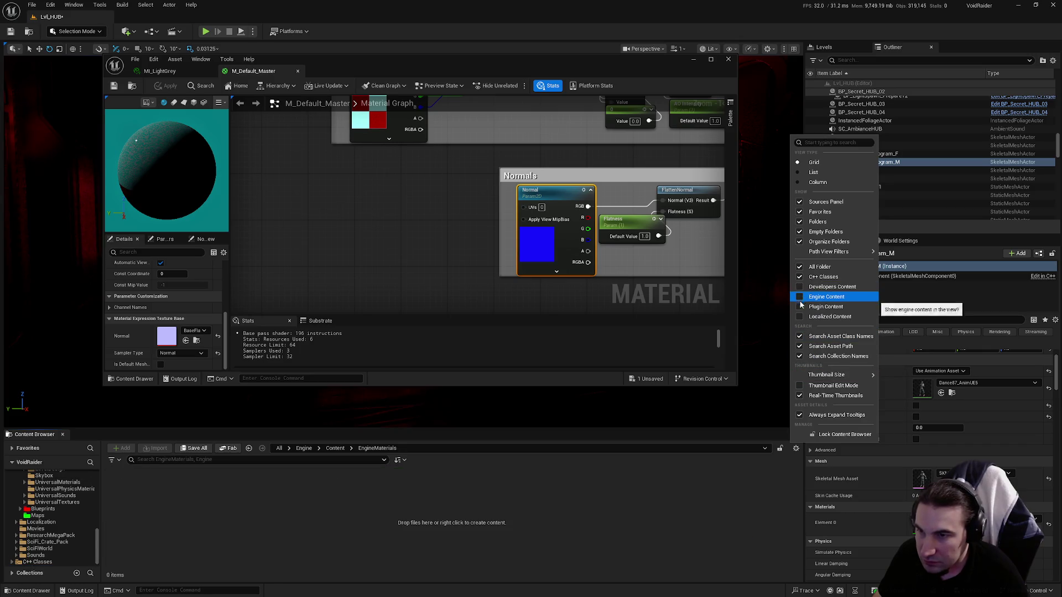
{"action": "left_click", "coordinate": [88, 506]}
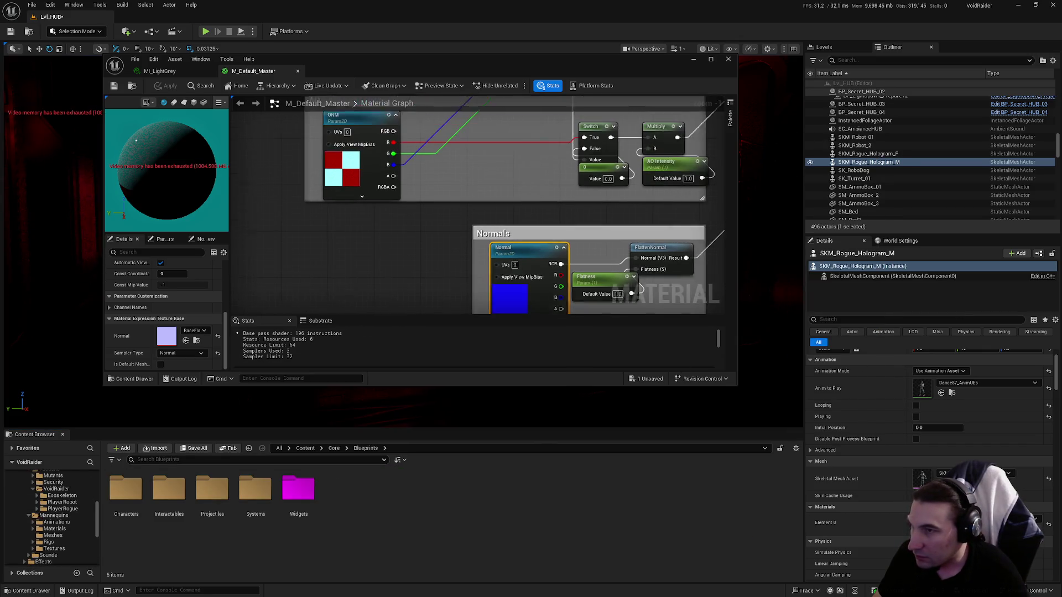
{"action": "left_click", "coordinate": [728, 59]}
{"action": "scroll", "coordinate": [51, 516], "scroll_direction": "up", "scroll_amount": 5}
{"action": "scroll", "coordinate": [51, 516], "scroll_direction": "up", "scroll_amount": 5}
{"action": "left_click", "coordinate": [39, 501], "text": "ctrl"}
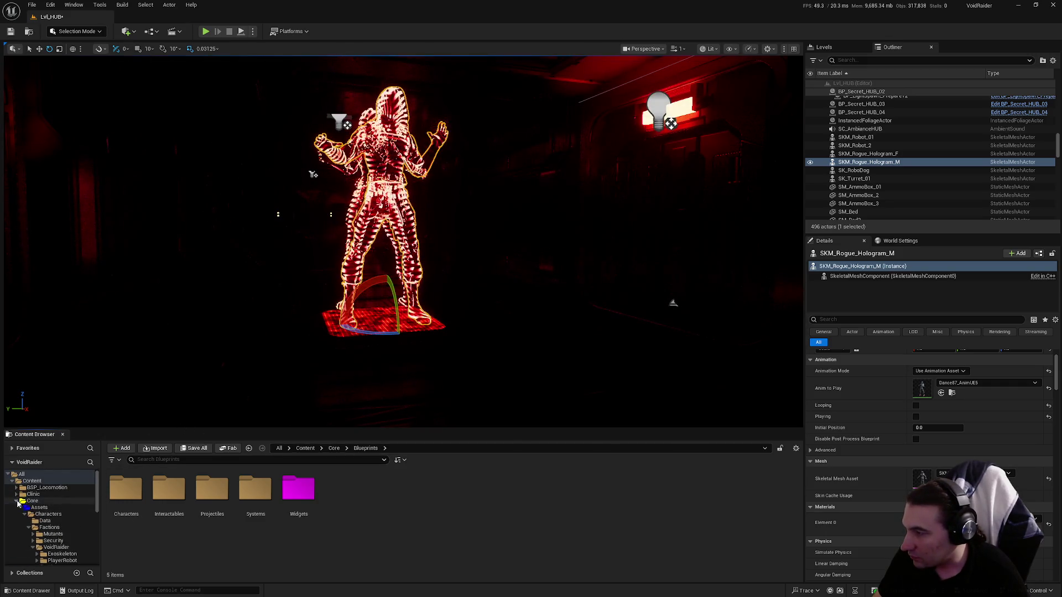
Select Core's Clinic folder, request its deletion, then back out of the Delete Assets dialog.
{"action": "left_click", "coordinate": [33, 494]}
{"action": "left_click", "coordinate": [16, 501]}
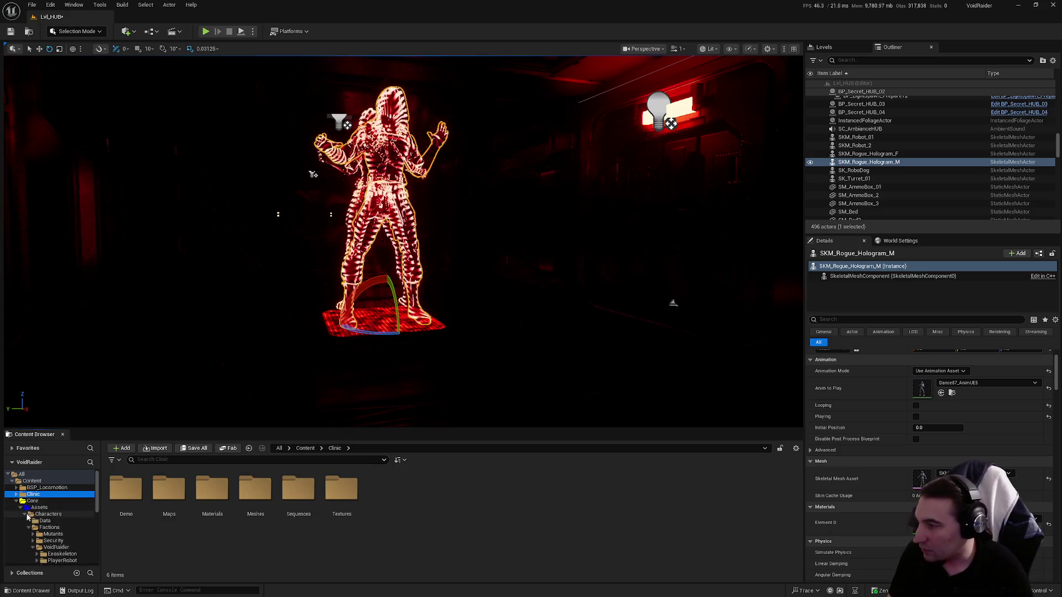
{"action": "left_click", "coordinate": [32, 500]}
{"action": "left_click", "coordinate": [33, 494]}
{"action": "key", "text": "Delete"}
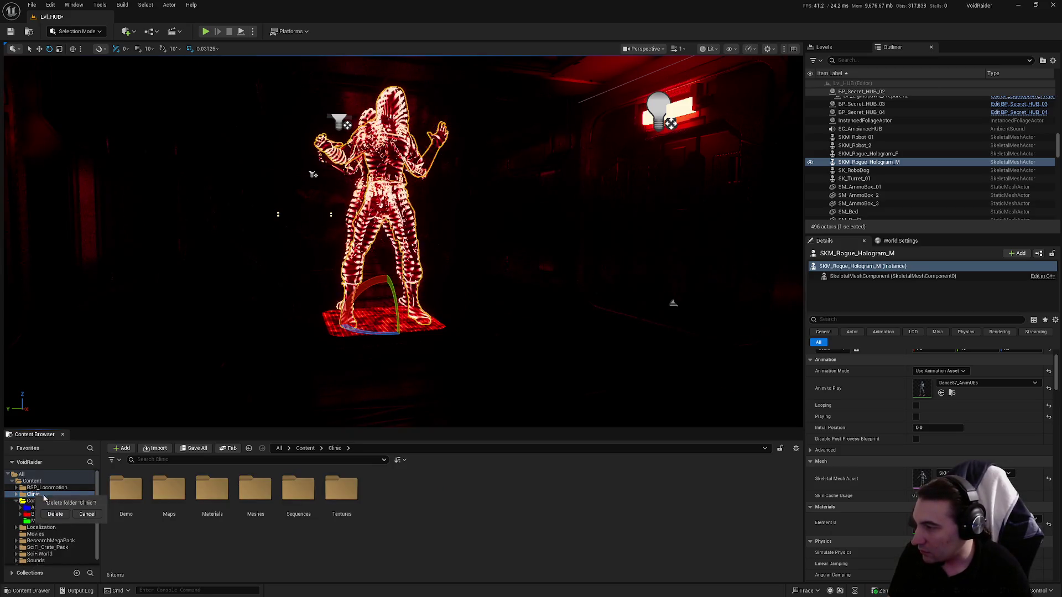
{"action": "left_click", "coordinate": [55, 513]}
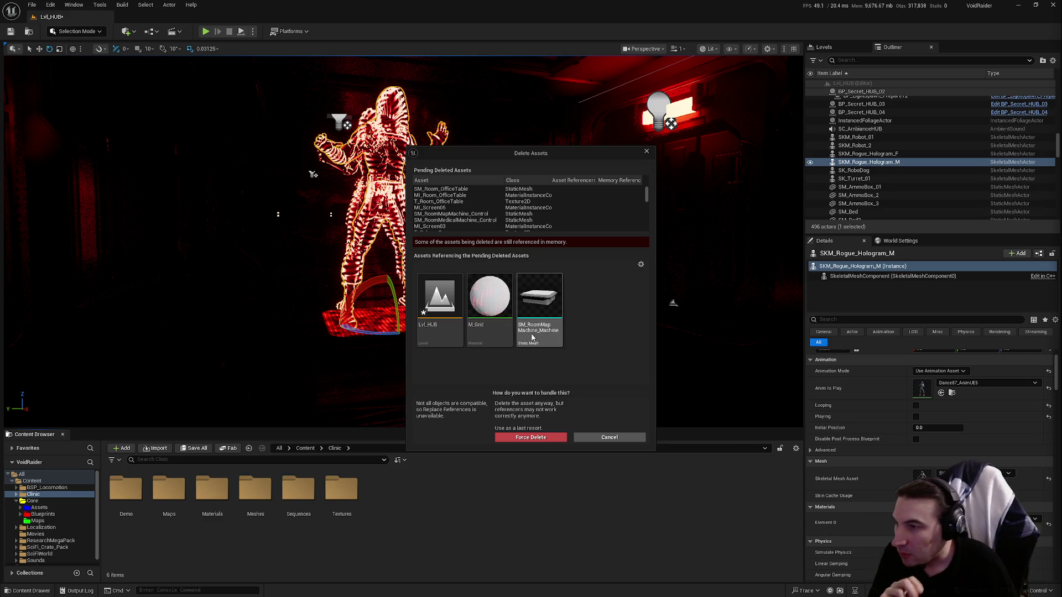
{"action": "key", "text": "Escape"}
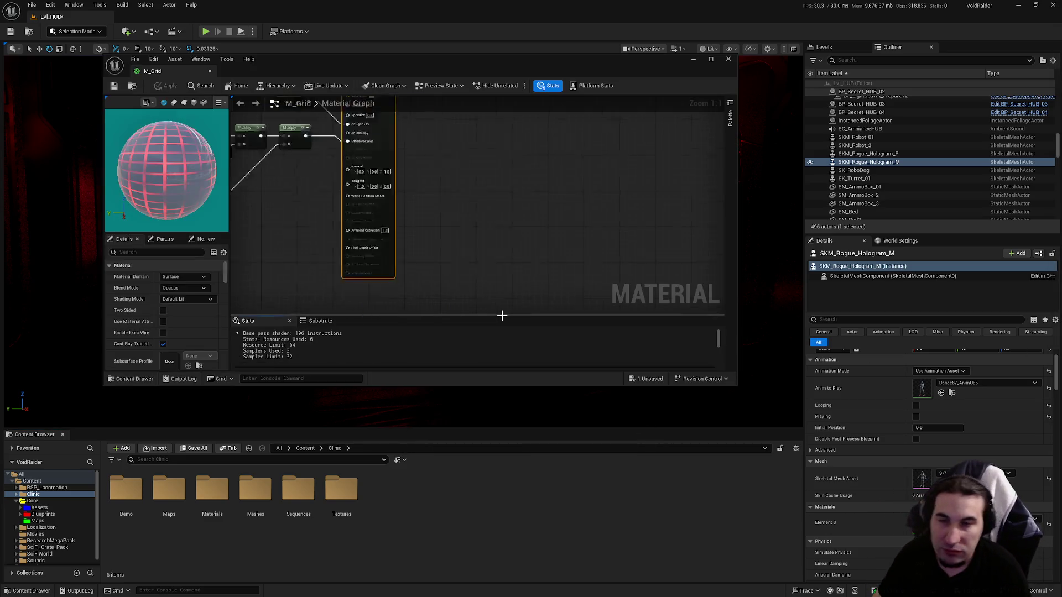
Move M_Grid's T_Grid texture out of Clinic's Textures folder into Content.
{"action": "left_click", "coordinate": [457, 190]}
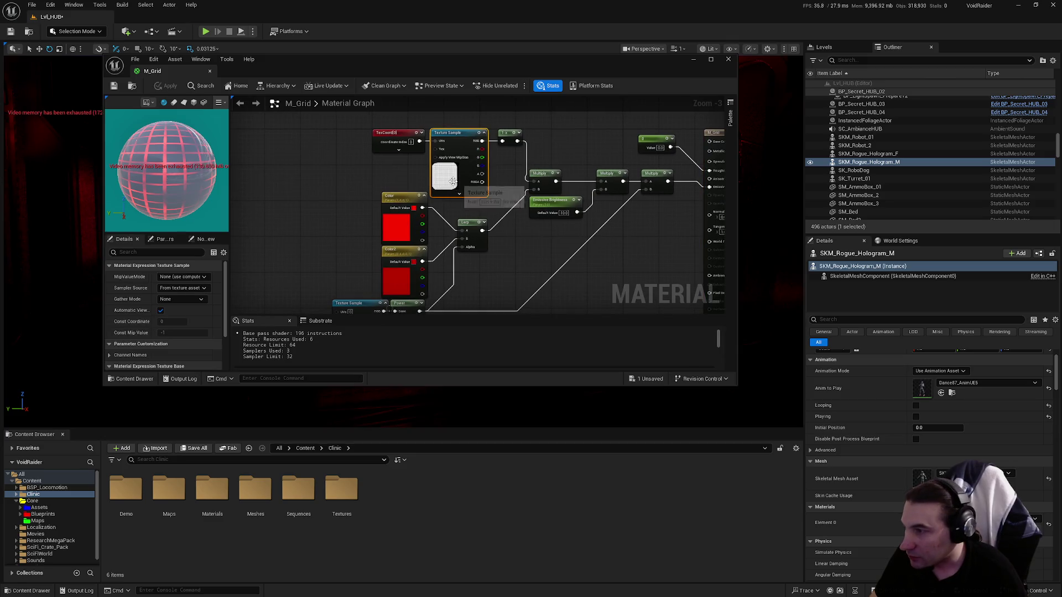
{"action": "scroll", "coordinate": [161, 318], "scroll_direction": "down", "scroll_amount": 3}
{"action": "left_click", "coordinate": [196, 319]}
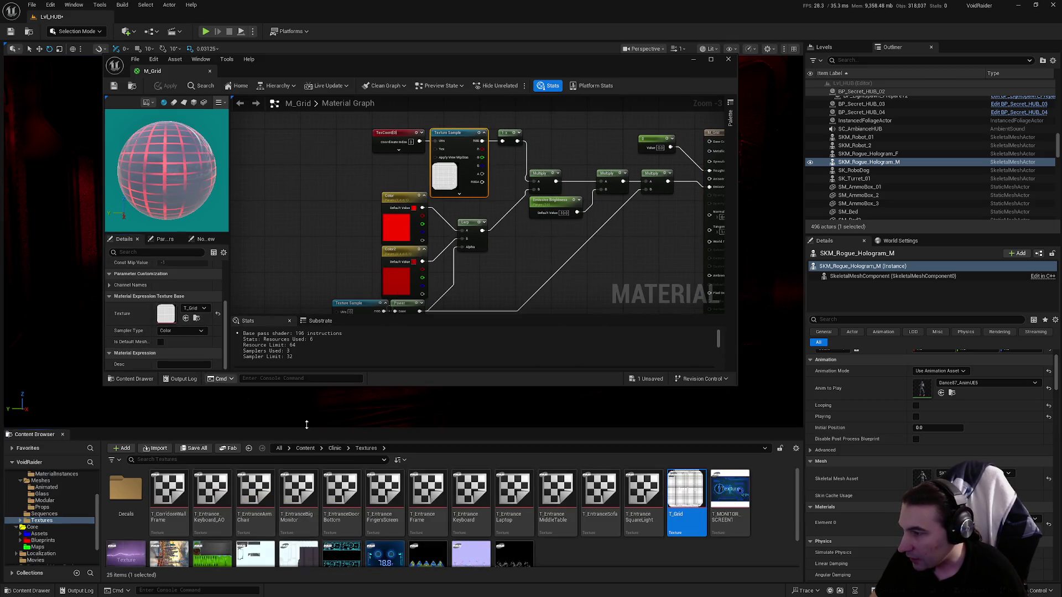
{"action": "mouse_move", "coordinate": [685, 489]}
{"action": "left_mouse_down"}
{"action": "mouse_move", "coordinate": [76, 513]}
{"action": "mouse_move", "coordinate": [38, 489]}
{"action": "left_mouse_up"}
{"action": "left_click", "coordinate": [70, 505]}
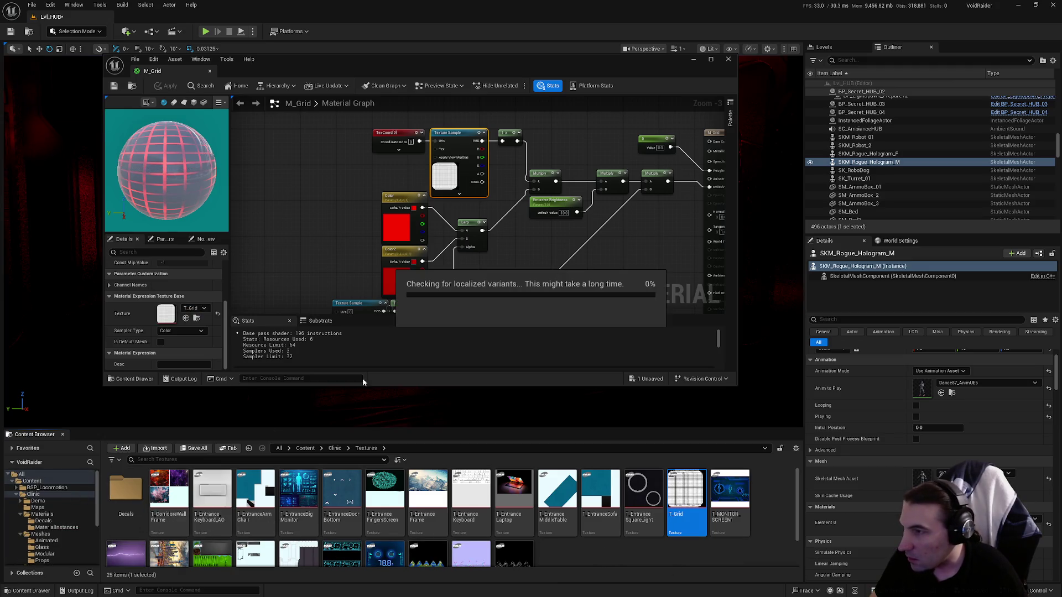
Look up the TilingNoise texture, cancel copying it, and stop showing engine content.
{"action": "mouse_move", "coordinate": [545, 284]}
{"action": "left_mouse_down"}
{"action": "mouse_move", "coordinate": [535, 215]}
{"action": "mouse_move", "coordinate": [392, 258]}
{"action": "left_mouse_up"}
{"action": "left_click", "coordinate": [335, 256]}
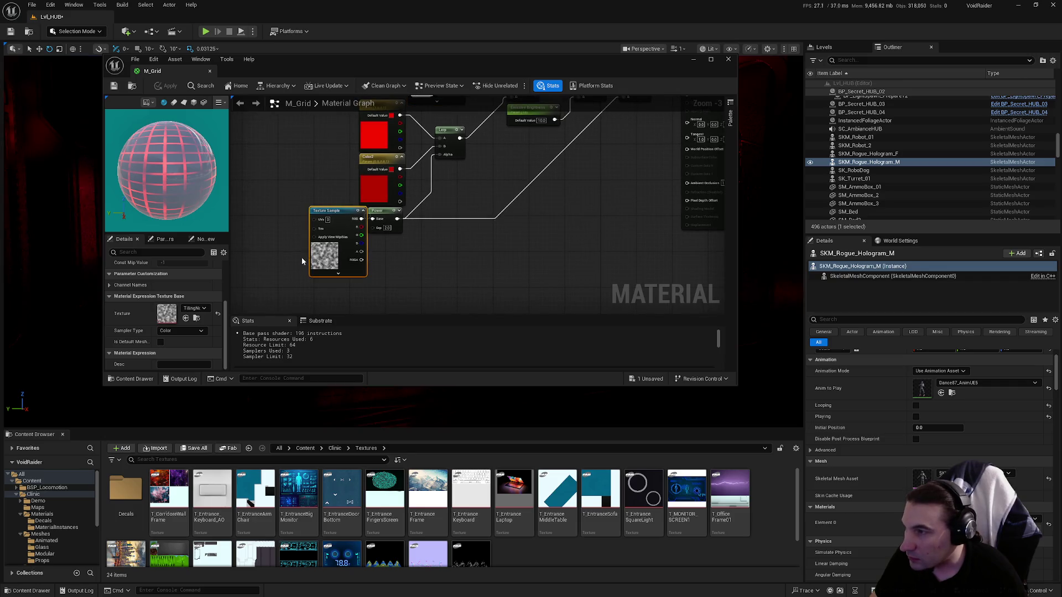
{"action": "left_click", "coordinate": [196, 318]}
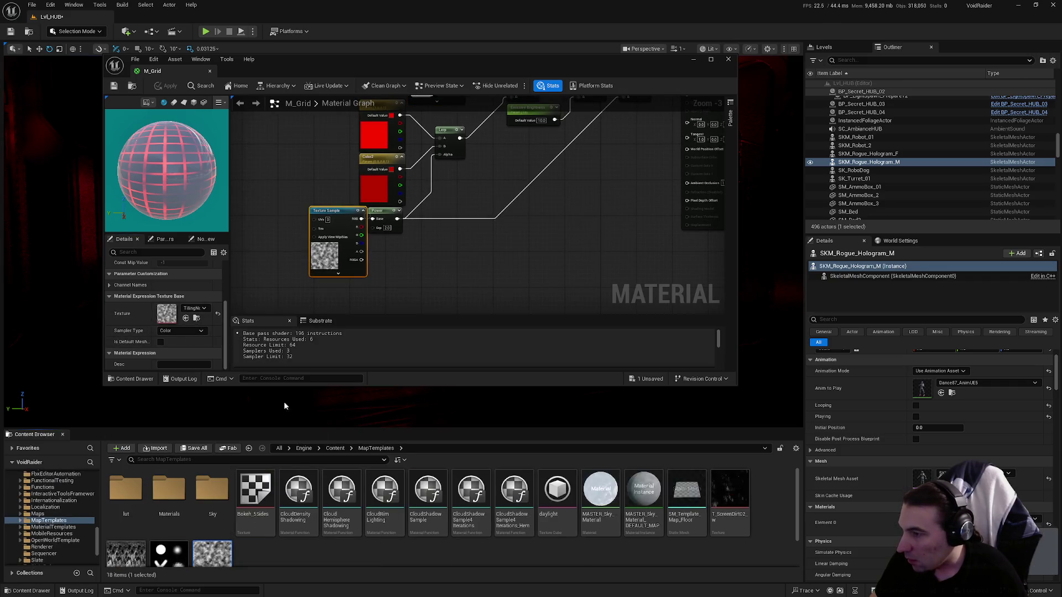
{"action": "scroll", "coordinate": [595, 549], "scroll_direction": "down", "scroll_amount": 1}
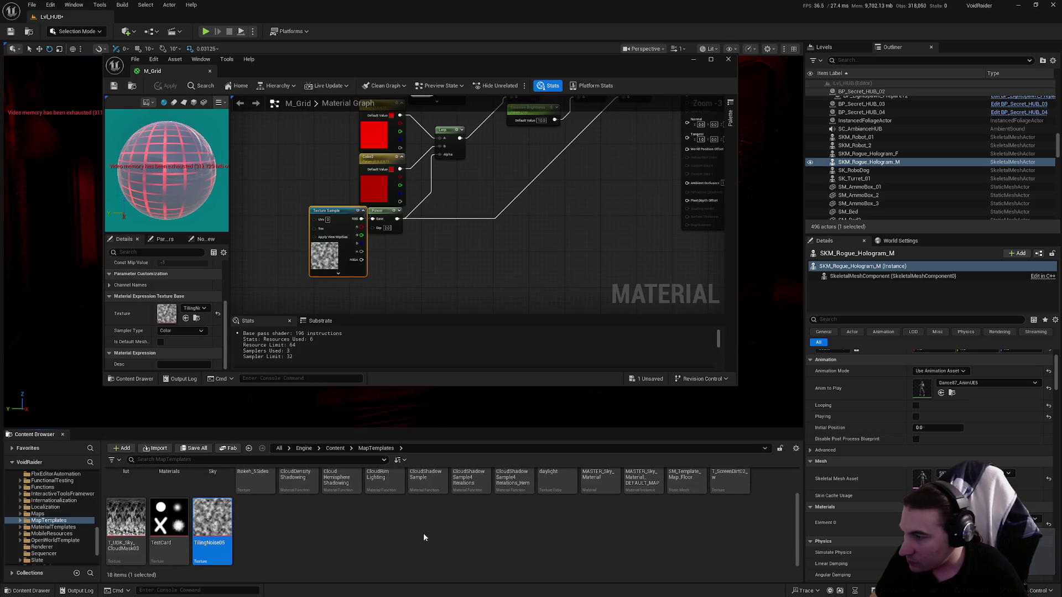
{"action": "mouse_move", "coordinate": [212, 534]}
{"action": "left_mouse_down"}
{"action": "mouse_move", "coordinate": [54, 504]}
{"action": "mouse_move", "coordinate": [61, 526]}
{"action": "mouse_move", "coordinate": [211, 526]}
{"action": "left_mouse_up"}
{"action": "scroll", "coordinate": [17, 517], "scroll_direction": "up", "scroll_amount": 5}
{"action": "left_click", "coordinate": [14, 514]}
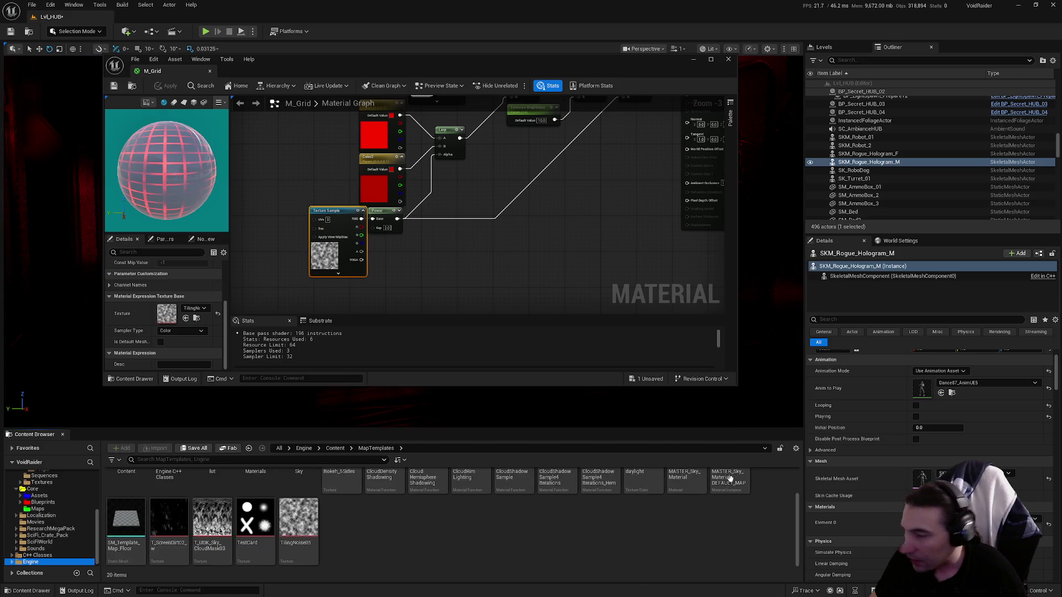
{"action": "left_click", "coordinate": [796, 447]}
{"action": "mouse_move", "coordinate": [871, 374]}
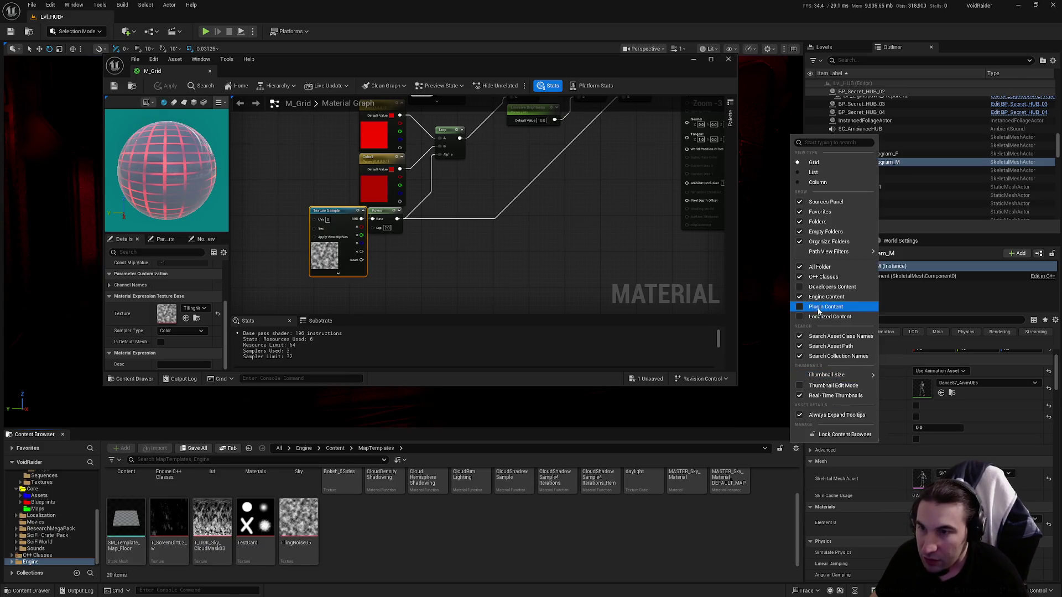
{"action": "left_click", "coordinate": [826, 297]}
Select the Clinic folder under Content and try deleting it again.
{"action": "left_click", "coordinate": [40, 515]}
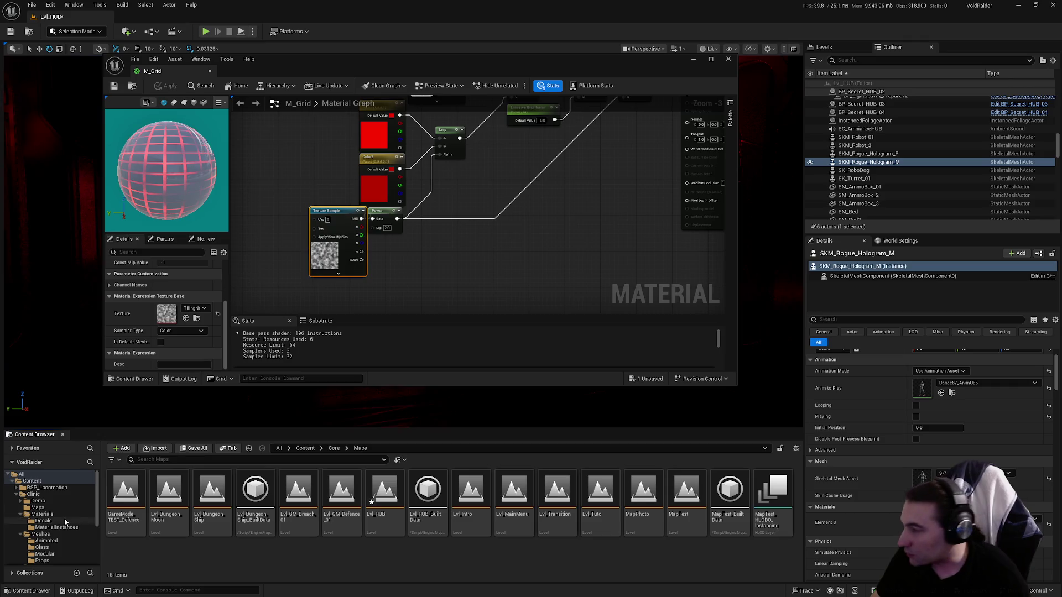
{"action": "left_click", "coordinate": [16, 494]}
{"action": "left_click", "coordinate": [32, 481]}
{"action": "left_click", "coordinate": [34, 494]}
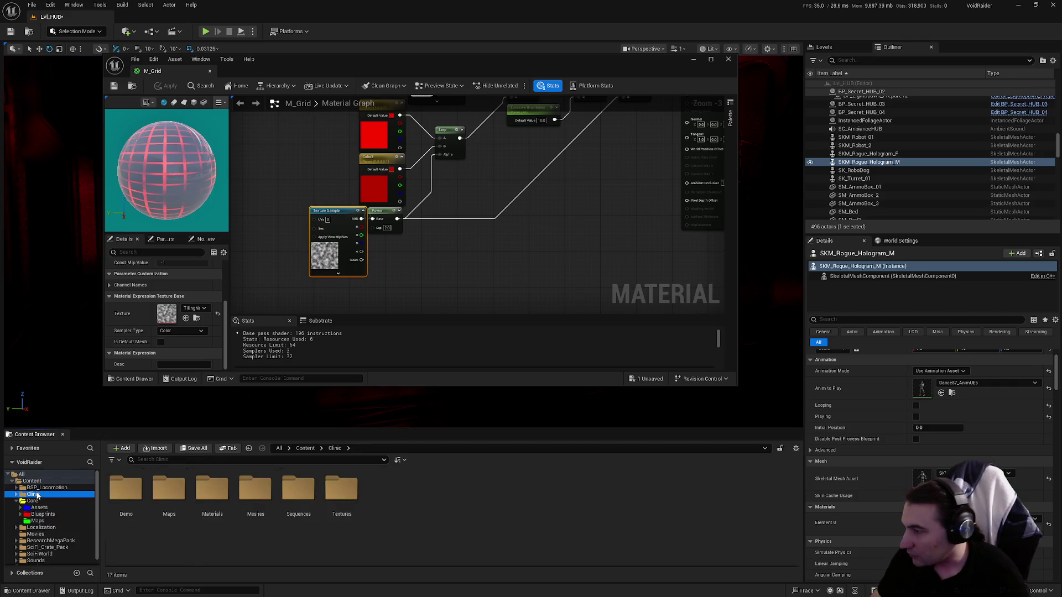
{"action": "key", "text": "Delete"}
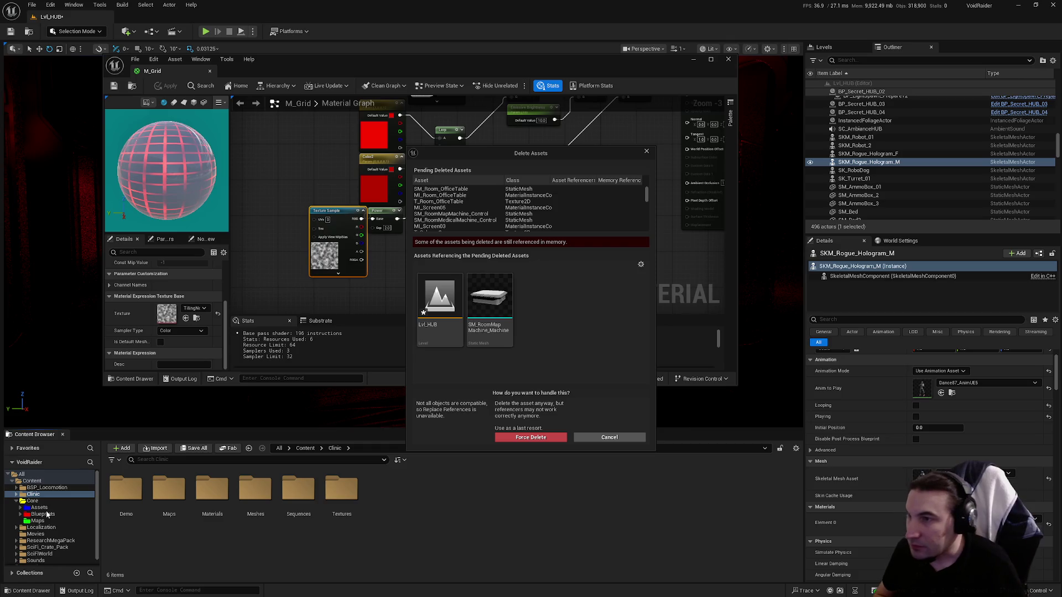
Cancel the Clinic deletion after noting Lvl_HUB and SM_RoomMapMachine_Machine still reference it.
{"action": "key", "text": "Escape"}
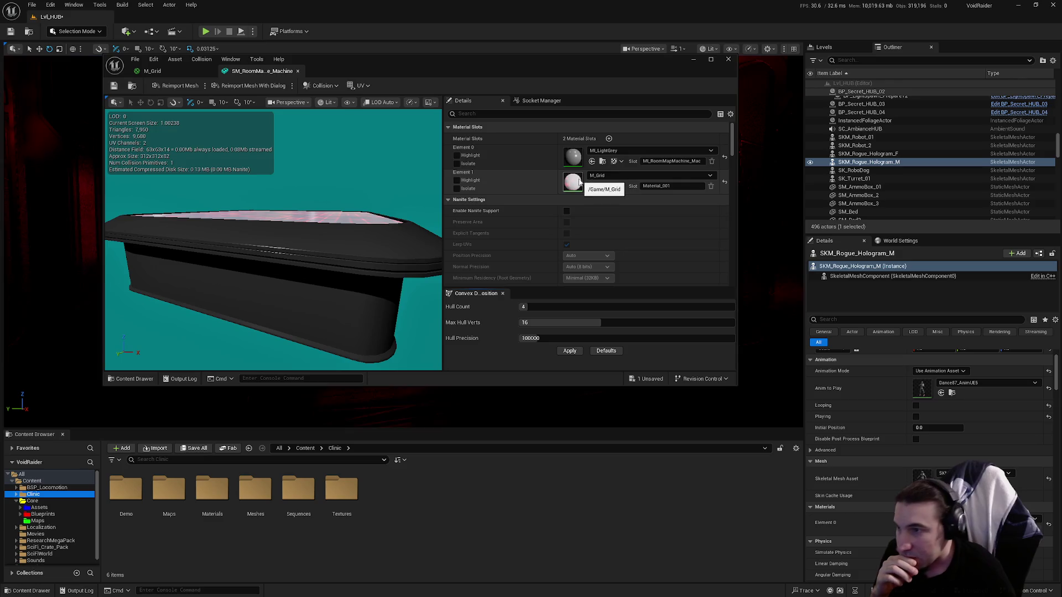
Review the platform mesh's material slots, then close the mesh editor.
{"action": "scroll", "coordinate": [575, 184], "scroll_direction": "down", "scroll_amount": 10}
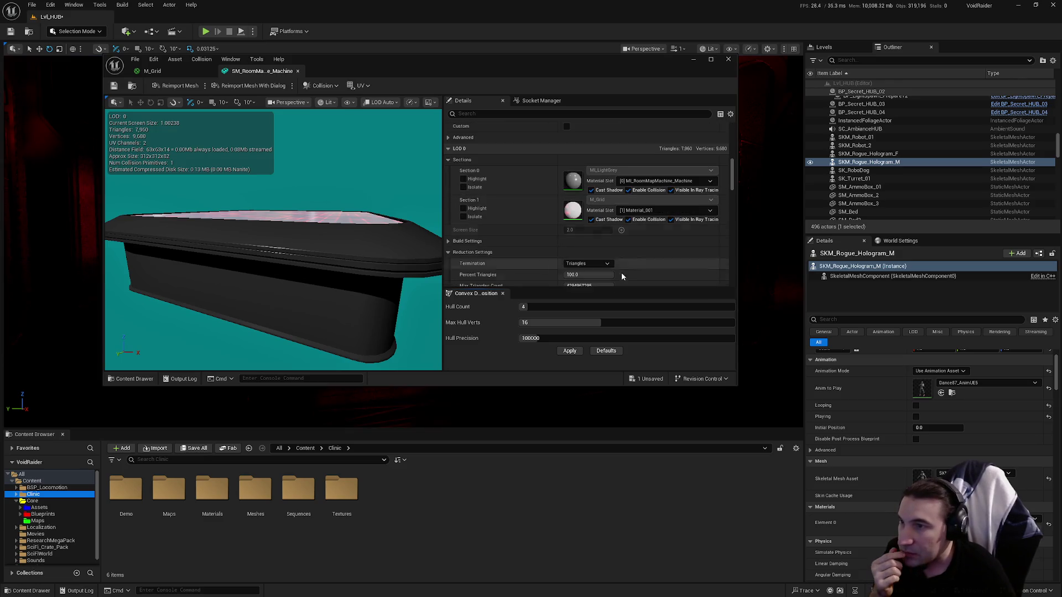
{"action": "scroll", "coordinate": [604, 248], "scroll_direction": "up", "scroll_amount": 8}
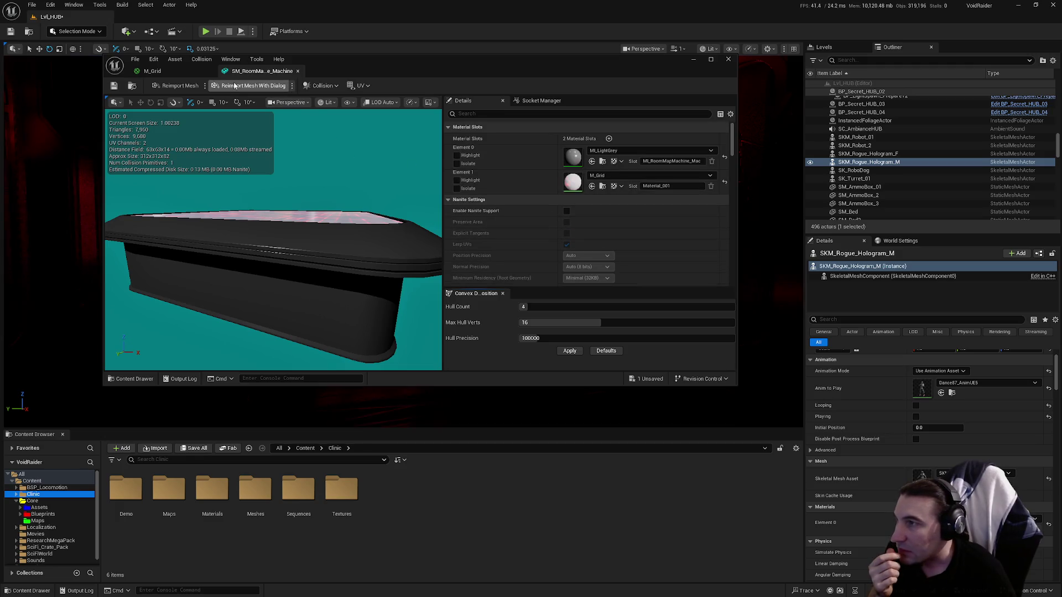
{"action": "left_click", "coordinate": [33, 480]}
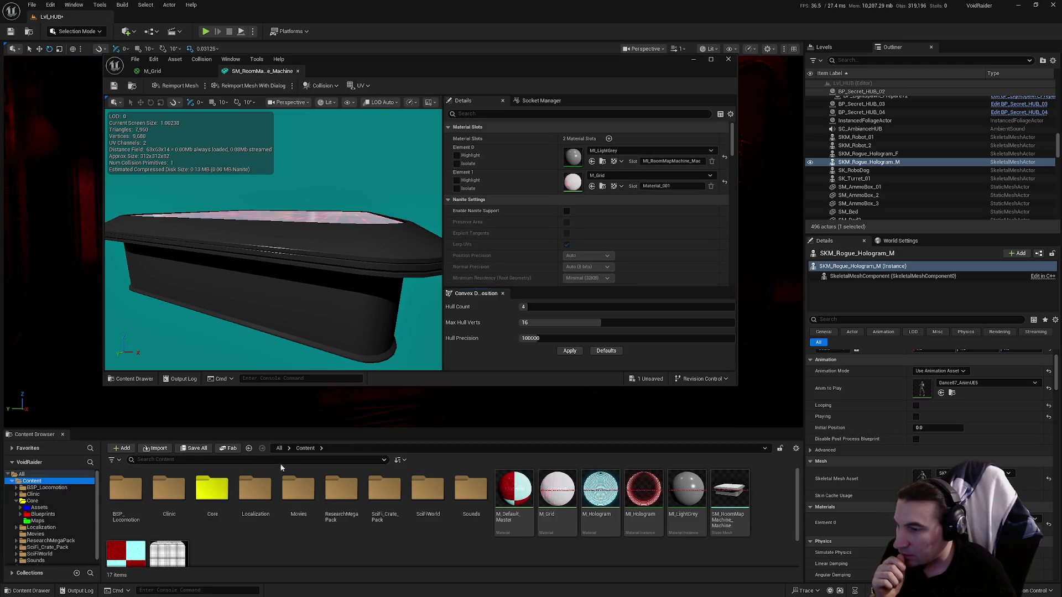
{"action": "scroll", "coordinate": [281, 467], "scroll_direction": "down", "scroll_amount": 1}
{"action": "left_click", "coordinate": [728, 59]}
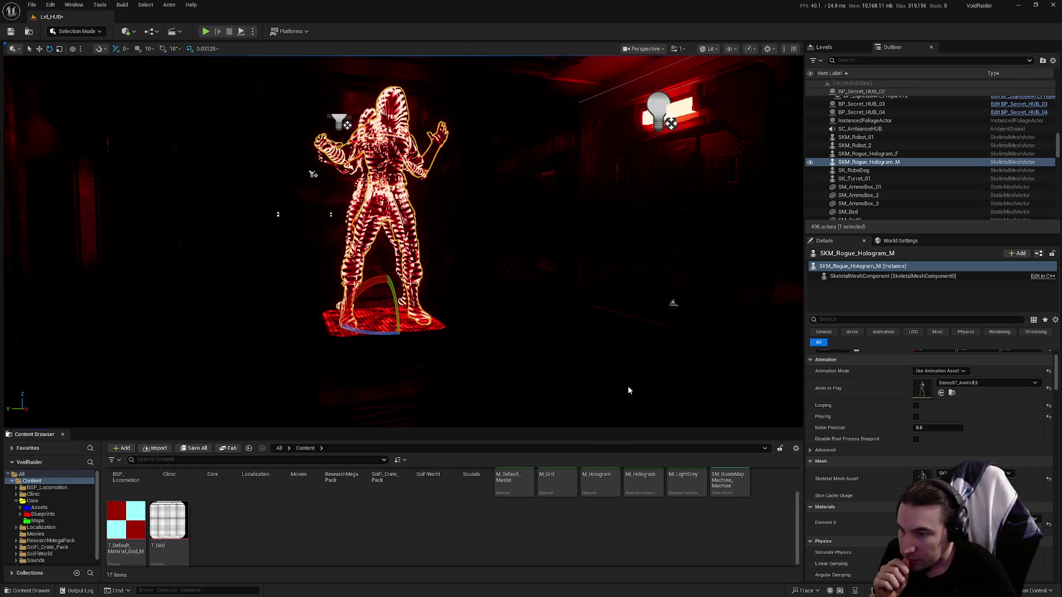
Select the hologram platform in the level, locate its mesh asset, and start Save All.
{"action": "left_click", "coordinate": [423, 354]}
{"action": "left_click", "coordinate": [952, 383]}
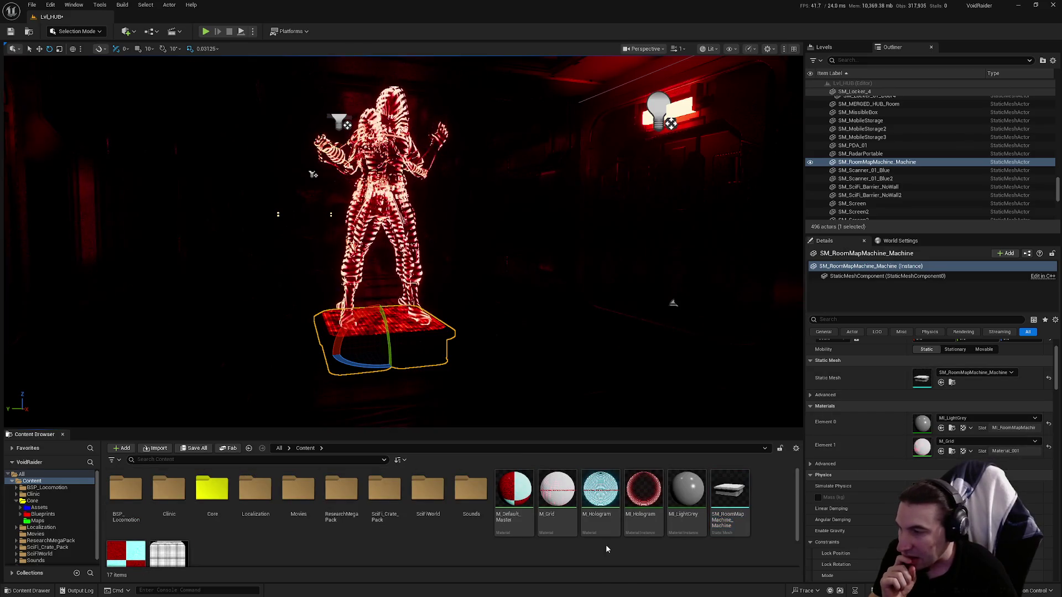
{"action": "left_click", "coordinate": [193, 448]}
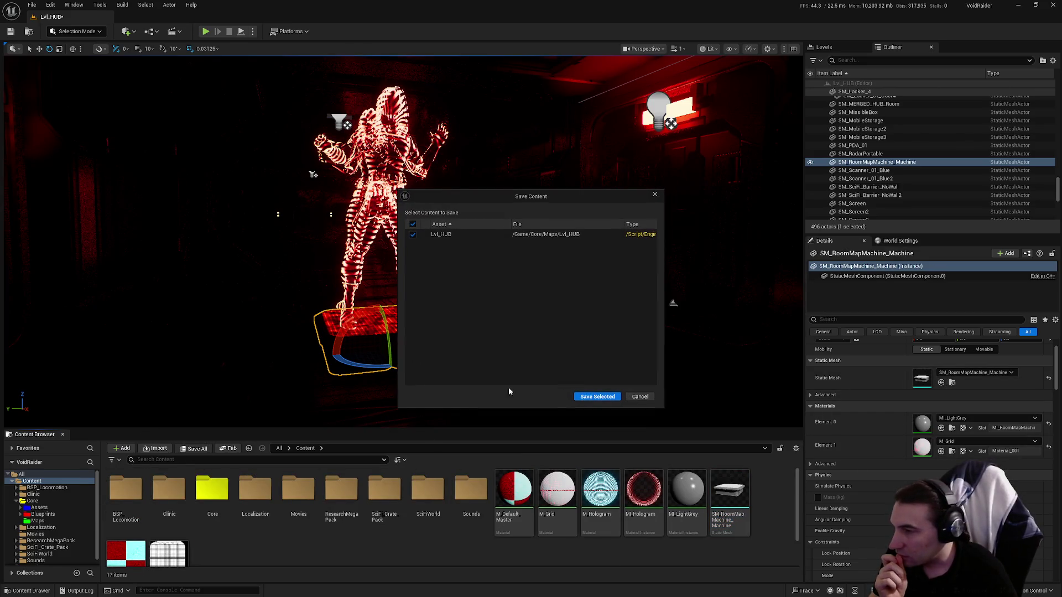
Save Lvl_HUB, then select Clinic's Demo folder and delete it.
{"action": "left_click", "coordinate": [601, 400]}
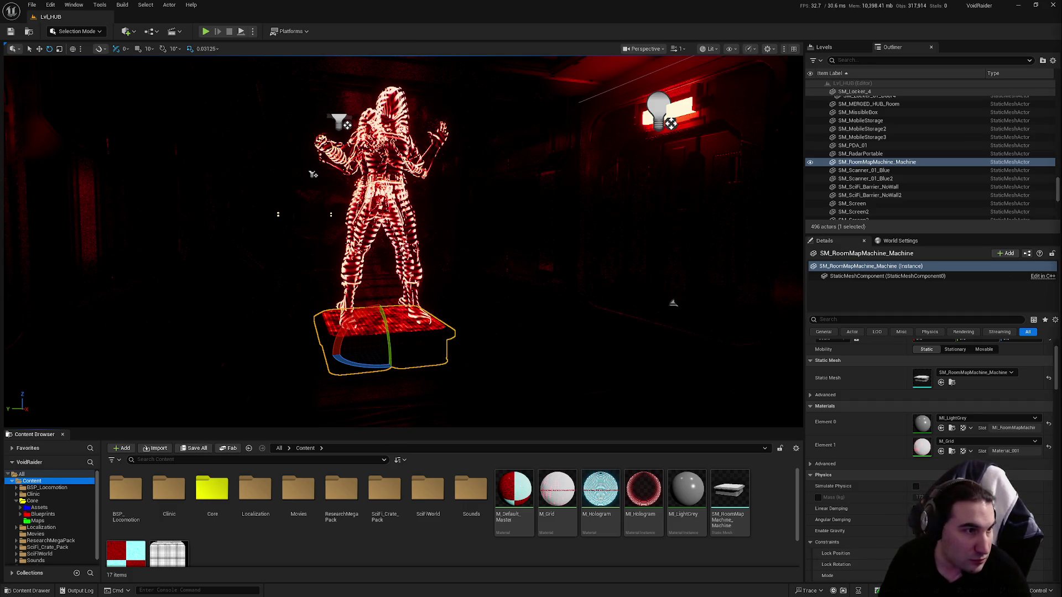
{"action": "left_click", "coordinate": [57, 494]}
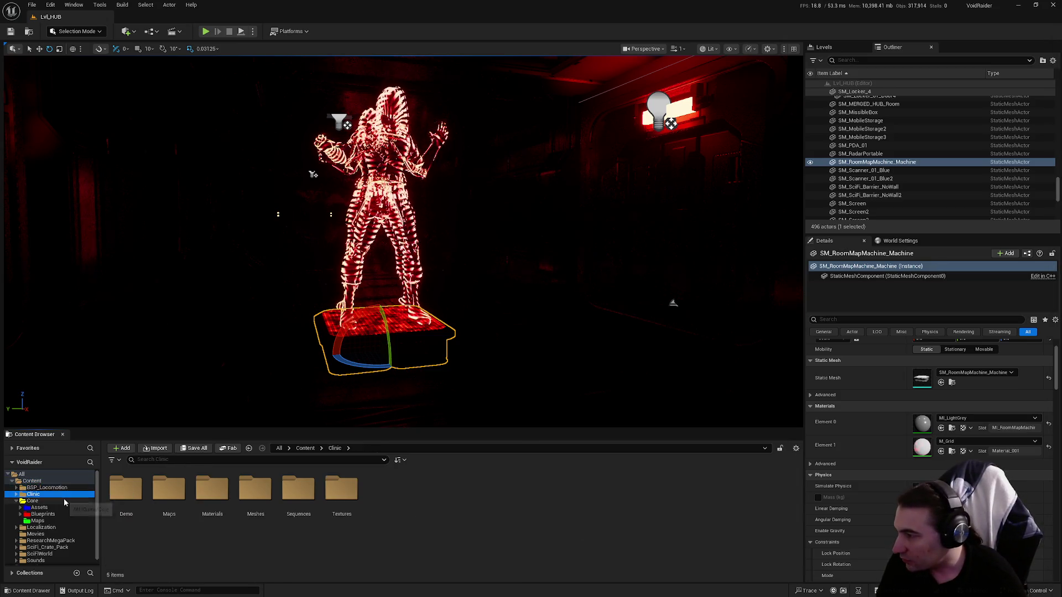
{"action": "left_click", "coordinate": [137, 501]}
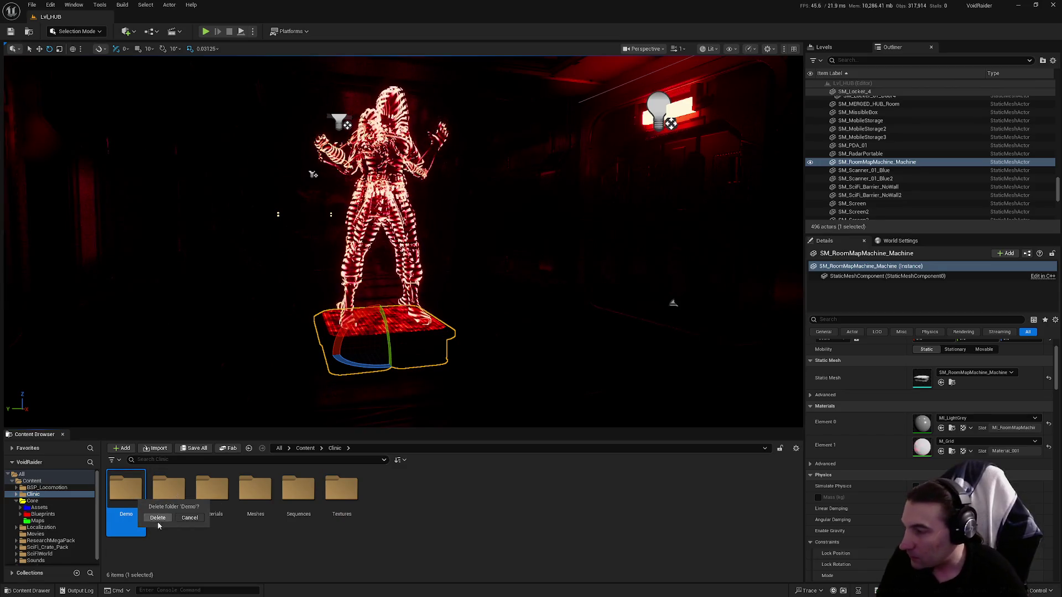
{"action": "key", "text": "Delete"}
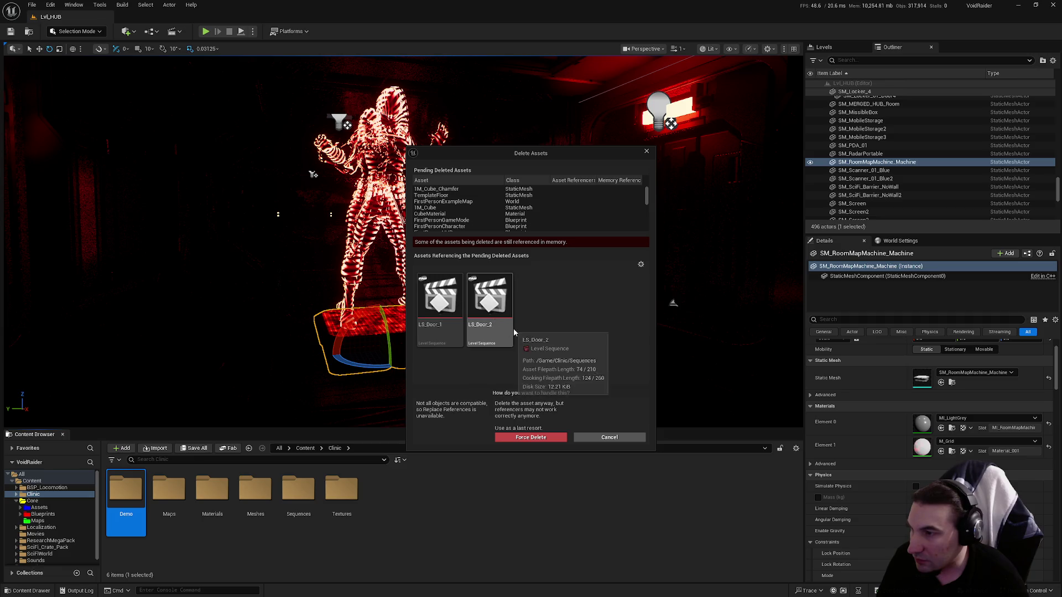
Add LS_Door_2 and LS_Door_1 to pending deletes and force-delete the Demo folder.
{"action": "right_click", "coordinate": [511, 326]}
{"action": "left_click", "coordinate": [526, 331]}
{"action": "right_click", "coordinate": [442, 317]}
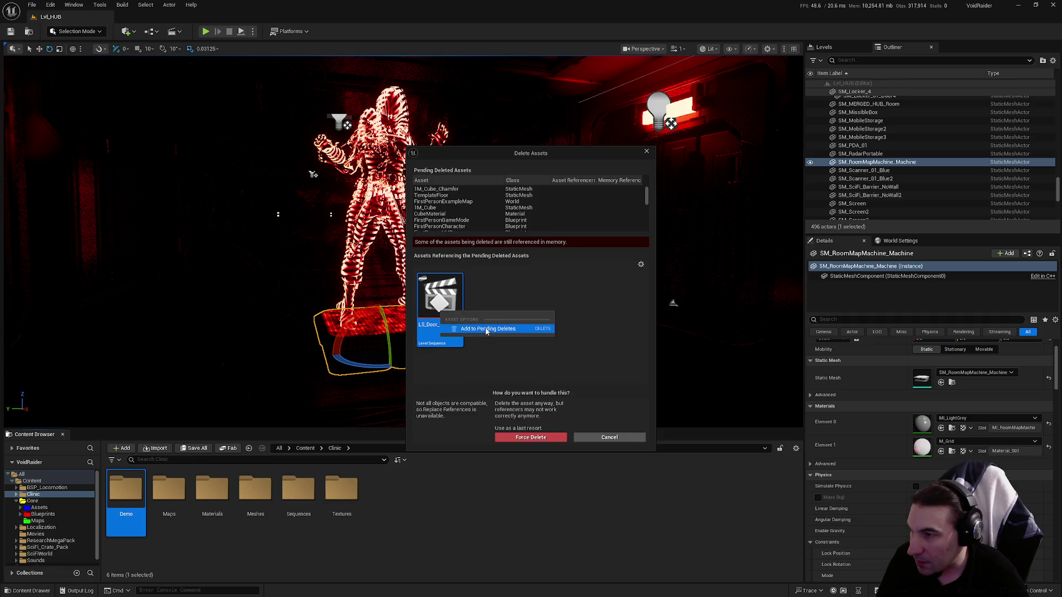
{"action": "left_click", "coordinate": [486, 330]}
{"action": "left_click", "coordinate": [496, 437]}
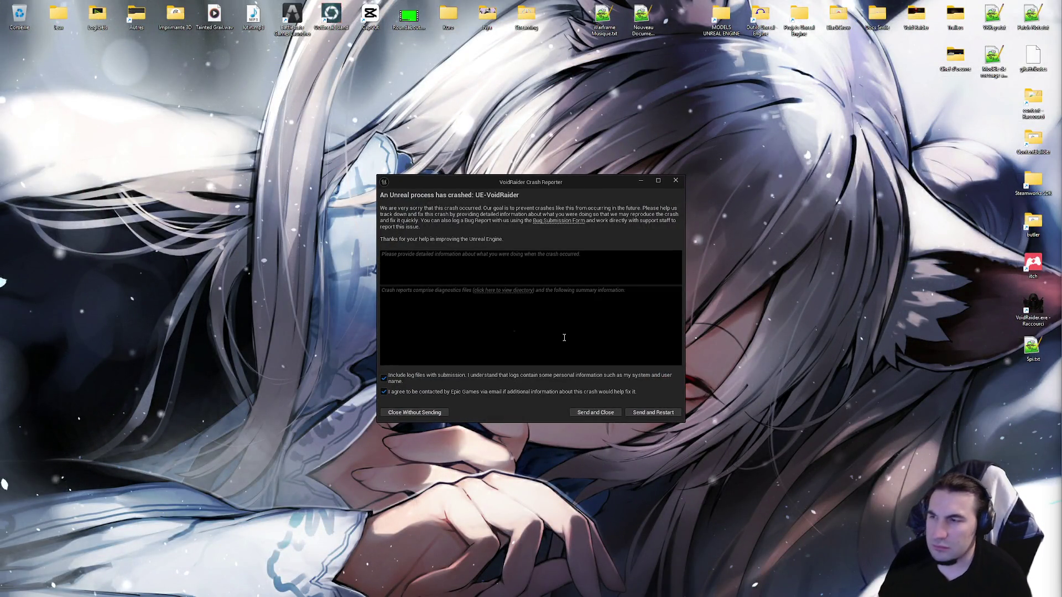
Send the crash report and restart Unreal Engine.
{"action": "left_click", "coordinate": [648, 414]}
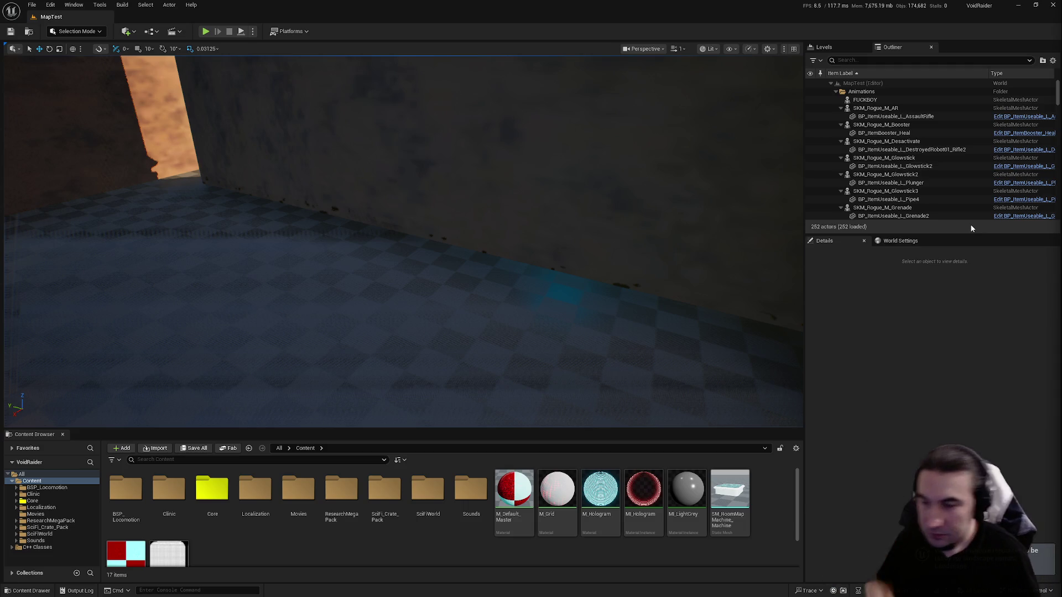
Select Clinic's Demo, Maps and Sequences folders and delete them.
{"action": "left_click_drag", "start_coordinate": [417, 242], "coordinate": [417, 243]}
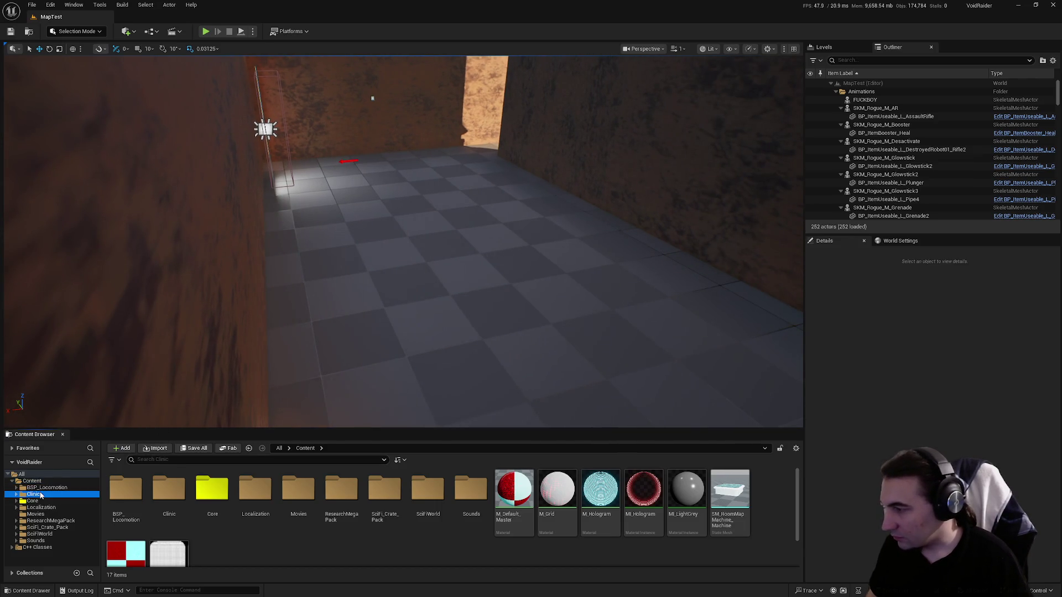
{"action": "left_click", "coordinate": [126, 495]}
{"action": "left_click", "coordinate": [326, 497], "text": "ctrl"}
{"action": "left_click", "coordinate": [322, 498], "text": "ctrl"}
{"action": "left_click", "coordinate": [302, 498]}
{"action": "left_click", "coordinate": [126, 495], "text": "ctrl"}
{"action": "left_click", "coordinate": [165, 501], "text": "ctrl"}
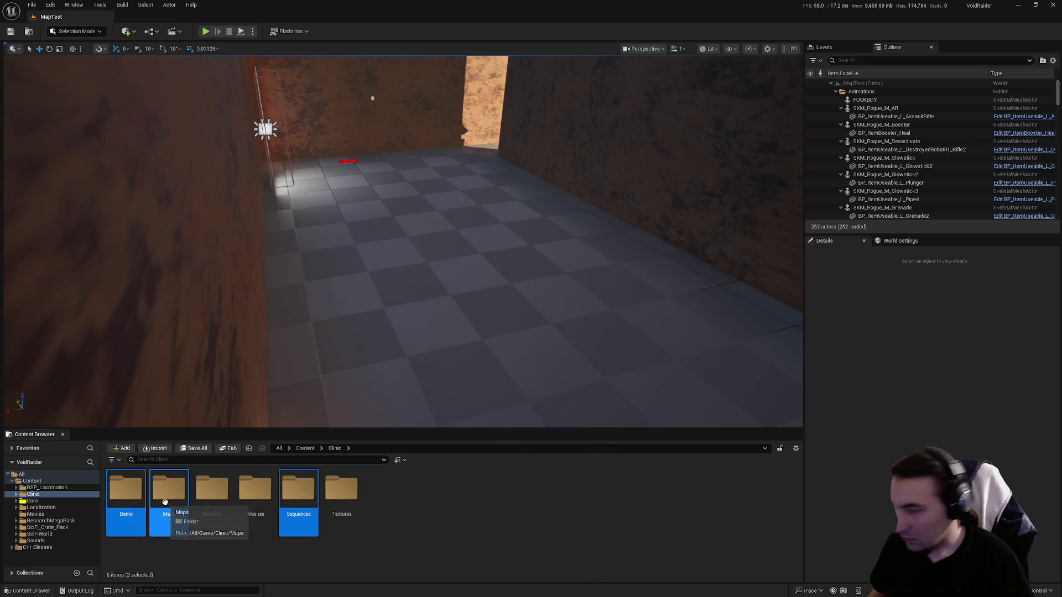
{"action": "key", "text": "Delete"}
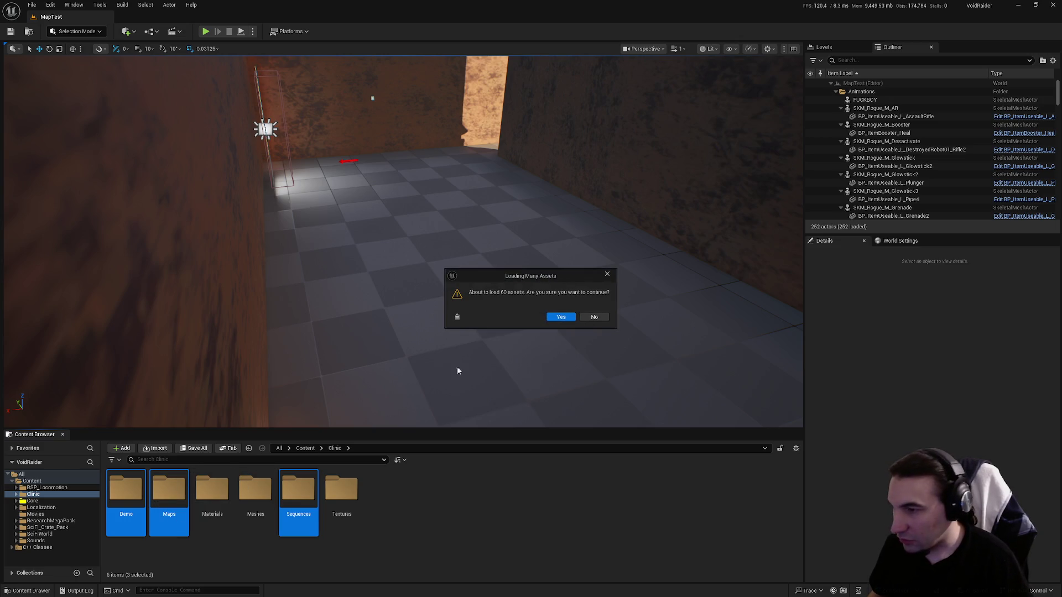
Agree to load the 50 assets and force-delete them despite remaining references.
{"action": "left_click", "coordinate": [560, 317]}
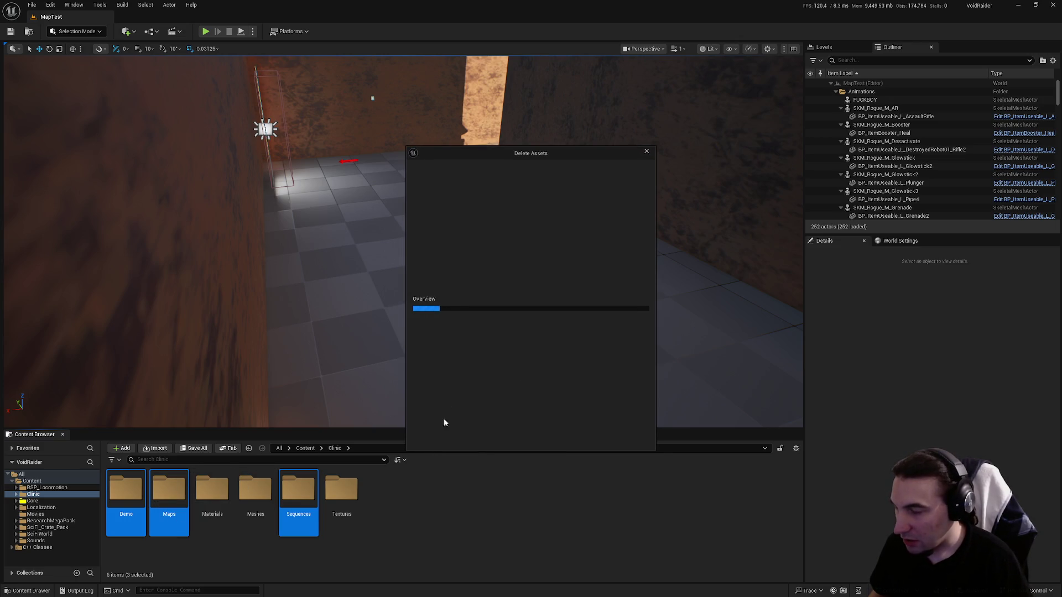
{"action": "left_click", "coordinate": [441, 586]}
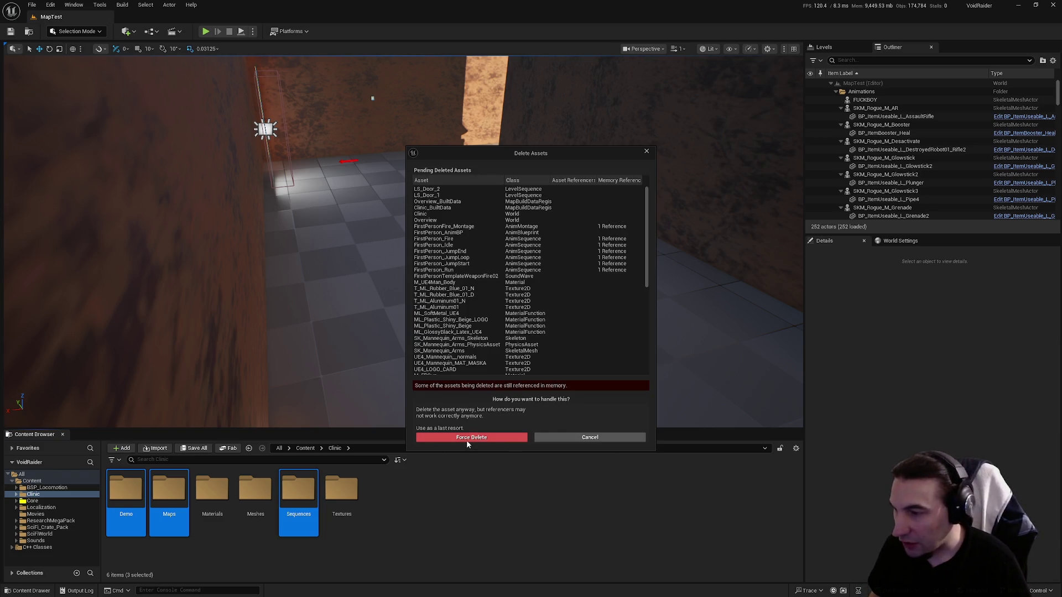
{"action": "left_click", "coordinate": [466, 441]}
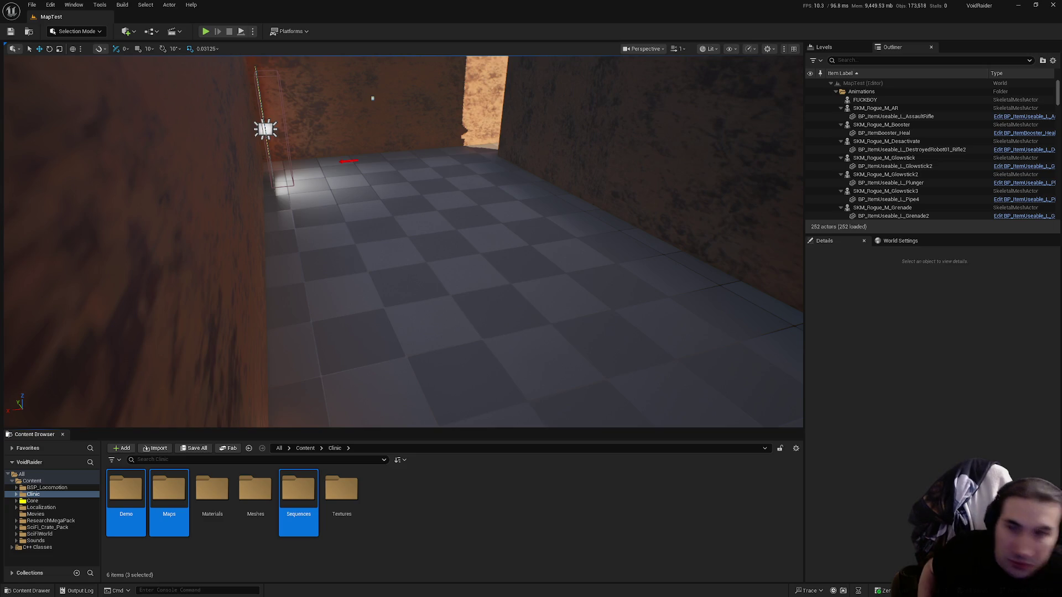
Delete the Demo, Maps and Sequences folders from Clinic.
{"action": "left_click", "coordinate": [614, 536]}
{"action": "left_click", "coordinate": [298, 495]}
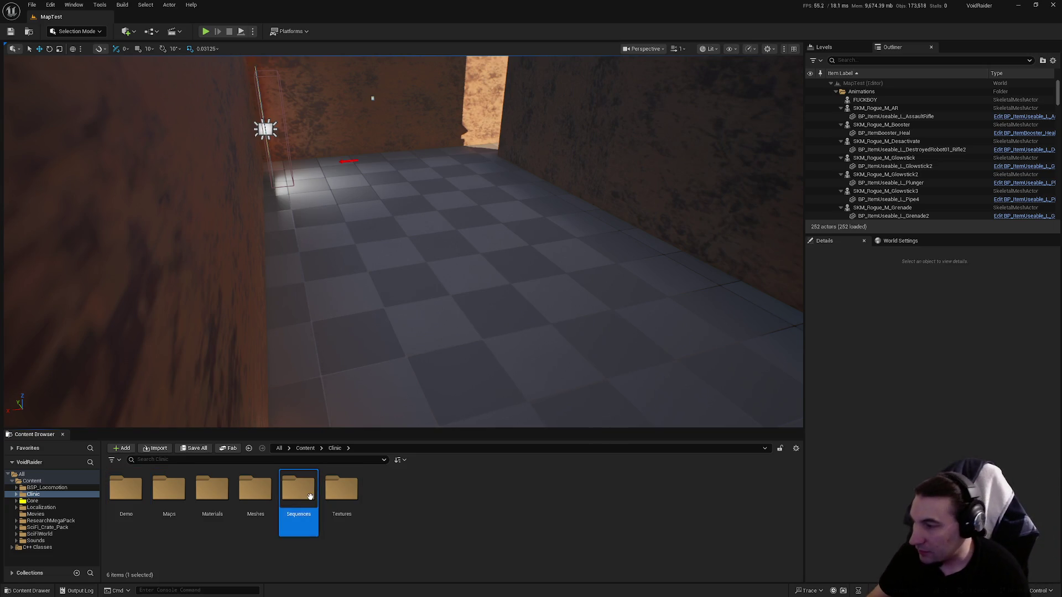
{"action": "left_click", "coordinate": [168, 495], "text": "ctrl"}
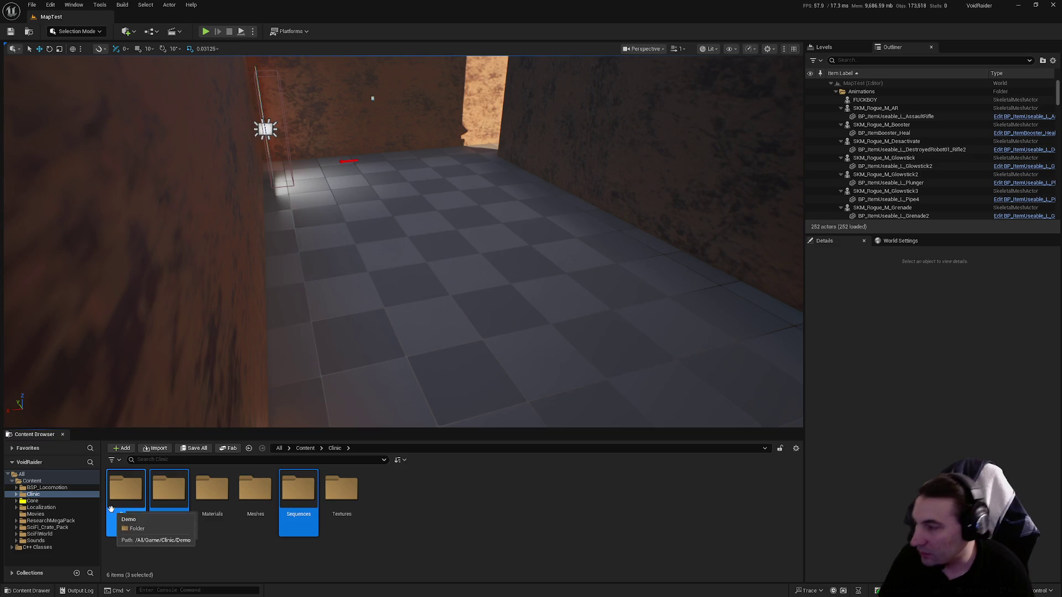
{"action": "key", "text": "Delete"}
{"action": "left_click", "coordinate": [145, 530]}
Force-delete the Meshes folder despite its remaining references.
{"action": "left_click", "coordinate": [176, 512]}
{"action": "key", "text": "Delete"}
{"action": "left_click", "coordinate": [188, 530]}
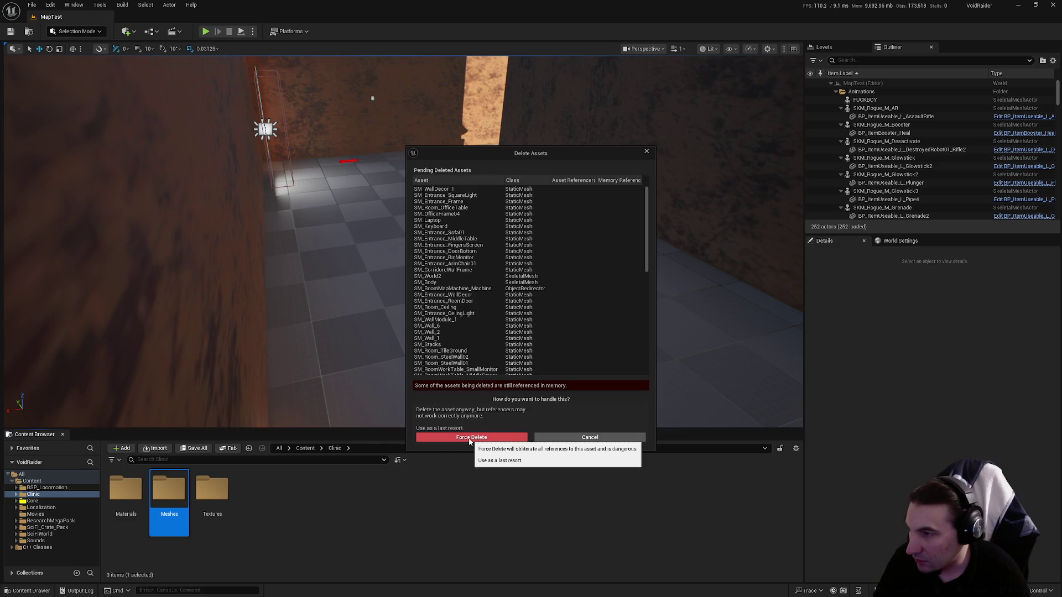
{"action": "left_click", "coordinate": [472, 436]}
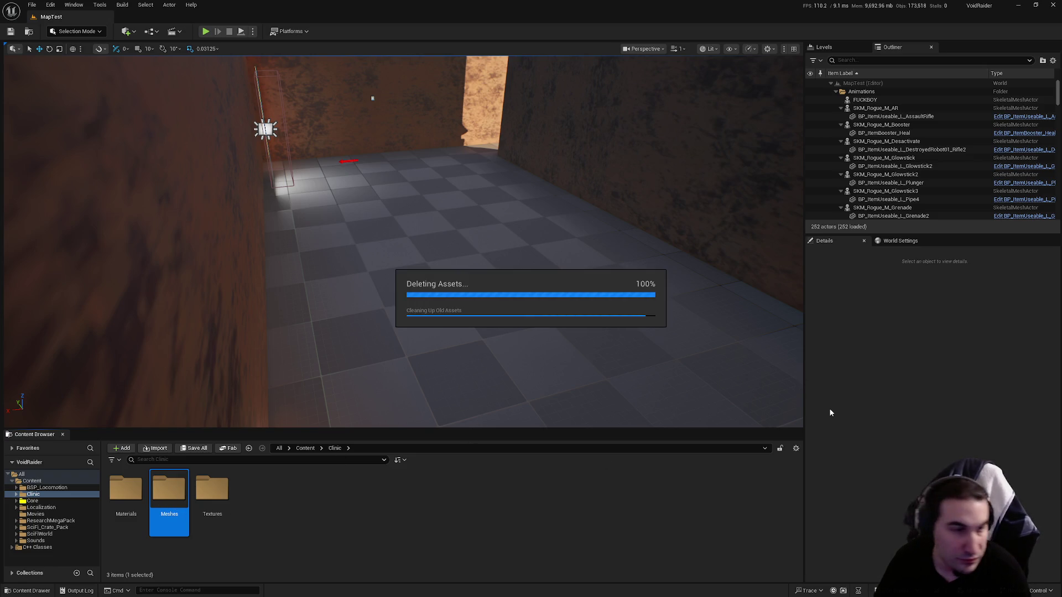
Try deleting the Textures folder, then cancel because the textures are still referenced.
{"action": "left_click", "coordinate": [185, 496]}
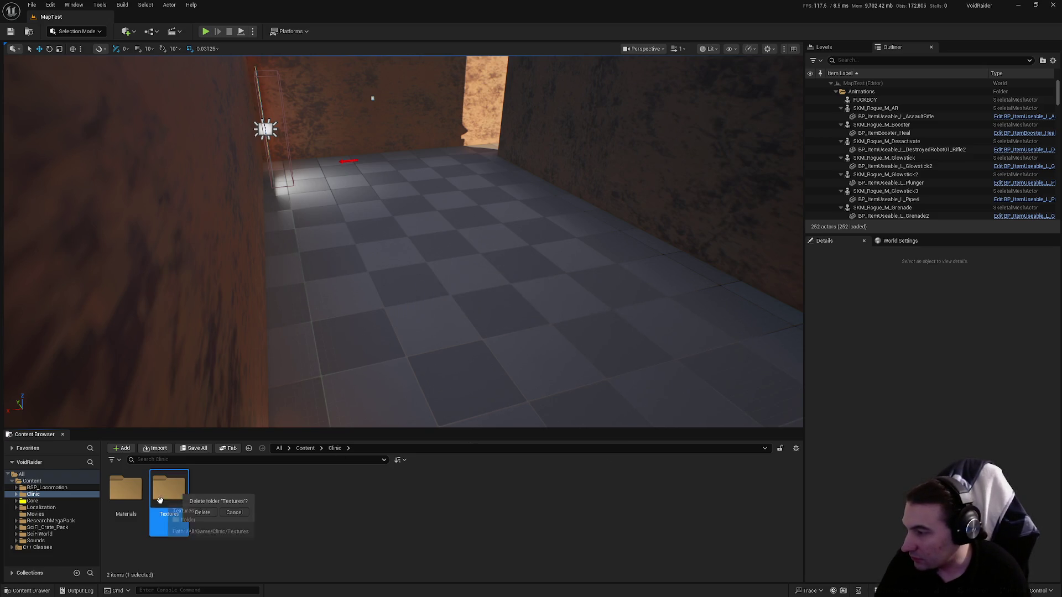
{"action": "key", "text": "Delete"}
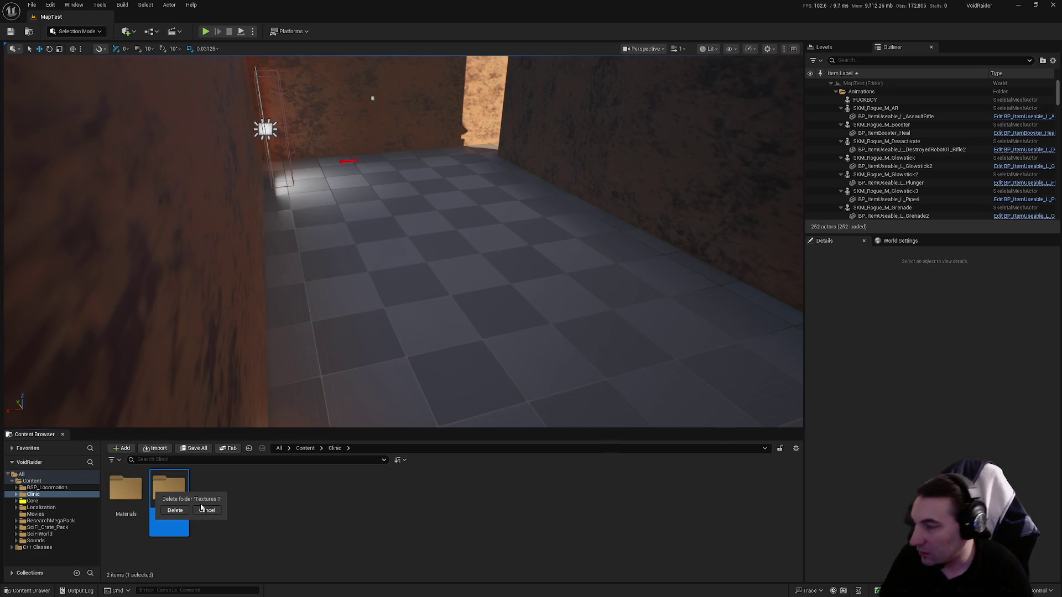
{"action": "left_click", "coordinate": [177, 510]}
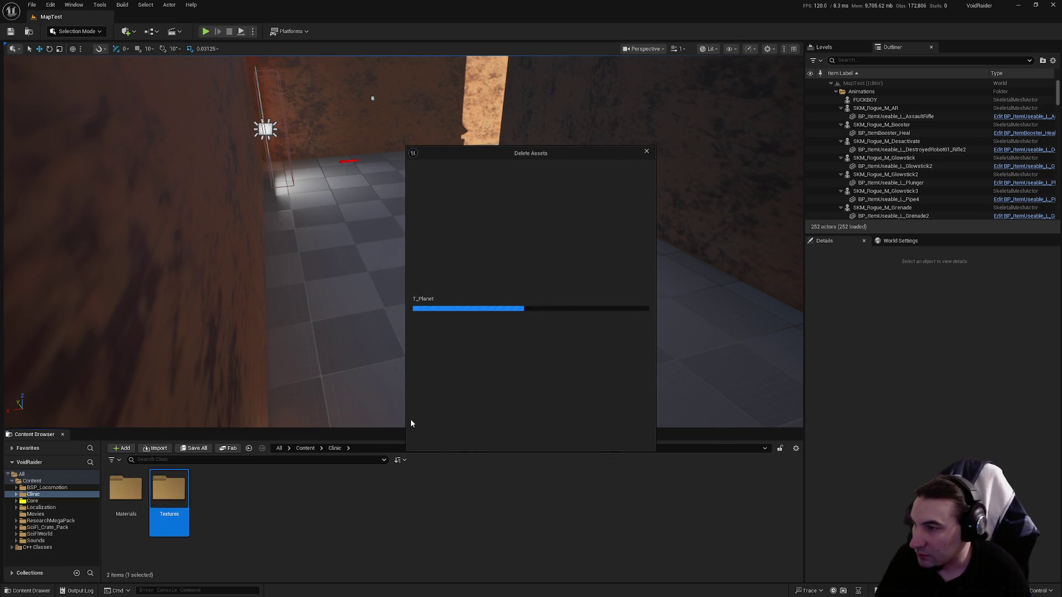
{"action": "scroll", "coordinate": [568, 374], "scroll_direction": "down", "scroll_amount": 5}
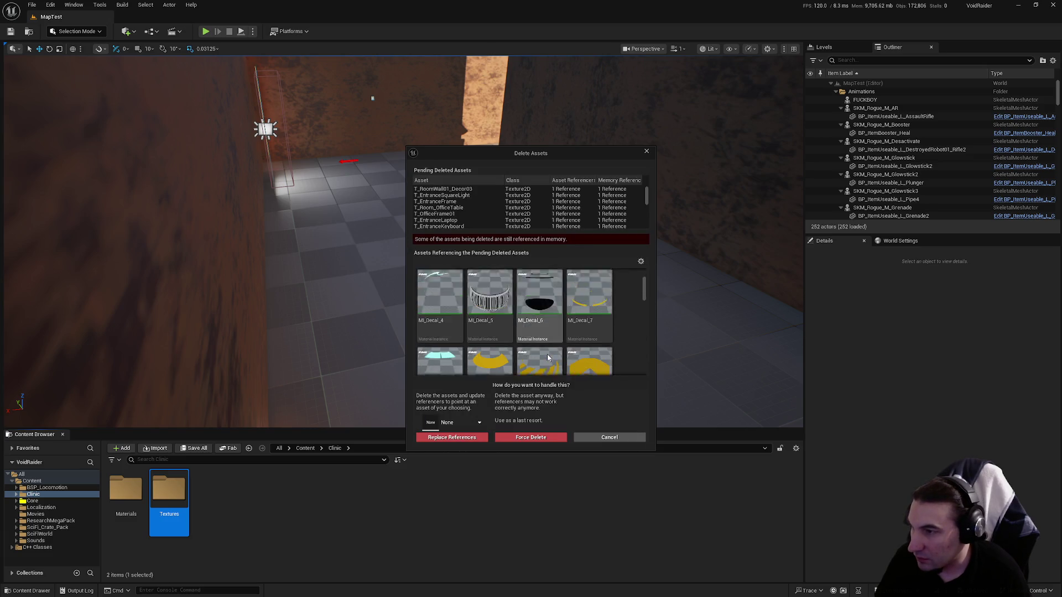
{"action": "left_click", "coordinate": [609, 437]}
Delete the Materials folder and open the SM_RoomMap mesh still referencing them.
{"action": "left_click", "coordinate": [130, 483]}
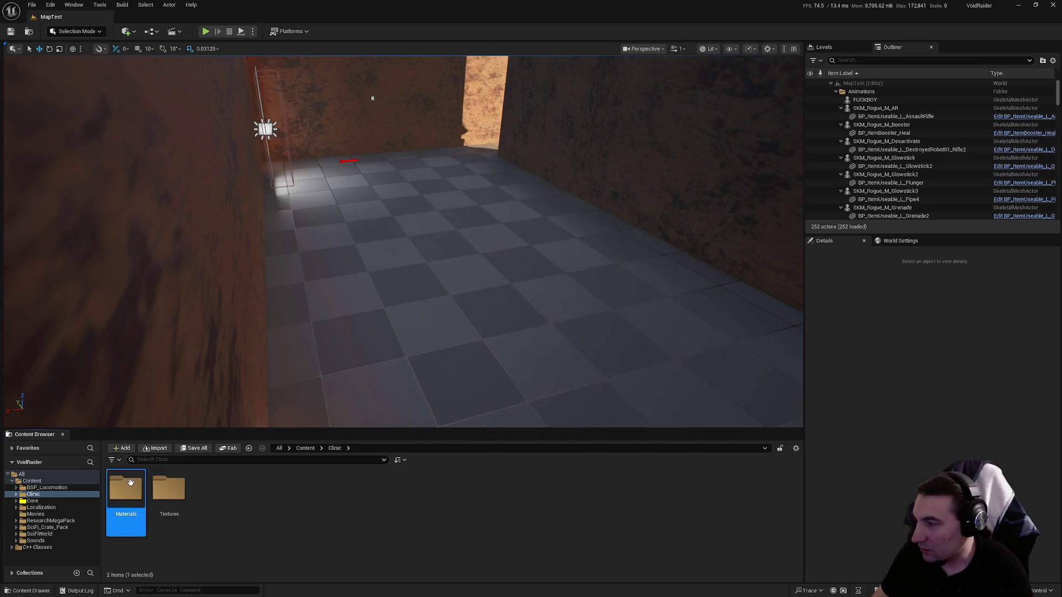
{"action": "key", "text": "Delete"}
{"action": "left_click", "coordinate": [148, 500]}
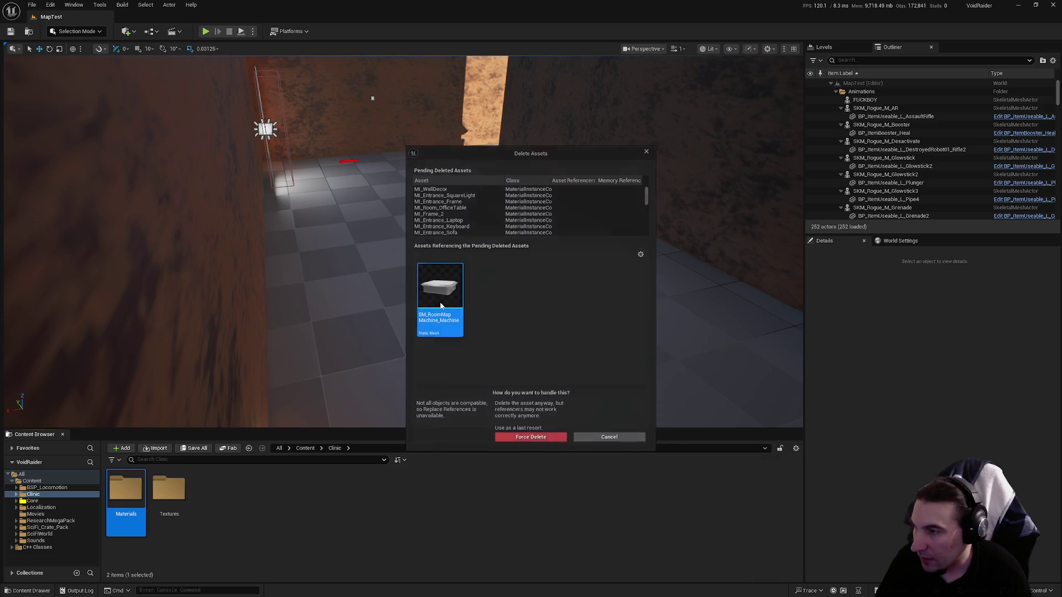
{"action": "double_click", "coordinate": [461, 313]}
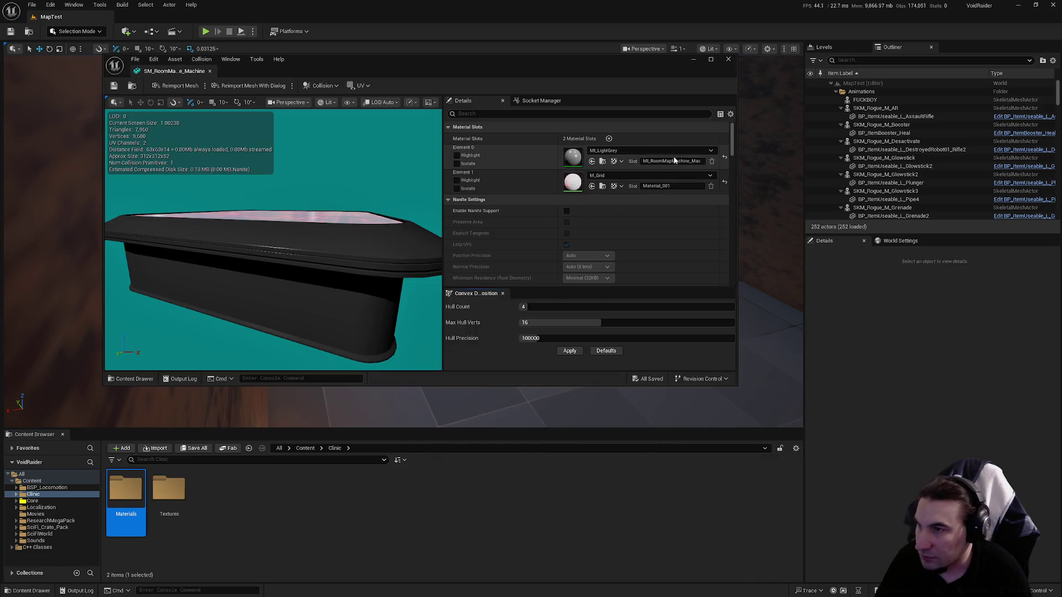
Open M_Grid, check its Texture Sample uses T_Grid, and browse to that texture.
{"action": "double_click", "coordinate": [568, 189]}
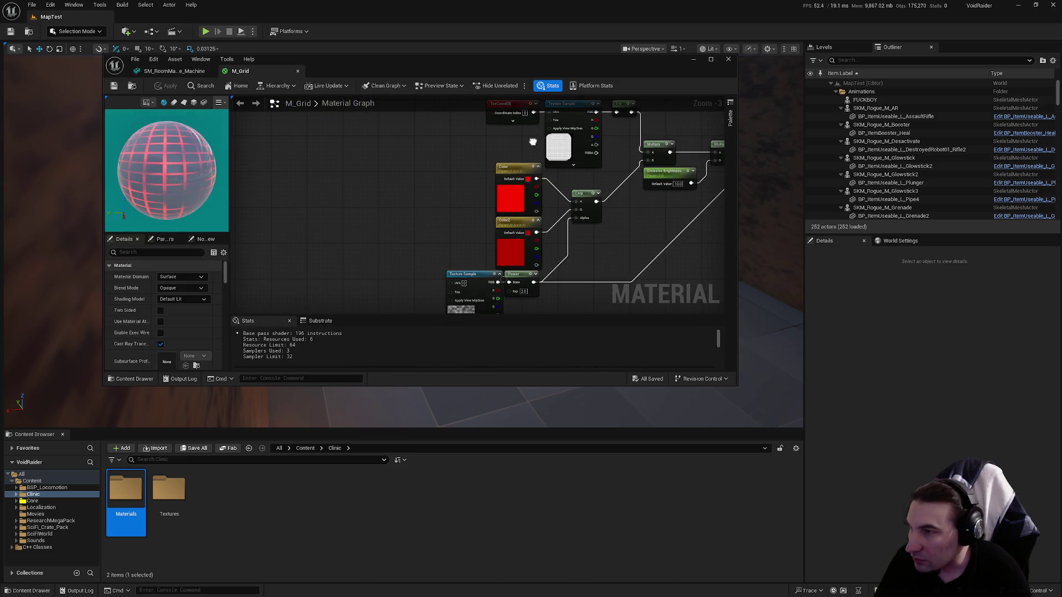
{"action": "left_click", "coordinate": [469, 282]}
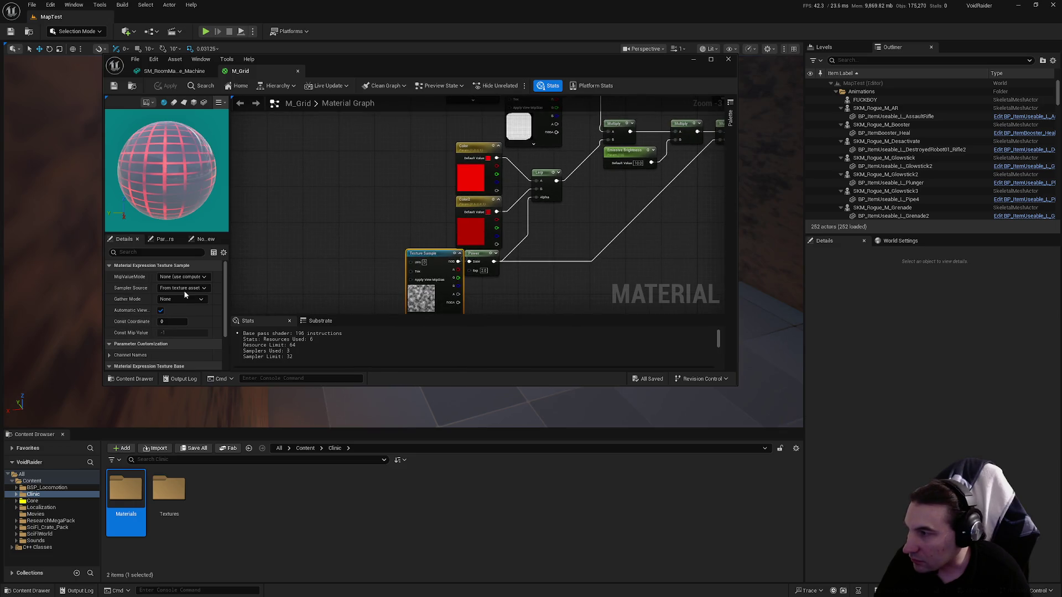
{"action": "scroll", "coordinate": [189, 285], "scroll_direction": "down", "scroll_amount": 3}
{"action": "left_click_drag", "start_coordinate": [506, 151], "coordinate": [491, 222]}
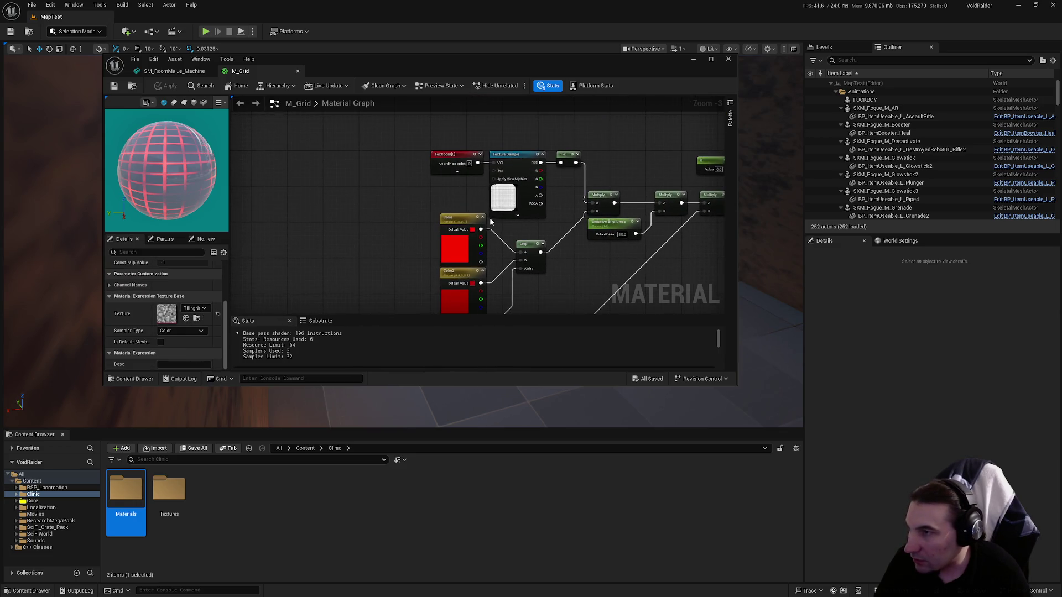
{"action": "left_click", "coordinate": [196, 319]}
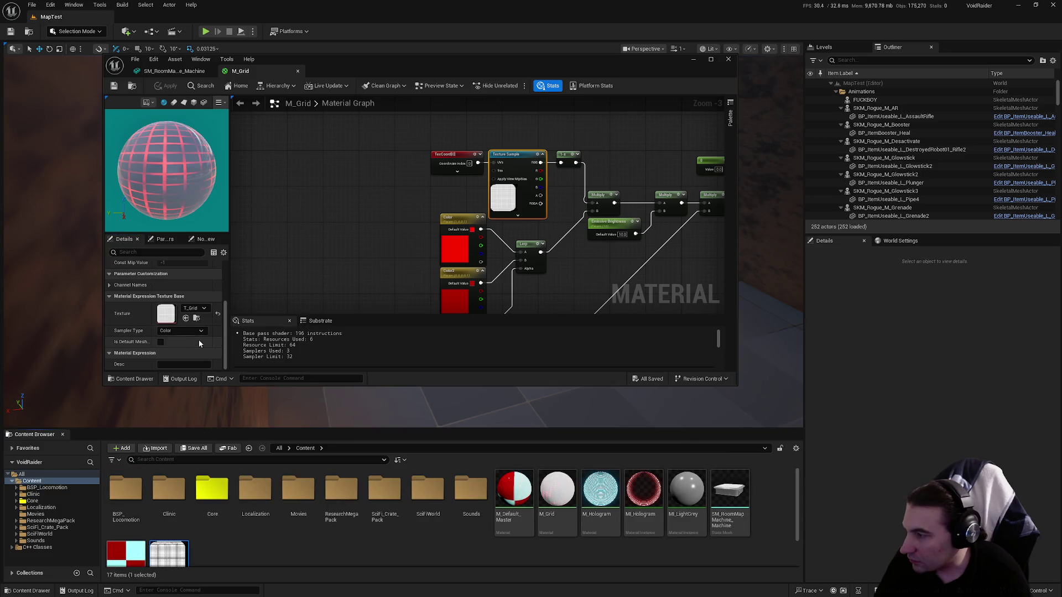
Reopen the machine mesh, close the mesh and material editors, and select MI_LightGrey.
{"action": "double_click", "coordinate": [727, 487]}
{"action": "scroll", "coordinate": [586, 230], "scroll_direction": "down", "scroll_amount": 8}
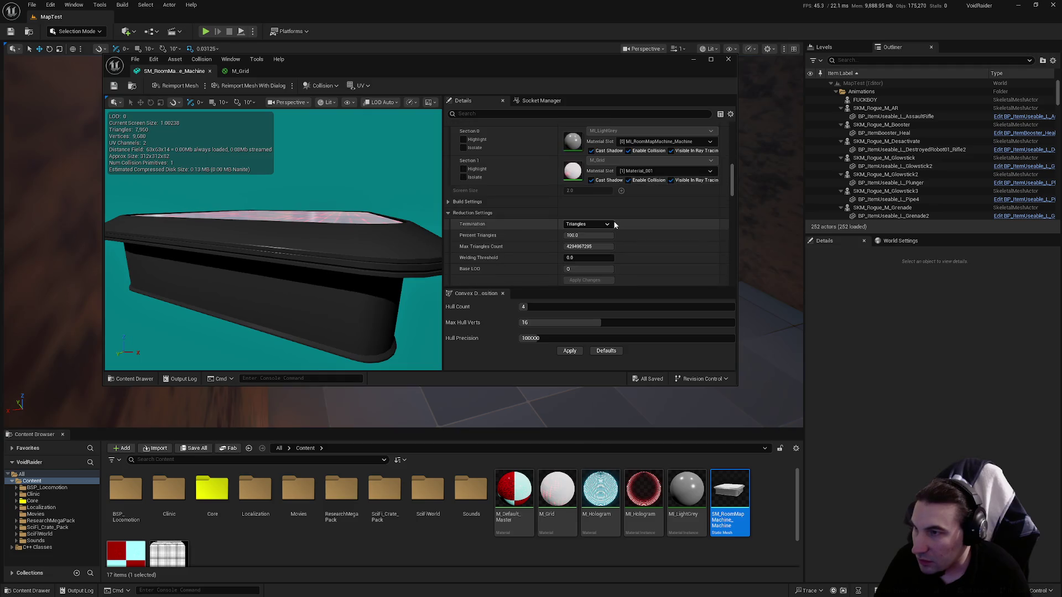
{"action": "scroll", "coordinate": [613, 230], "scroll_direction": "down", "scroll_amount": 10}
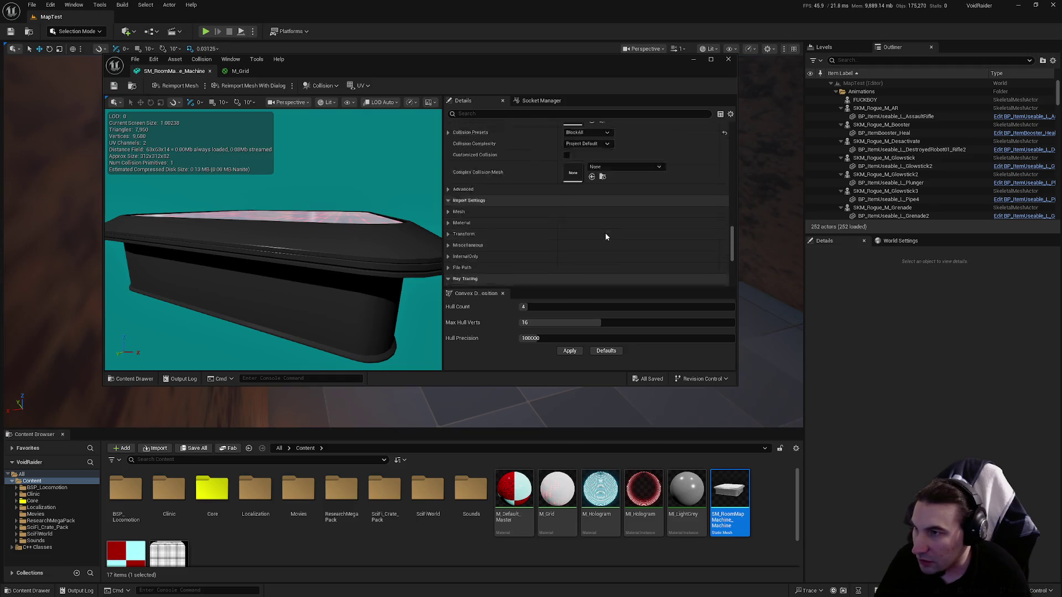
{"action": "left_click", "coordinate": [728, 59]}
{"action": "left_click", "coordinate": [681, 490]}
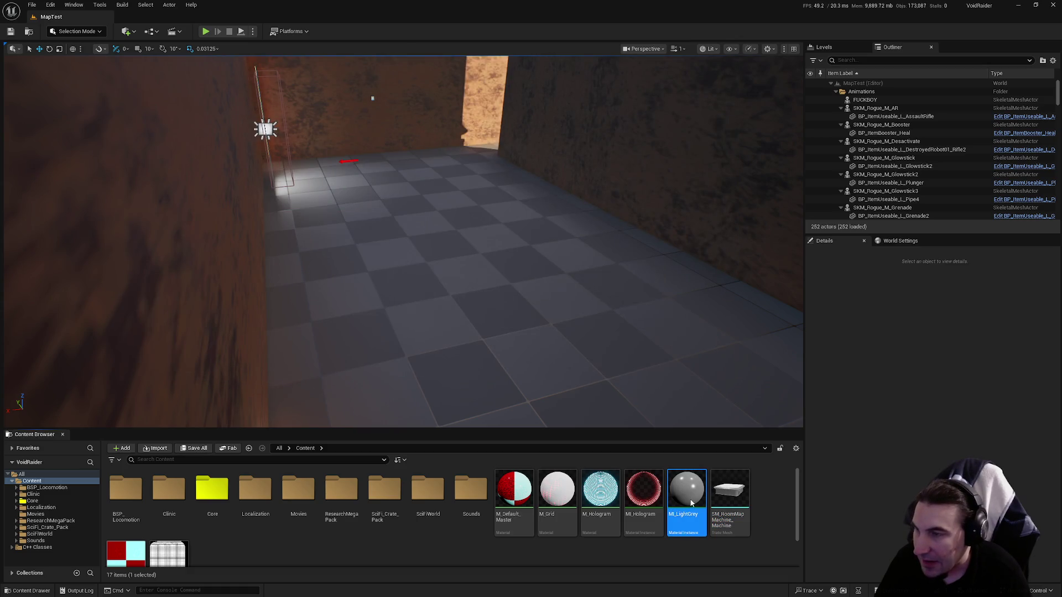
{"action": "double_click", "coordinate": [690, 502]}
{"action": "scroll", "coordinate": [642, 290], "scroll_direction": "down", "scroll_amount": 5}
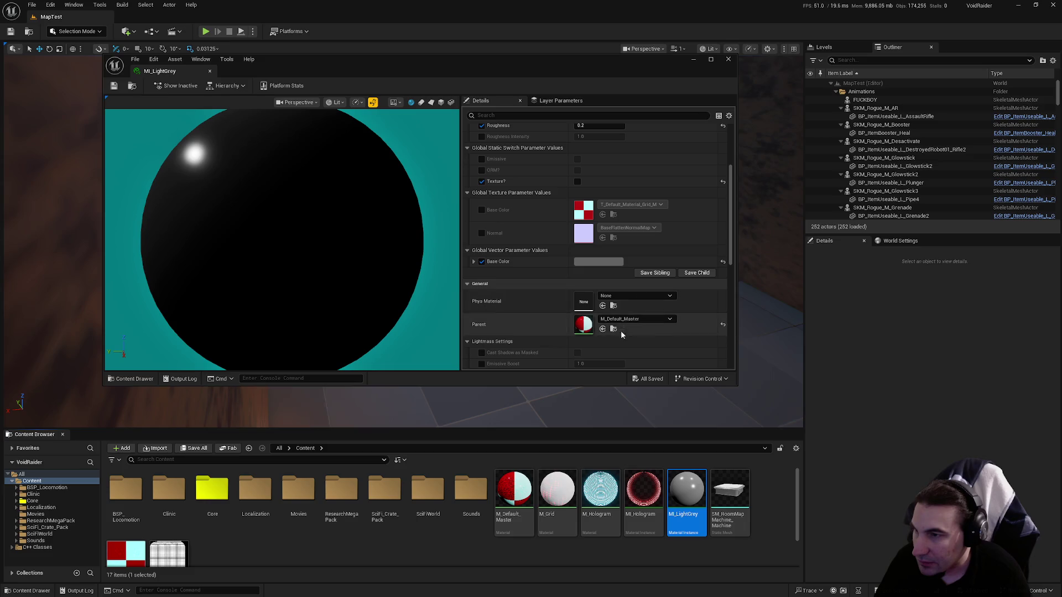
{"action": "double_click", "coordinate": [589, 325]}
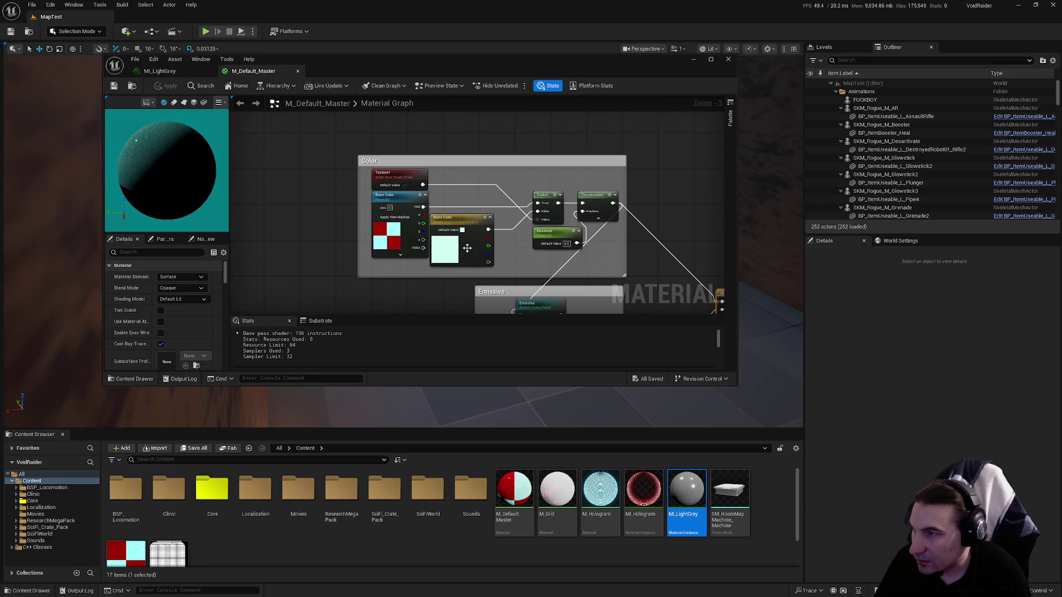
{"action": "left_click", "coordinate": [468, 248]}
{"action": "left_click", "coordinate": [394, 244]}
{"action": "scroll", "coordinate": [393, 244], "scroll_direction": "down", "scroll_amount": 1}
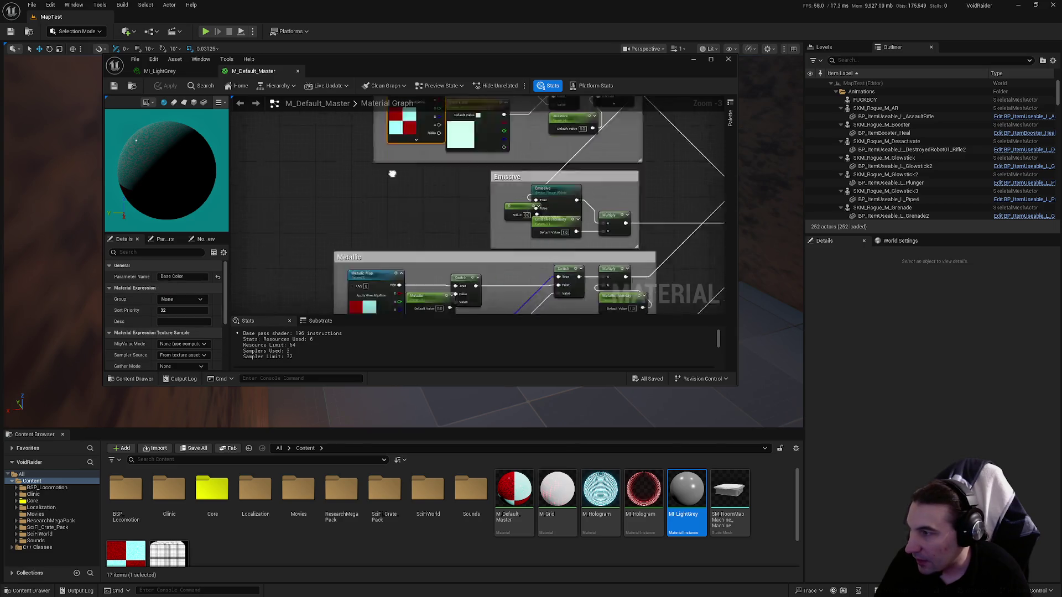
{"action": "scroll", "coordinate": [575, 210], "scroll_direction": "down", "scroll_amount": 2}
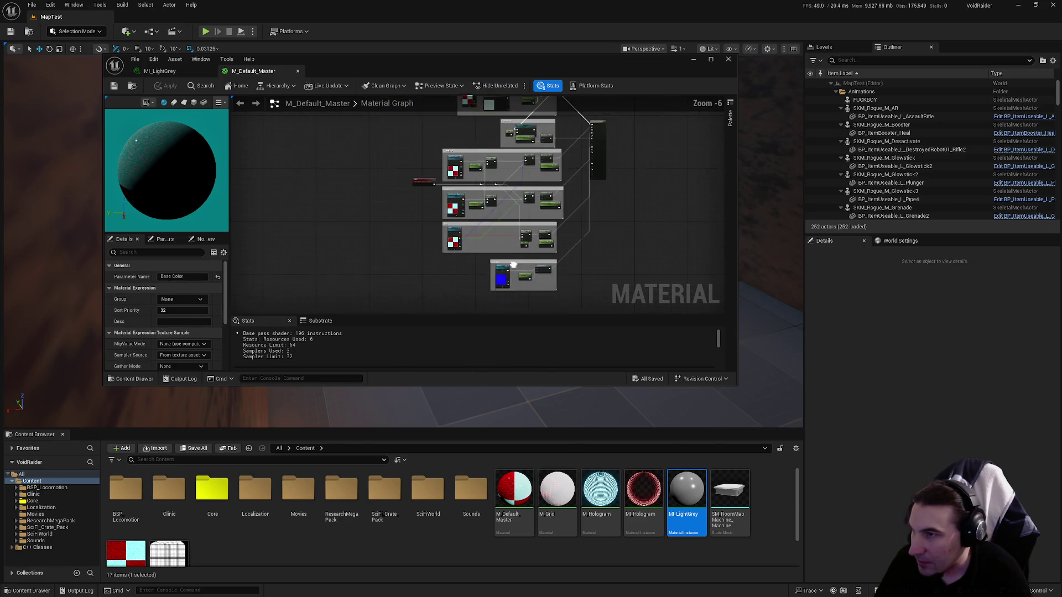
{"action": "scroll", "coordinate": [580, 227], "scroll_direction": "up", "scroll_amount": 3}
{"action": "left_click_drag", "start_coordinate": [458, 231], "coordinate": [543, 189]}
{"action": "left_click", "coordinate": [727, 60]}
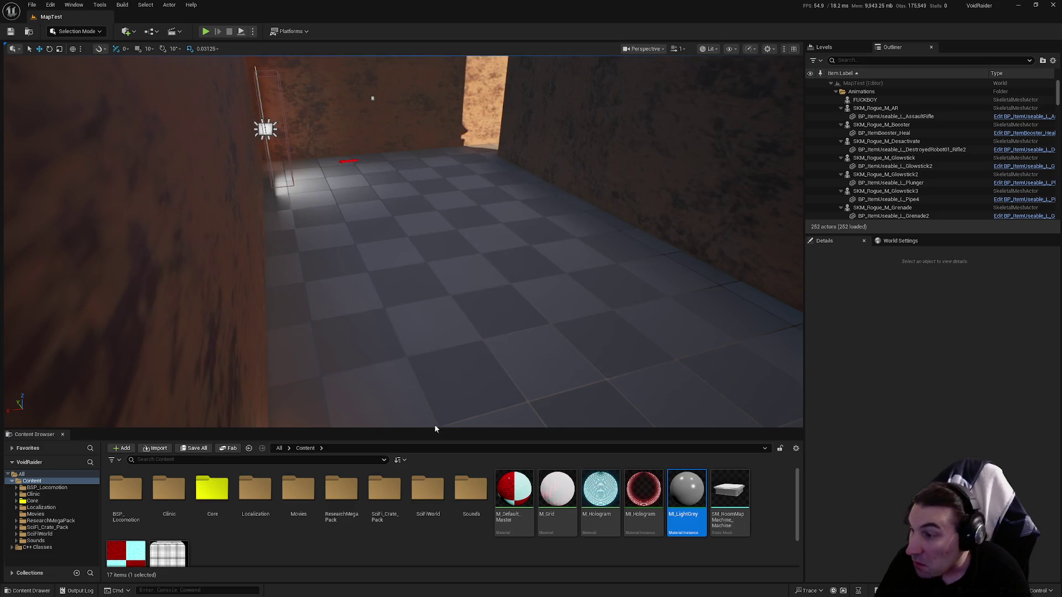
Delete the Clinic folder, force-deleting its still-referenced materials and textures.
{"action": "left_click", "coordinate": [179, 504]}
{"action": "key", "text": "Delete"}
{"action": "left_click", "coordinate": [199, 520]}
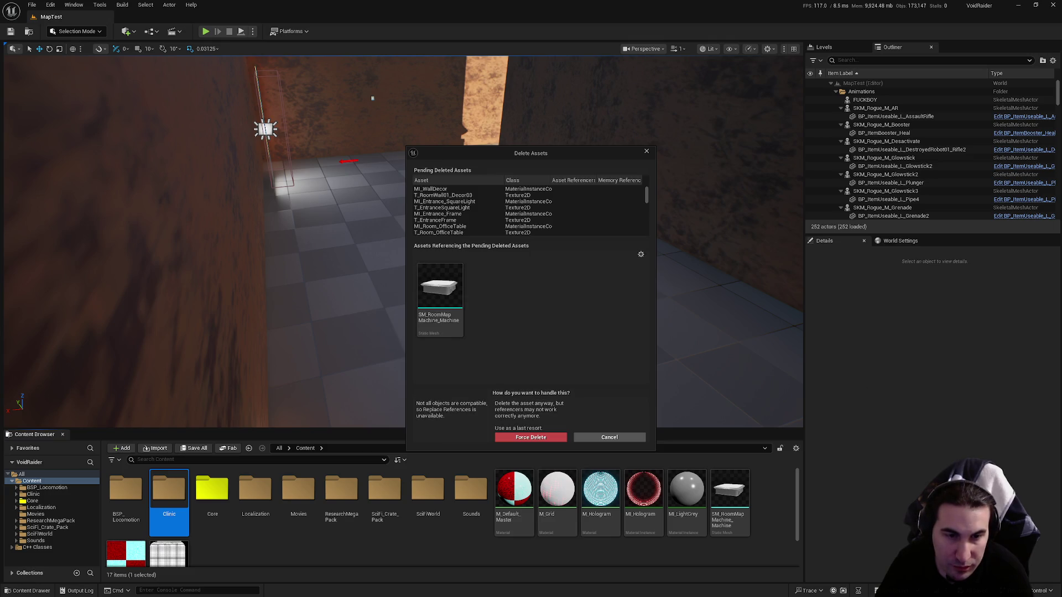
{"action": "left_click", "coordinate": [531, 438]}
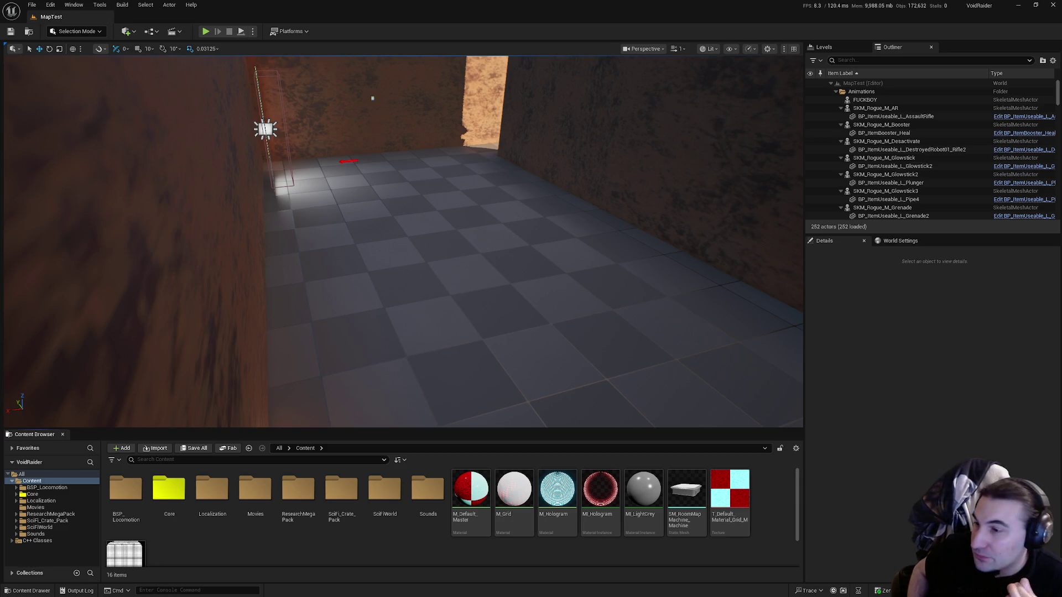
{"action": "double_click", "coordinate": [690, 478]}
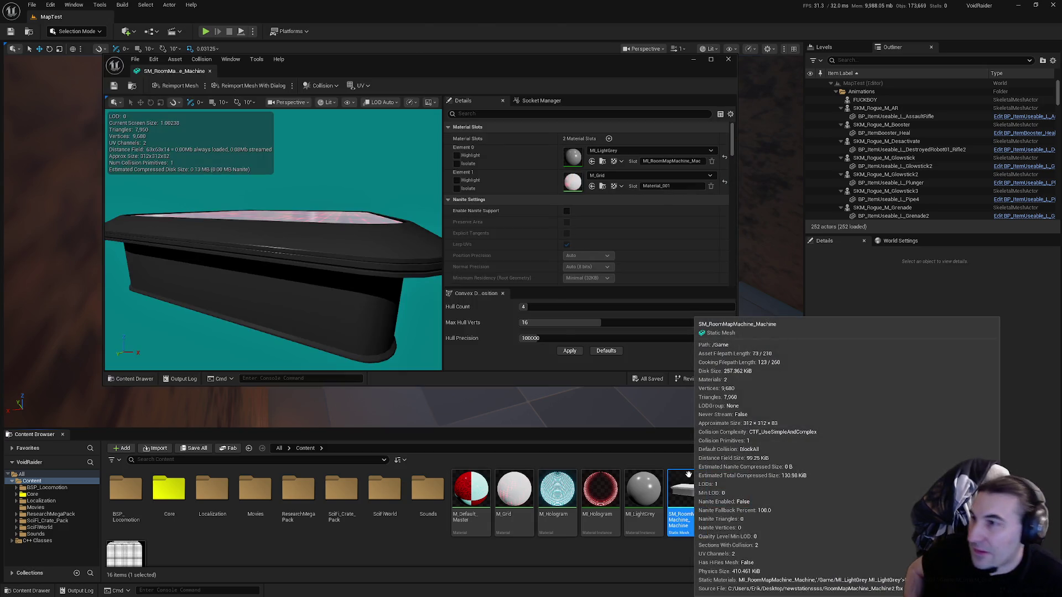
{"action": "left_click", "coordinate": [729, 60]}
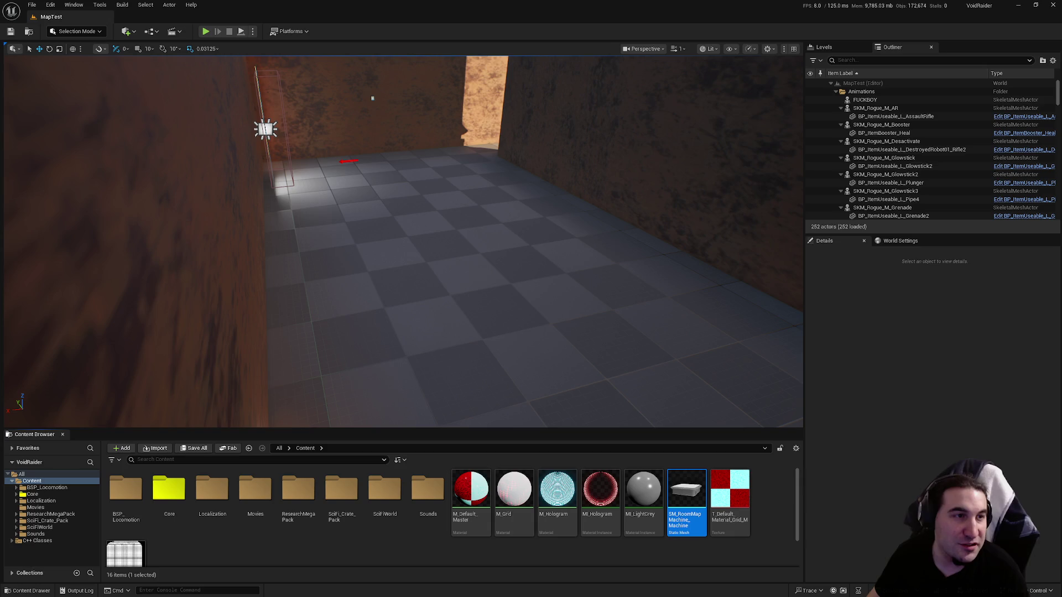
Move the eight loose root assets into Core/Assets/LevelDesign.
{"action": "left_click", "coordinate": [213, 543]}
{"action": "scroll", "coordinate": [232, 554], "scroll_direction": "down", "scroll_amount": 1}
{"action": "left_click", "coordinate": [470, 484]}
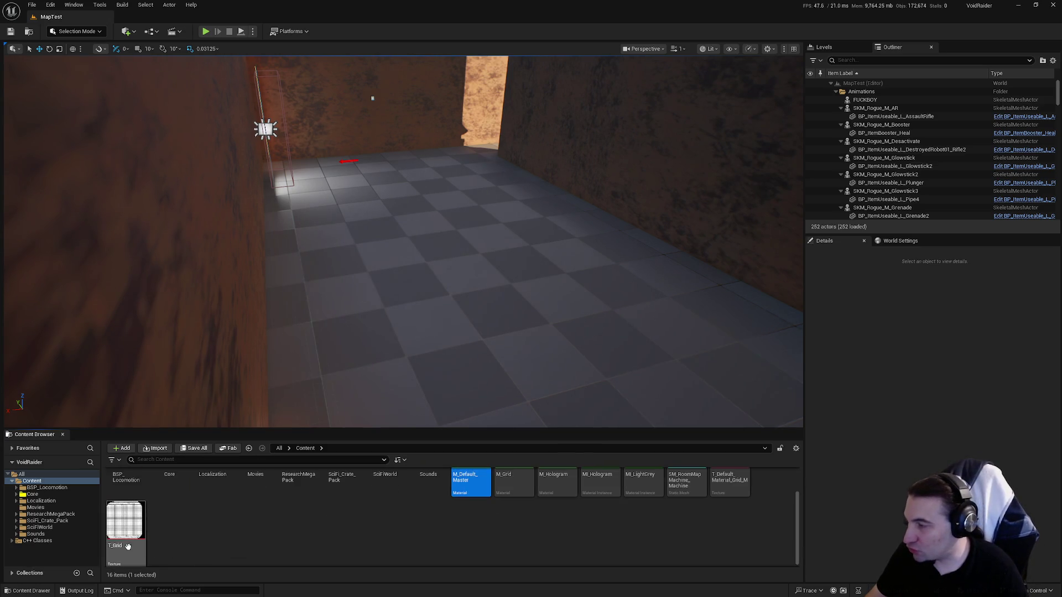
{"action": "left_click", "coordinate": [730, 487], "text": "shift"}
{"action": "left_click", "coordinate": [16, 494]}
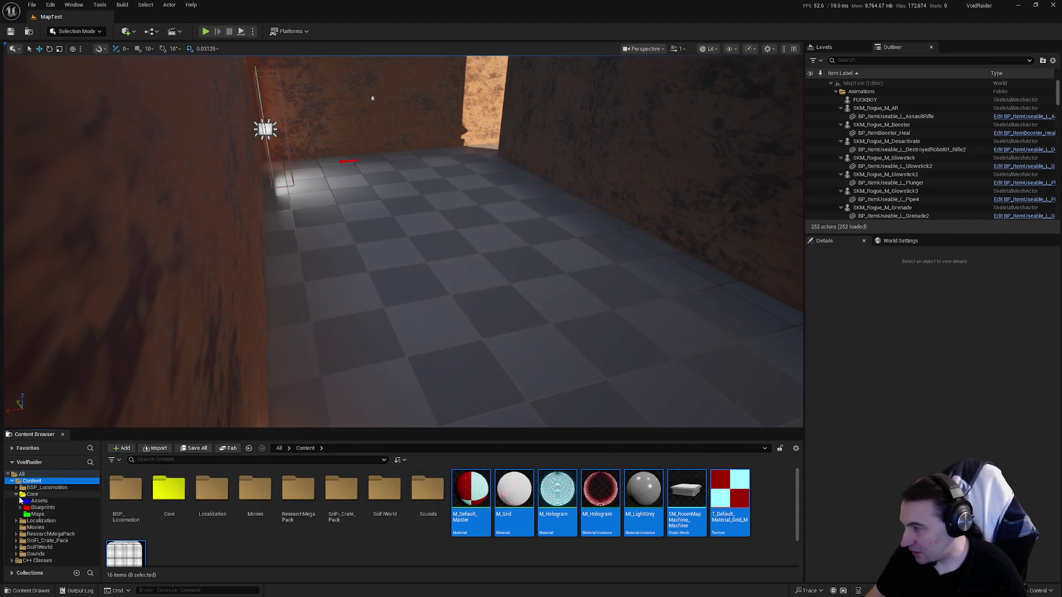
{"action": "left_click", "coordinate": [20, 501]}
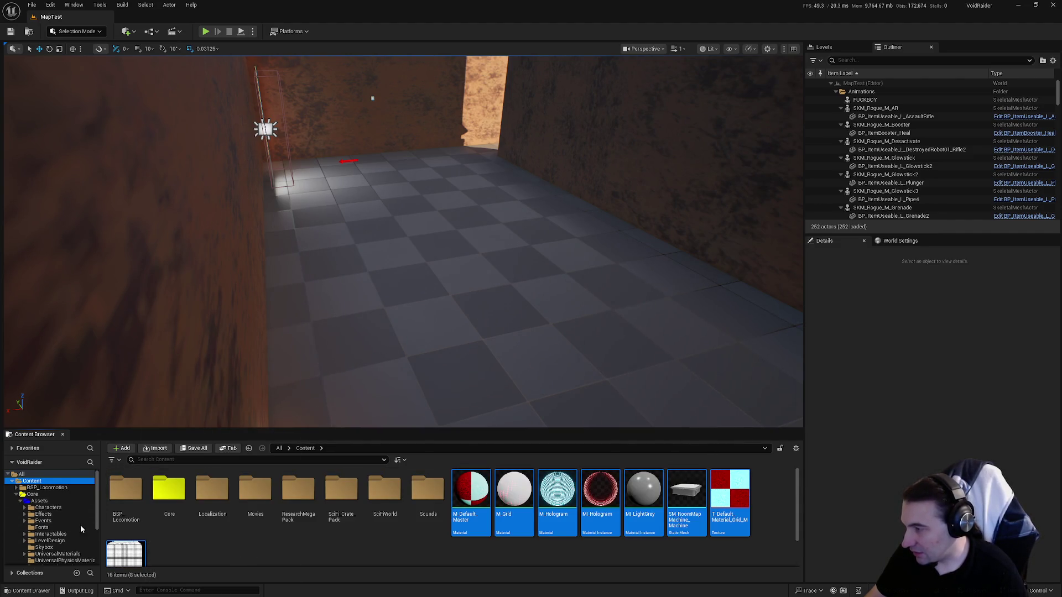
{"action": "scroll", "coordinate": [55, 525], "scroll_direction": "down", "scroll_amount": 1}
{"action": "mouse_move", "coordinate": [602, 500]}
{"action": "left_mouse_down"}
{"action": "mouse_move", "coordinate": [189, 575]}
{"action": "mouse_move", "coordinate": [61, 541]}
{"action": "left_mouse_up"}
{"action": "left_click", "coordinate": [69, 550]}
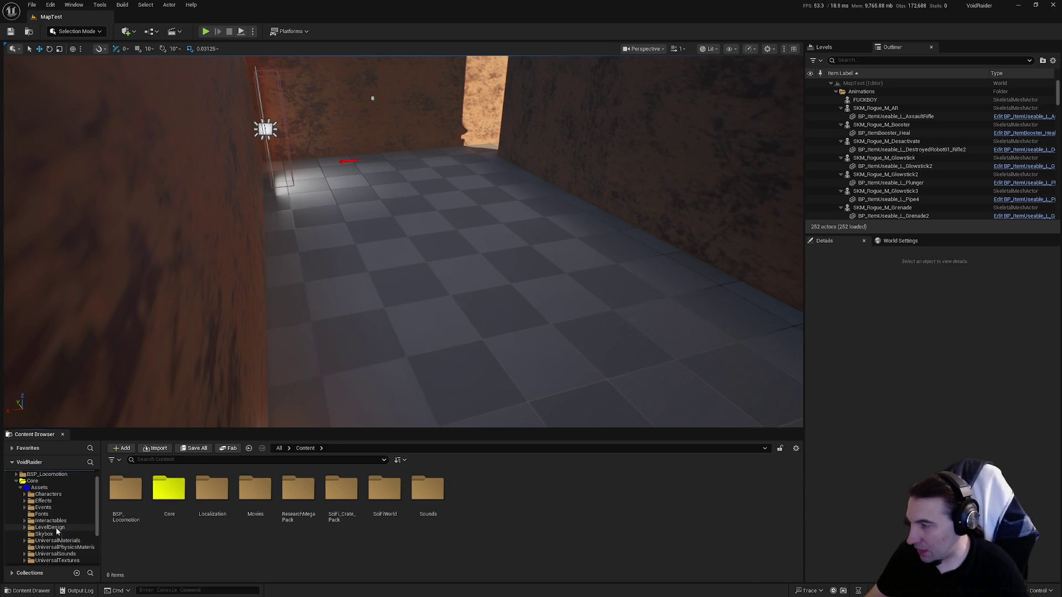
Rename the SM_RoomMap mesh in LevelDesign to SM_RoomMapMachine.
{"action": "left_click", "coordinate": [56, 527]}
{"action": "left_click", "coordinate": [684, 523]}
{"action": "left_click", "coordinate": [683, 520]}
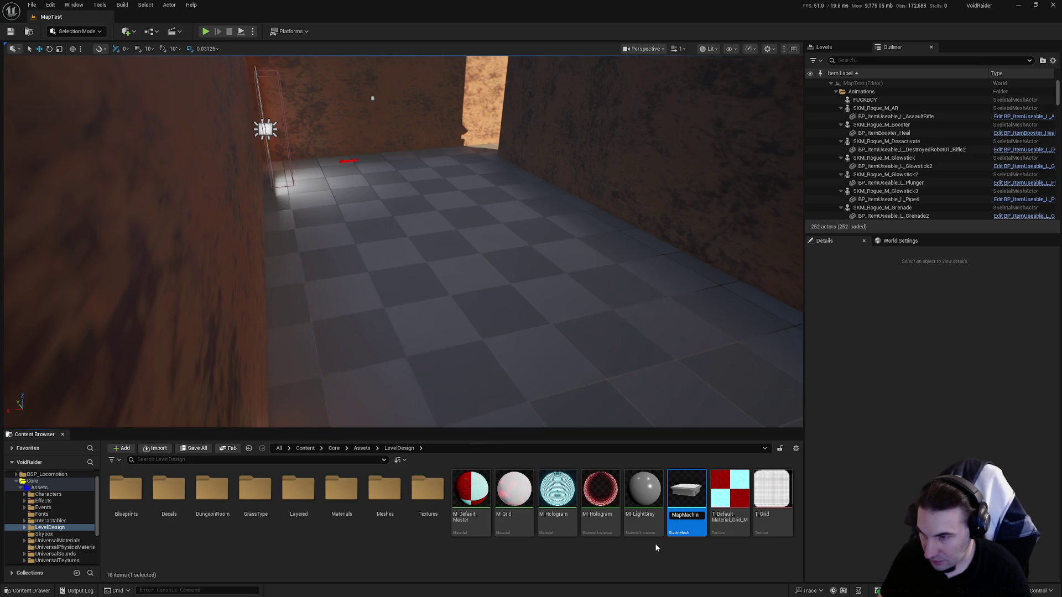
{"action": "type", "text": "e"}
{"action": "key", "text": "Return"}
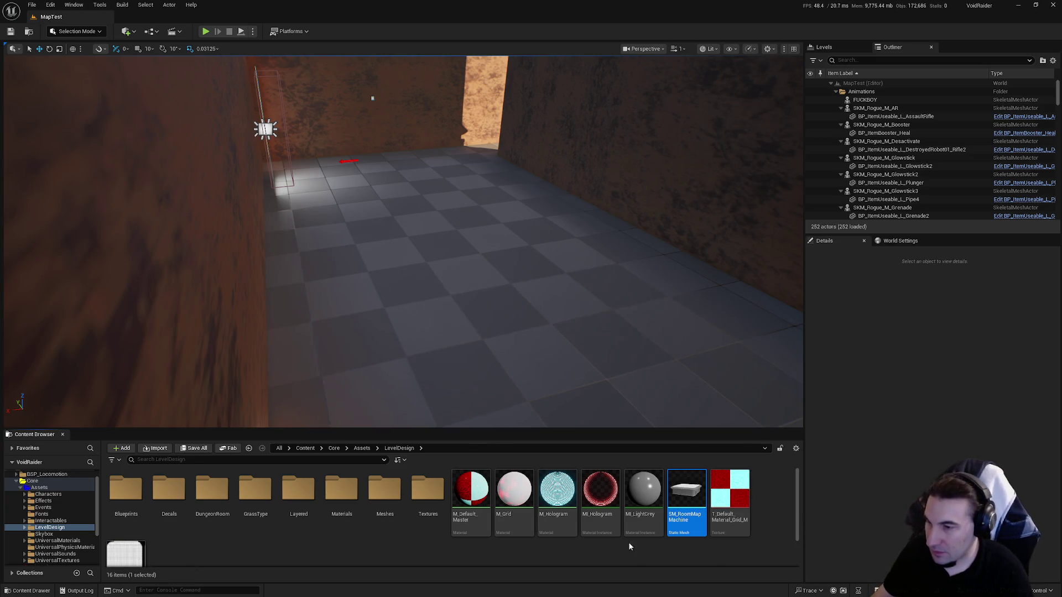
Move the five materials through MI_LightGrey into the Materials subfolder.
{"action": "left_click", "coordinate": [470, 492]}
{"action": "left_click", "coordinate": [643, 492], "text": "shift"}
{"action": "scroll", "coordinate": [390, 533], "scroll_direction": "down", "scroll_amount": 1}
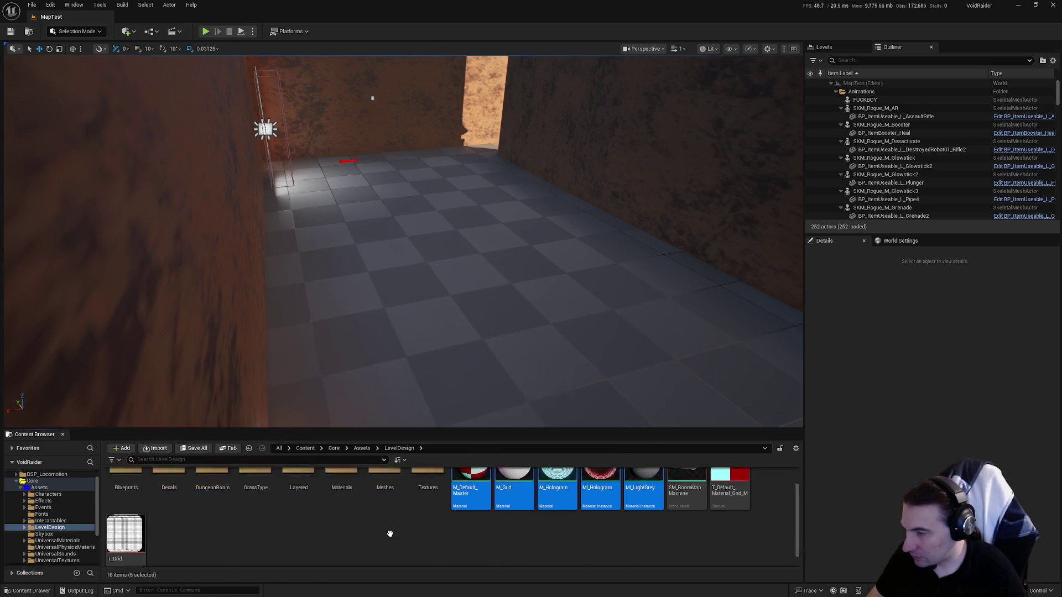
{"action": "scroll", "coordinate": [389, 534], "scroll_direction": "up", "scroll_amount": 1}
{"action": "left_click_drag", "start_coordinate": [332, 510], "coordinate": [333, 512]}
{"action": "left_click", "coordinate": [350, 523]}
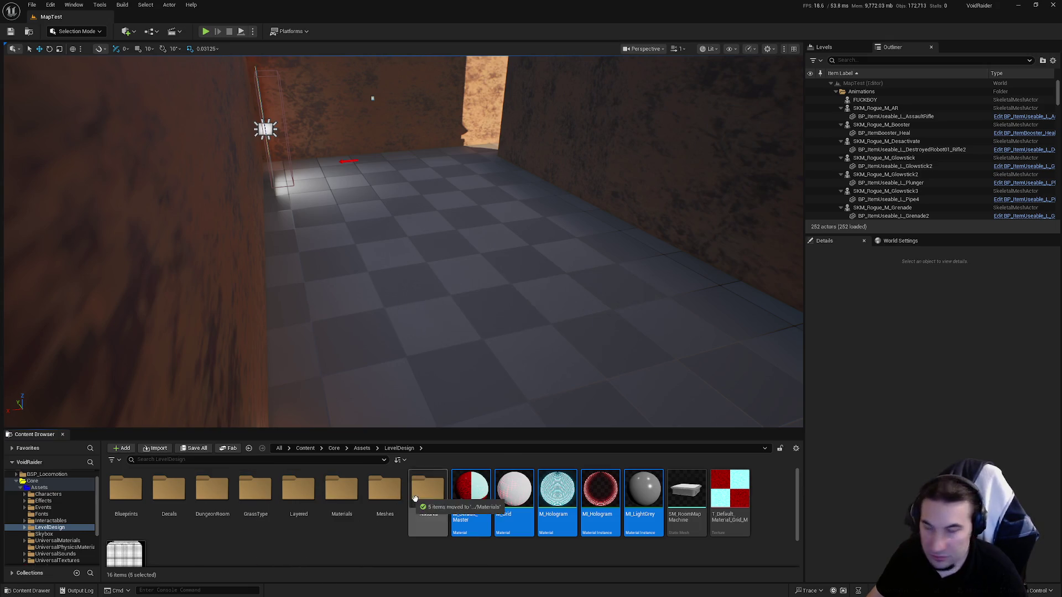
Move the default grid texture and T_Grid into the Textures subfolder.
{"action": "left_click", "coordinate": [514, 490]}
{"action": "left_click", "coordinate": [555, 490], "text": "shift"}
{"action": "left_click_drag", "start_coordinate": [556, 489], "coordinate": [431, 500]}
{"action": "left_click", "coordinate": [442, 518]}
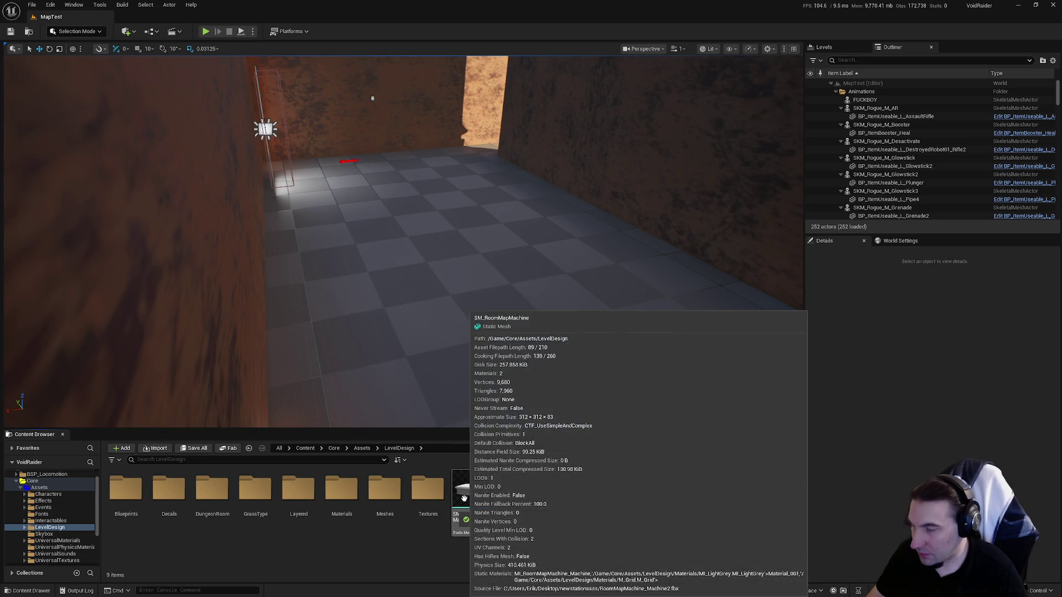
{"action": "left_click_drag", "start_coordinate": [464, 354], "coordinate": [420, 332]}
{"action": "scroll", "coordinate": [66, 531], "scroll_direction": "down", "scroll_amount": 5}
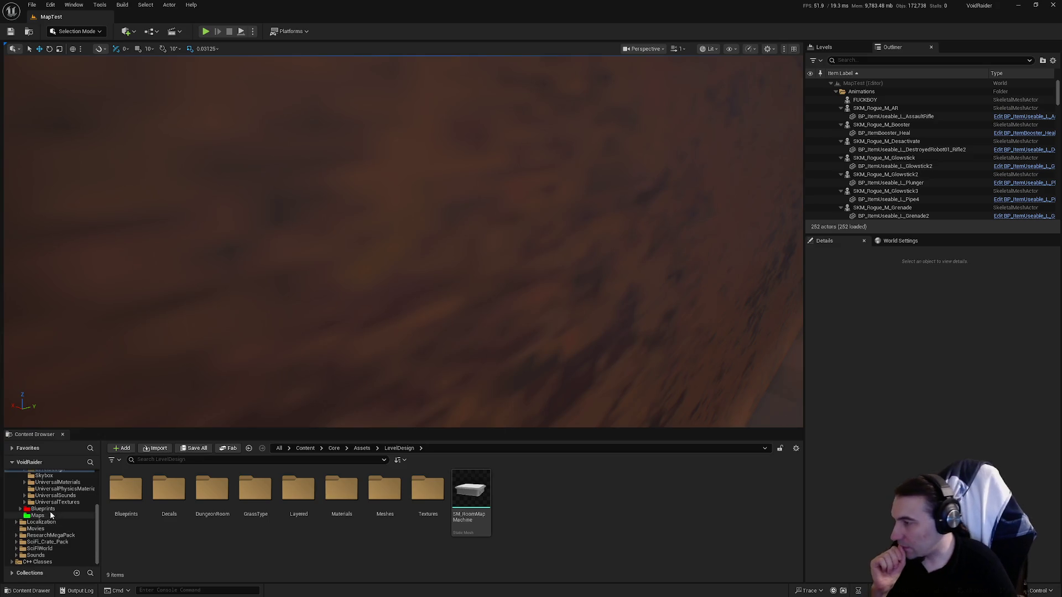
Open Core/Blueprints/Interactables/PropsUseable and zoom the viewport toward the round command room.
{"action": "left_click", "coordinate": [43, 509]}
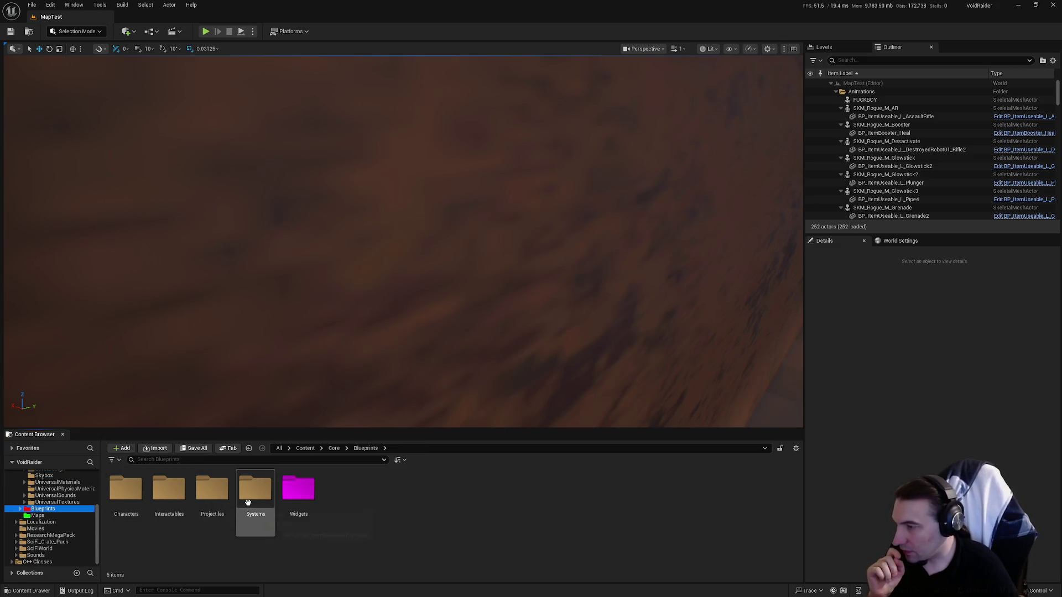
{"action": "double_click", "coordinate": [164, 504]}
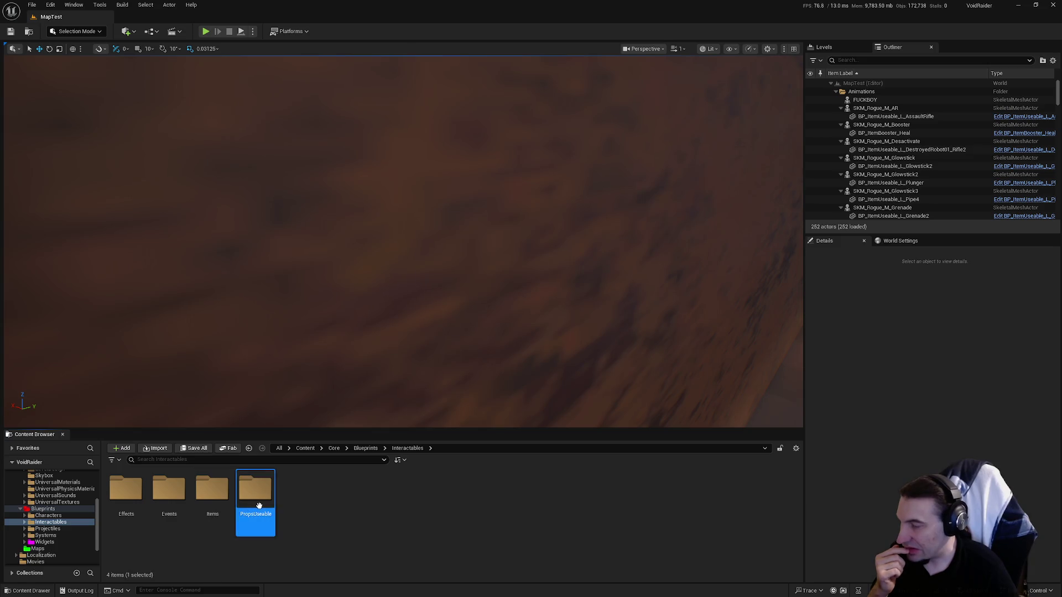
{"action": "double_click", "coordinate": [254, 489]}
{"action": "scroll", "coordinate": [599, 524], "scroll_direction": "down", "scroll_amount": 2}
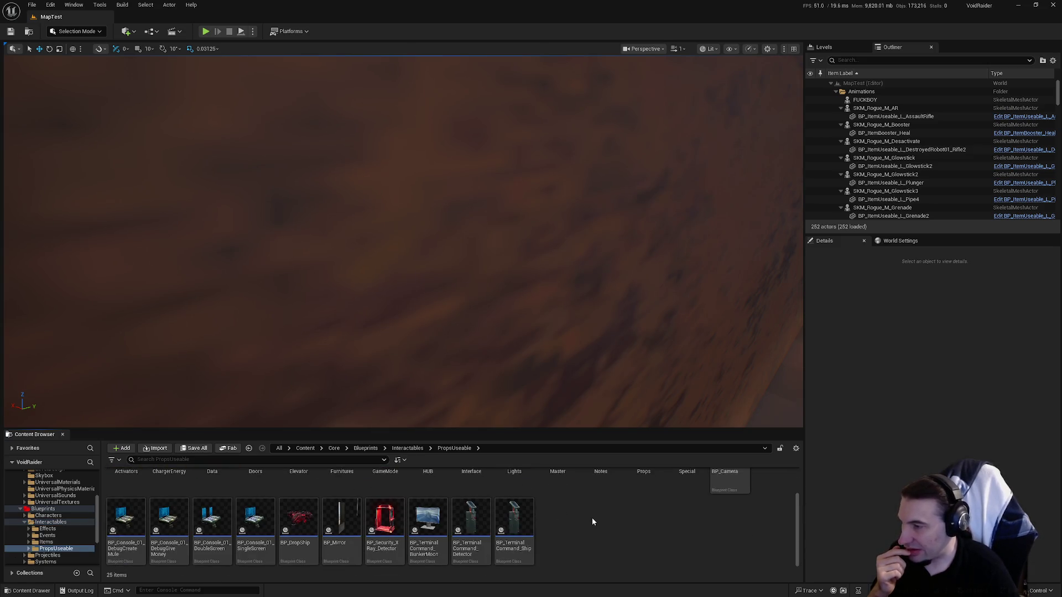
{"action": "scroll", "coordinate": [526, 338], "scroll_direction": "down", "scroll_amount": 10}
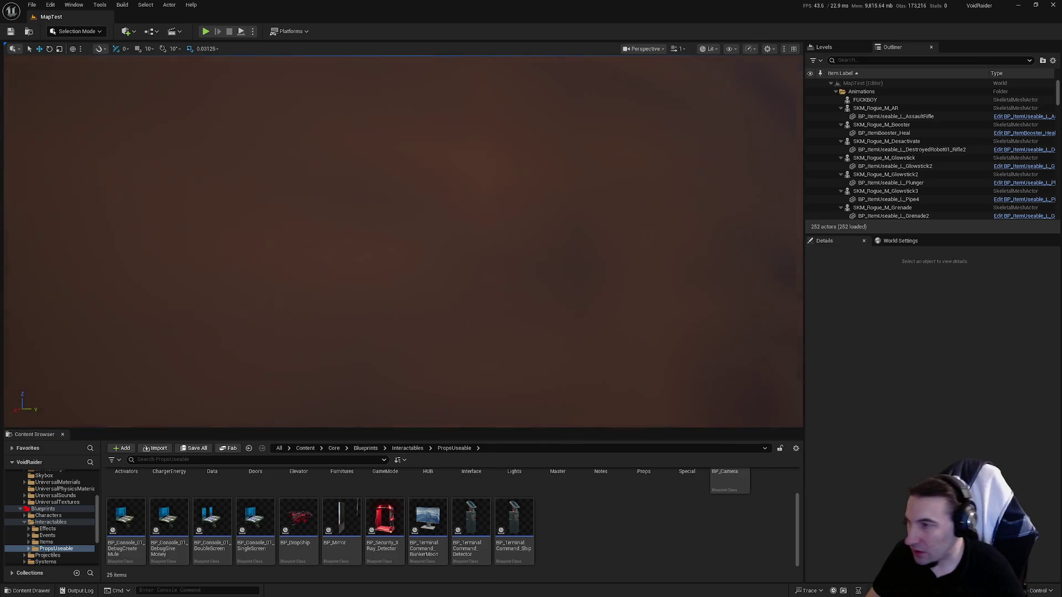
{"action": "scroll", "coordinate": [403, 241], "scroll_direction": "up", "scroll_amount": 10}
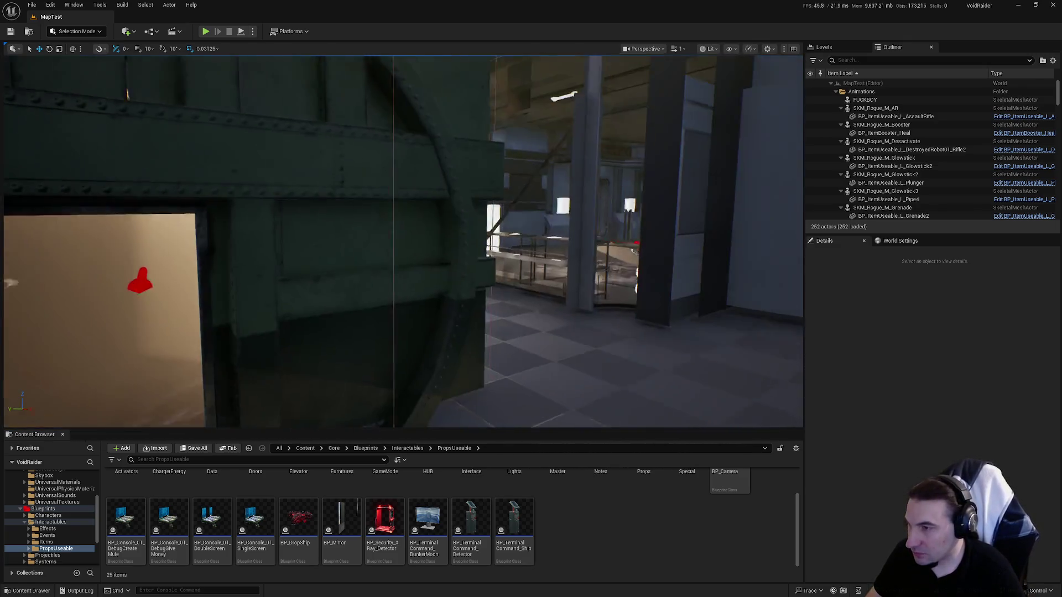
{"action": "scroll", "coordinate": [526, 278], "scroll_direction": "up", "scroll_amount": 10}
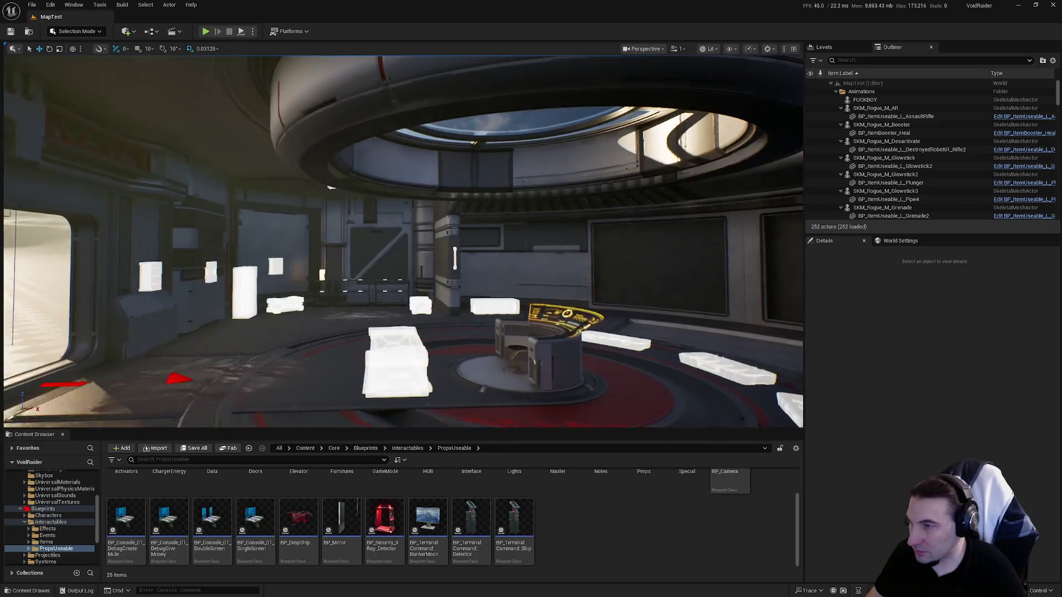
{"action": "scroll", "coordinate": [539, 515], "scroll_direction": "up", "scroll_amount": 2}
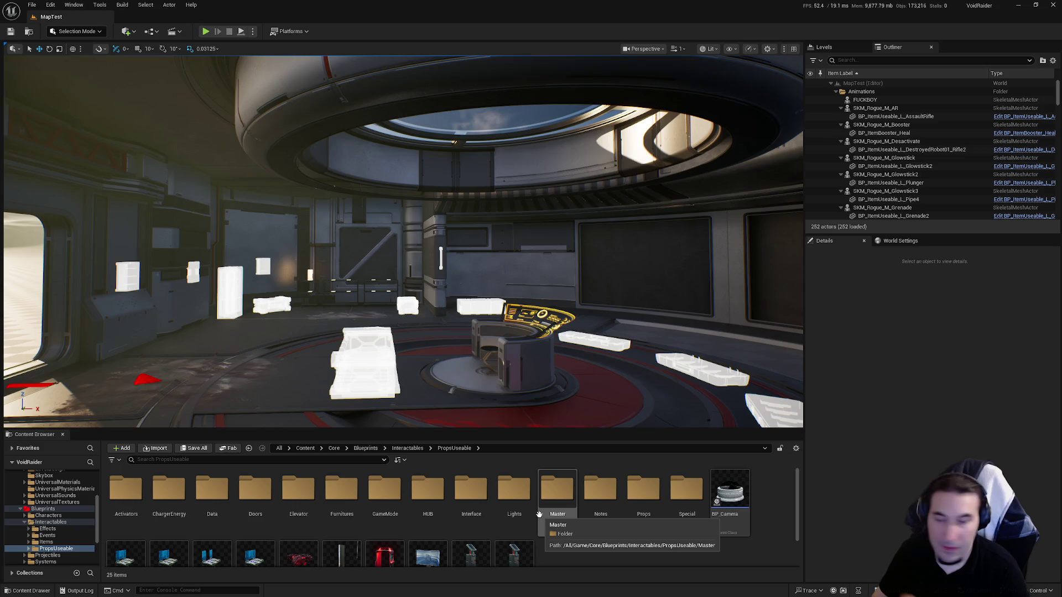
{"action": "scroll", "coordinate": [609, 522], "scroll_direction": "down", "scroll_amount": 2}
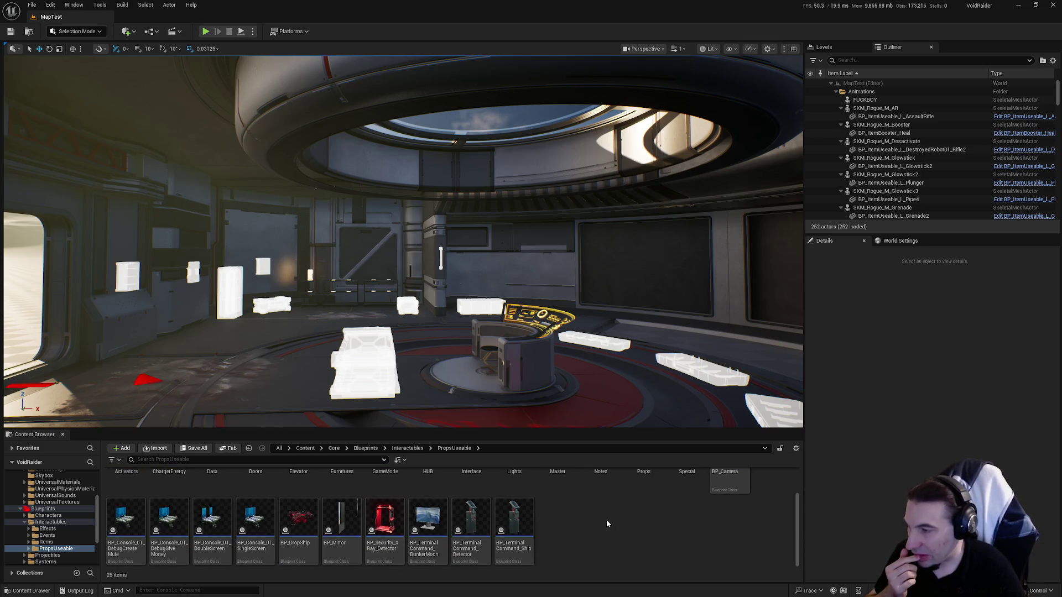
{"action": "scroll", "coordinate": [606, 518], "scroll_direction": "up", "scroll_amount": 2}
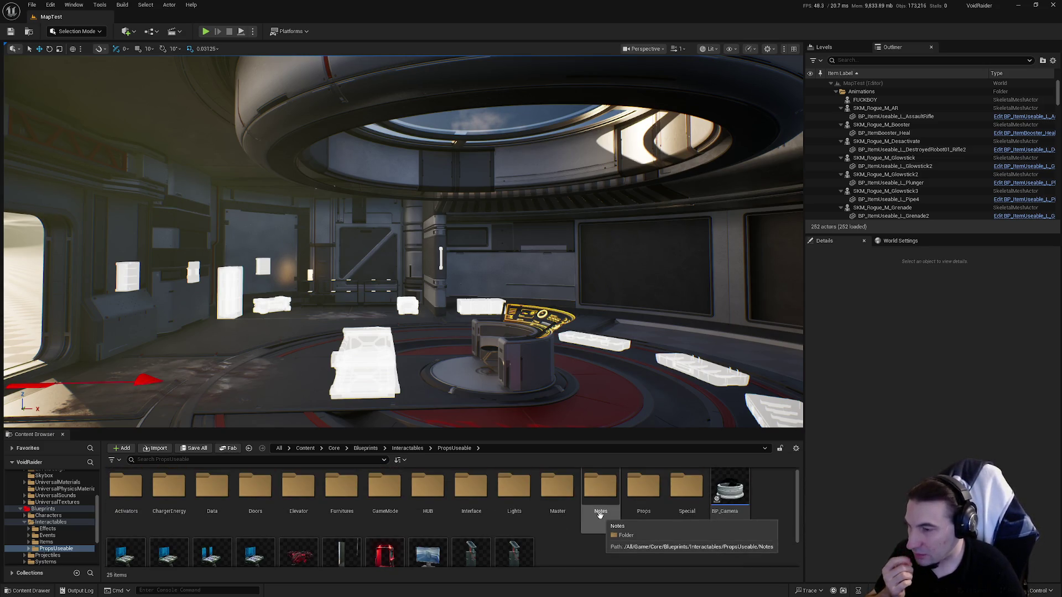
{"action": "scroll", "coordinate": [598, 518], "scroll_direction": "down", "scroll_amount": 2}
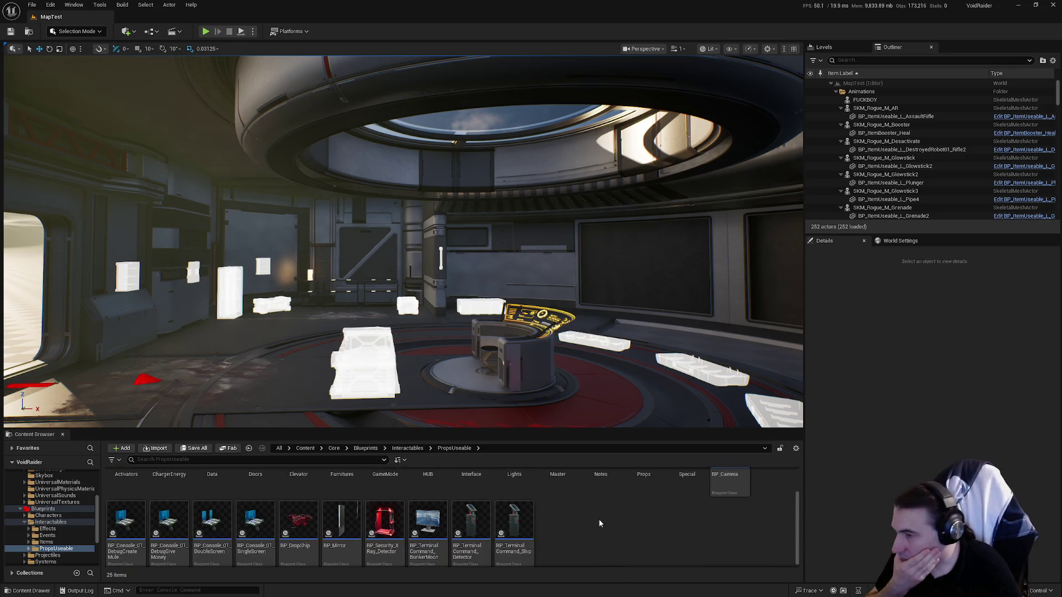
{"action": "scroll", "coordinate": [603, 525], "scroll_direction": "up", "scroll_amount": 2}
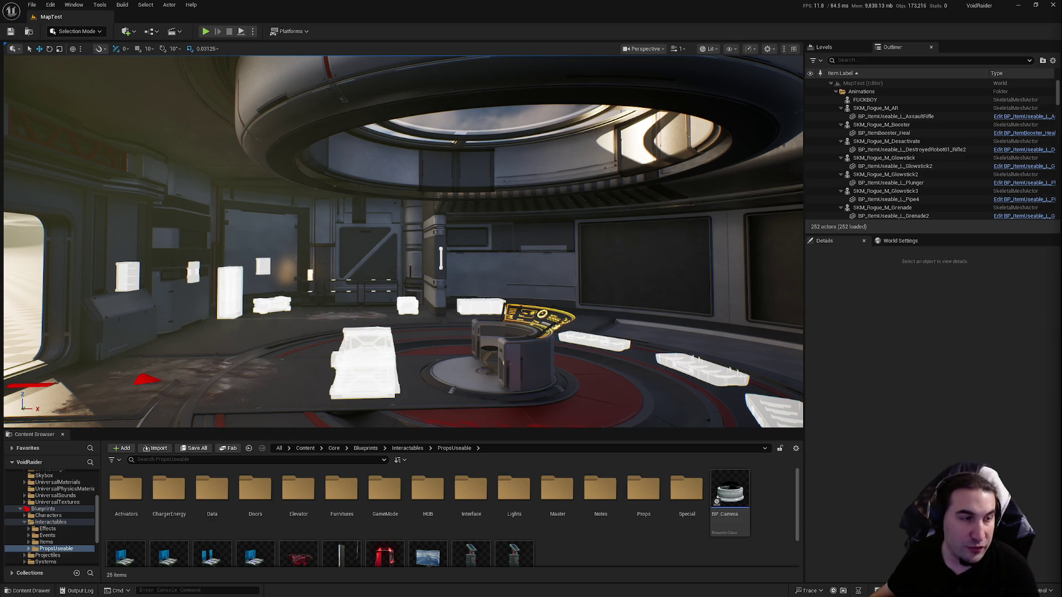
Orbit toward the central console and collapse Assets to show the Blueprints folder.
{"action": "left_click_drag", "start_coordinate": [616, 345], "coordinate": [406, 355]}
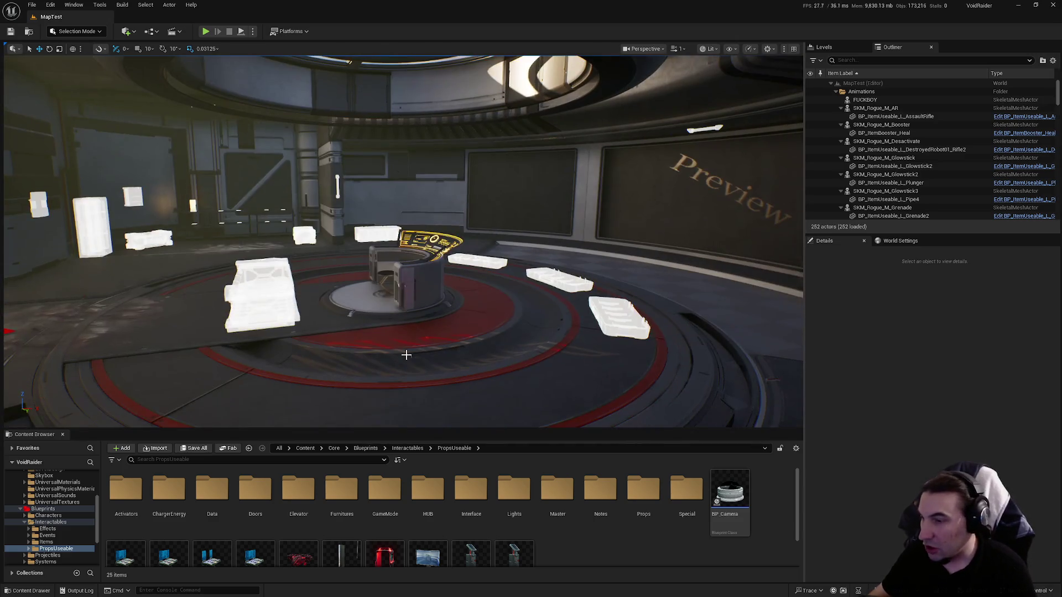
{"action": "scroll", "coordinate": [381, 517], "scroll_direction": "down", "scroll_amount": 2}
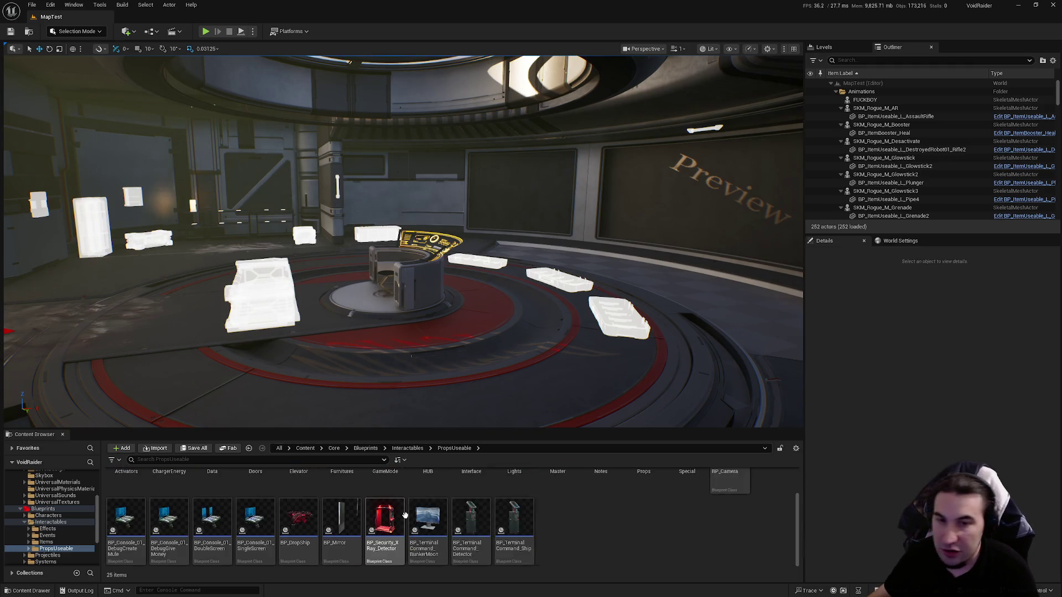
{"action": "scroll", "coordinate": [378, 531], "scroll_direction": "up", "scroll_amount": 2}
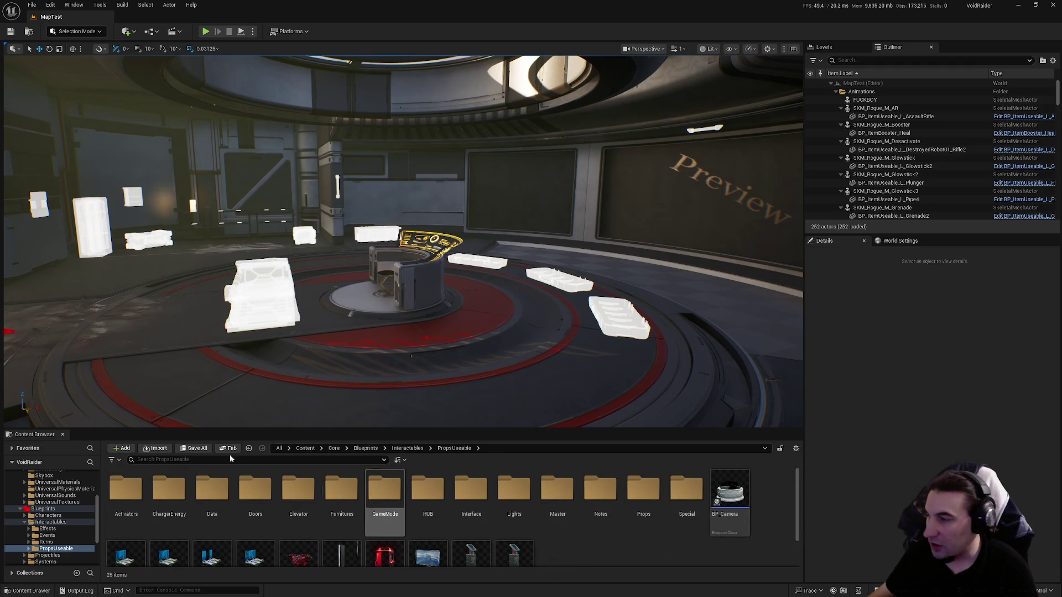
{"action": "scroll", "coordinate": [44, 513], "scroll_direction": "up", "scroll_amount": 4}
{"action": "left_click", "coordinate": [20, 495]}
{"action": "left_click", "coordinate": [43, 507], "text": "ctrl"}
Select the BP_Ship_CommandCenter actor beside the console and frame the view on it.
{"action": "mouse_move", "coordinate": [374, 360]}
{"action": "left_mouse_down"}
{"action": "mouse_move", "coordinate": [420, 310]}
{"action": "mouse_move", "coordinate": [370, 357]}
{"action": "left_mouse_up"}
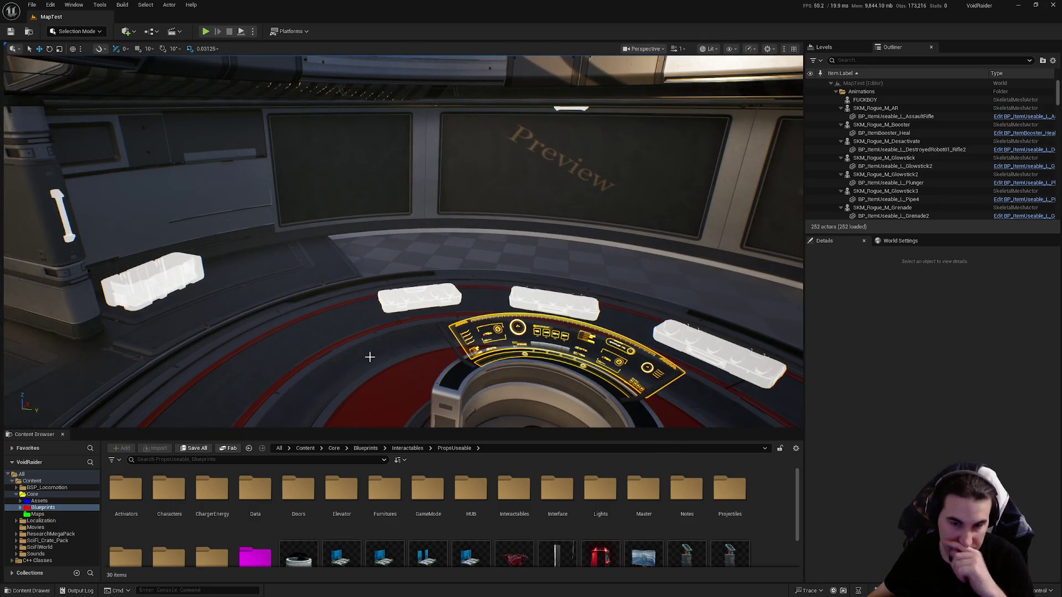
{"action": "key", "text": "super"}
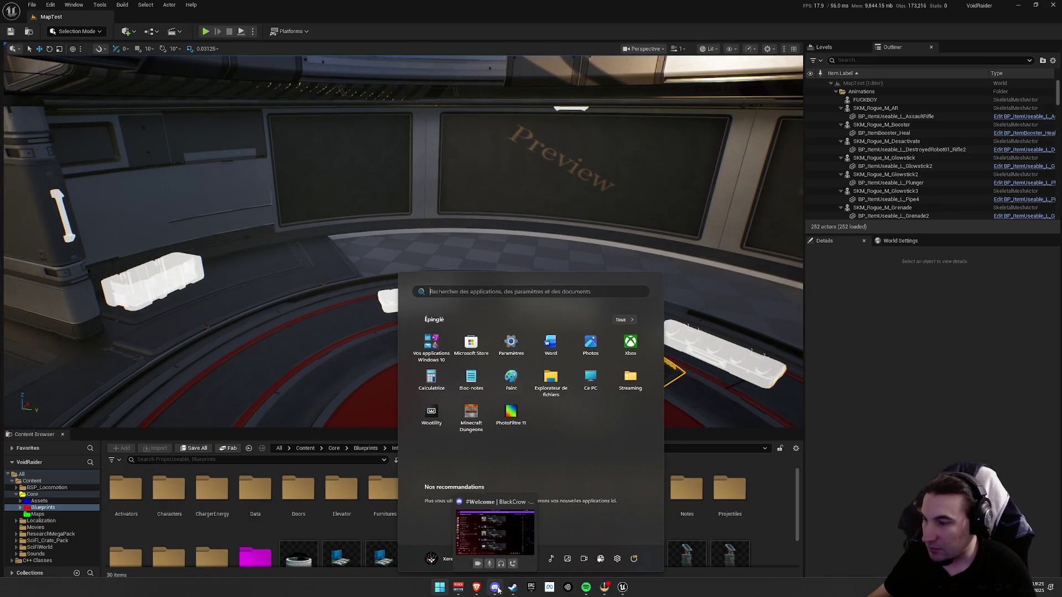
{"action": "key", "text": "super"}
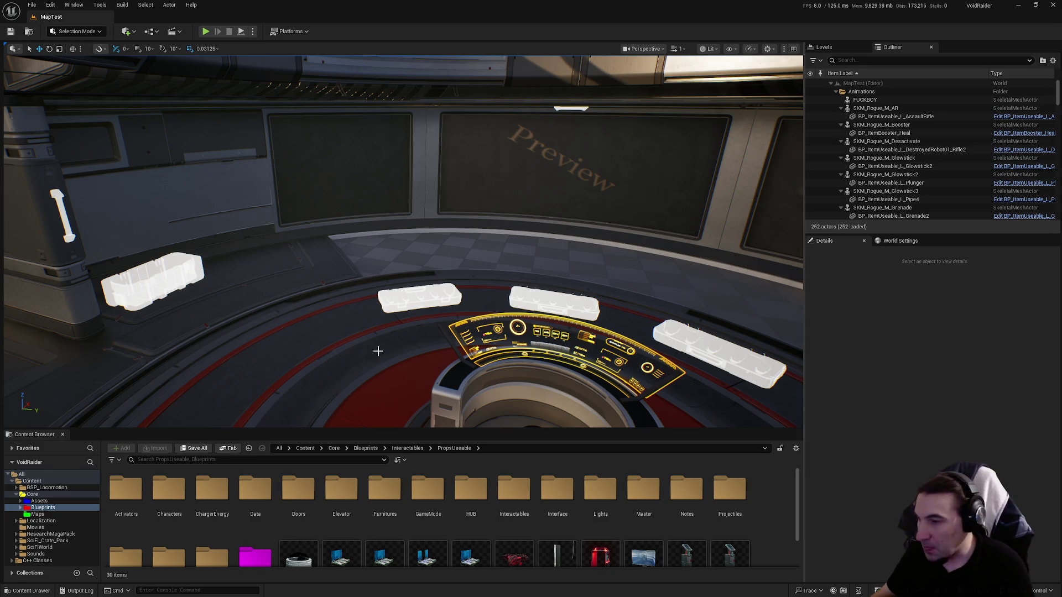
{"action": "right_click", "coordinate": [488, 365]}
{"action": "left_click", "coordinate": [504, 132]}
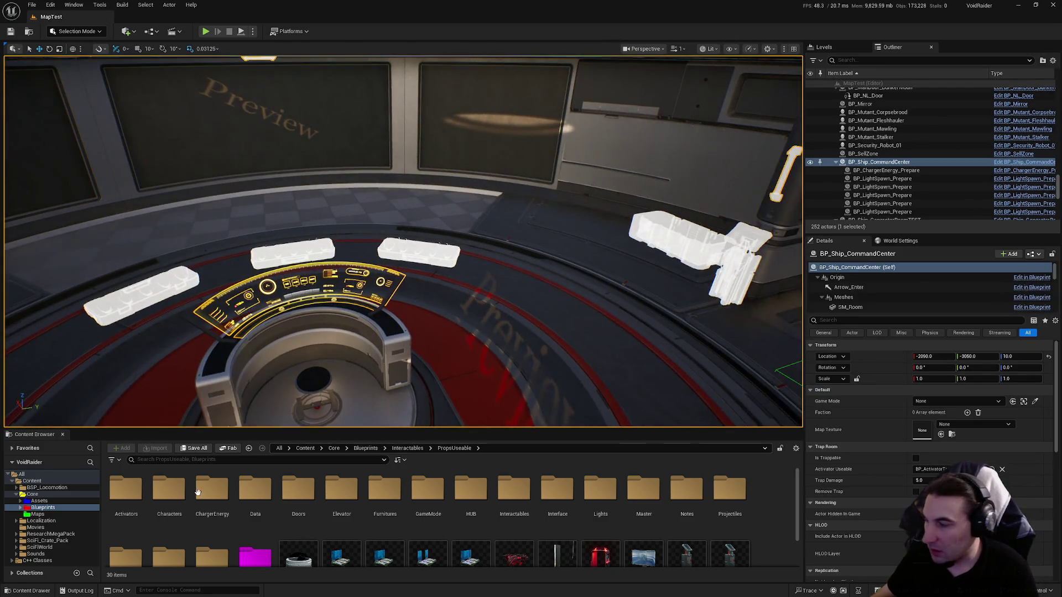
{"action": "left_click", "coordinate": [37, 514]}
Load Lvl_HUB, select the machine platform, and open Blueprints/Interactables/PropsUseable.
{"action": "double_click", "coordinate": [390, 506]}
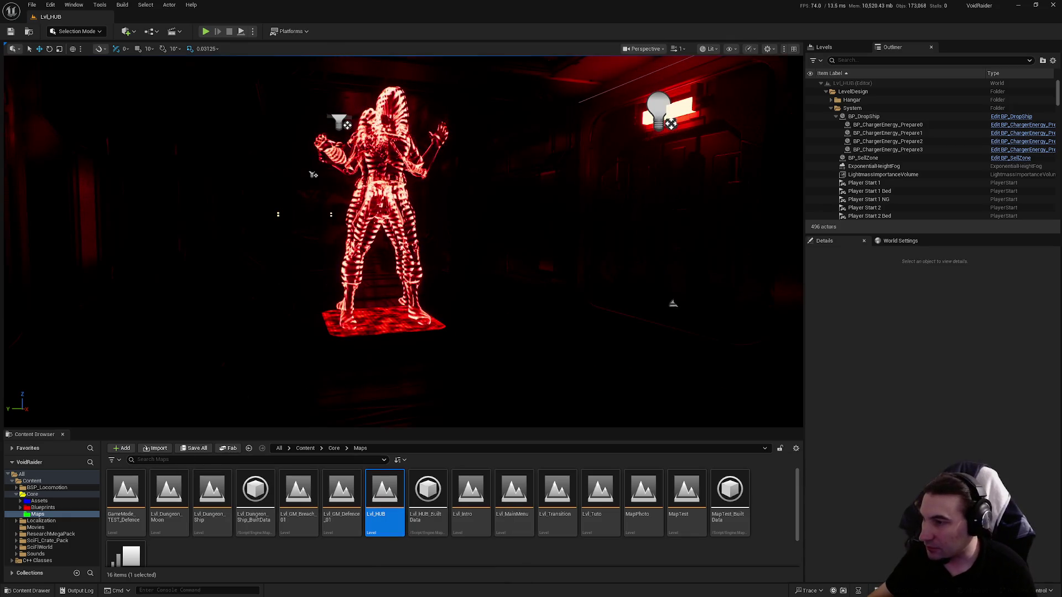
{"action": "left_click", "coordinate": [387, 327]}
{"action": "left_click", "coordinate": [43, 507]}
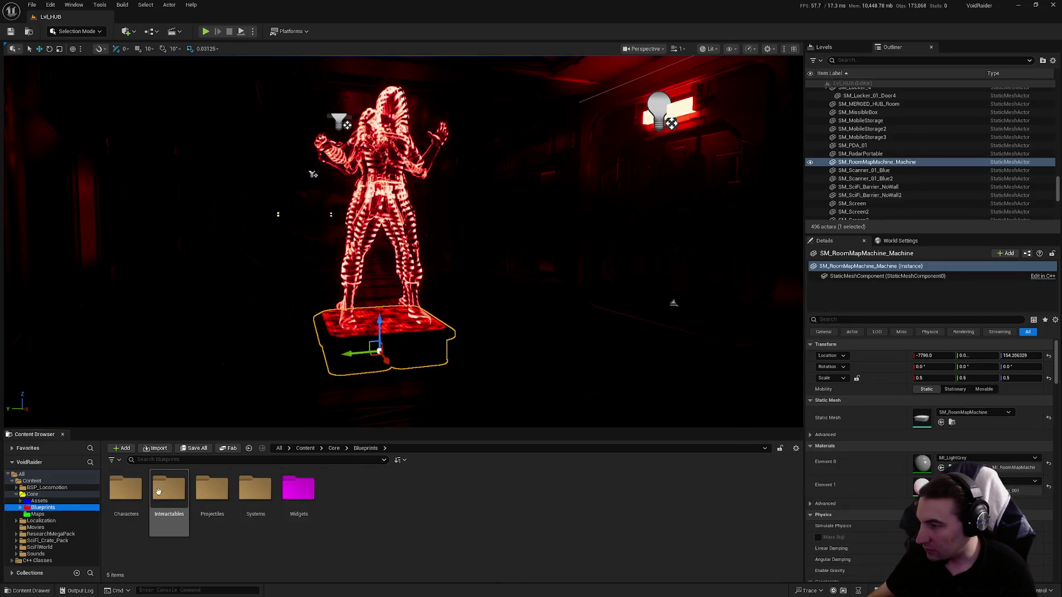
{"action": "double_click", "coordinate": [159, 491]}
{"action": "left_click", "coordinate": [166, 490]}
{"action": "left_click", "coordinate": [245, 487]}
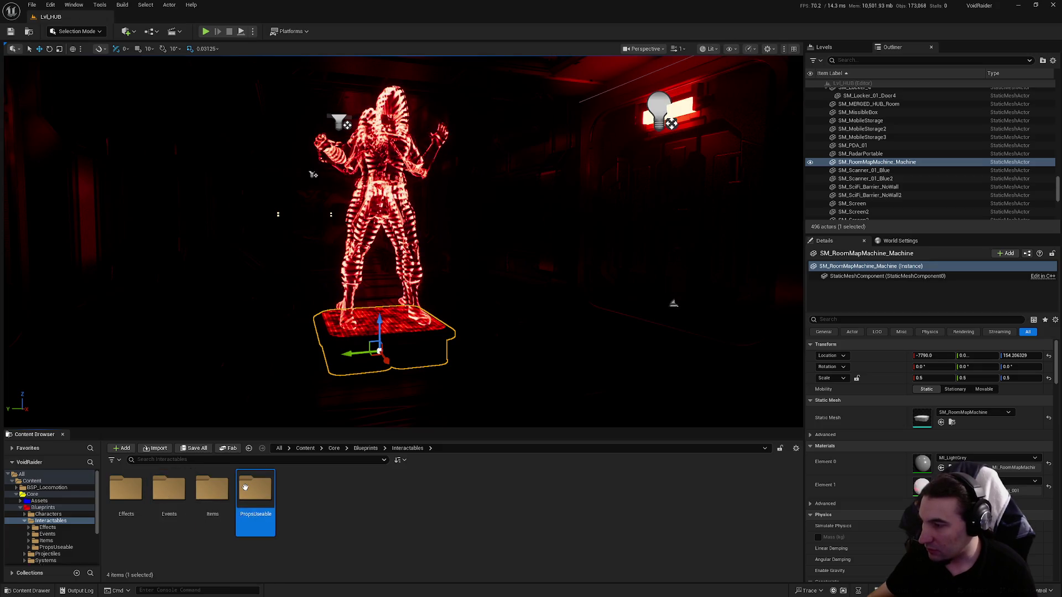
{"action": "double_click", "coordinate": [245, 487]}
Open the Special subfolder and look through its right-click new-asset menu.
{"action": "double_click", "coordinate": [685, 489]}
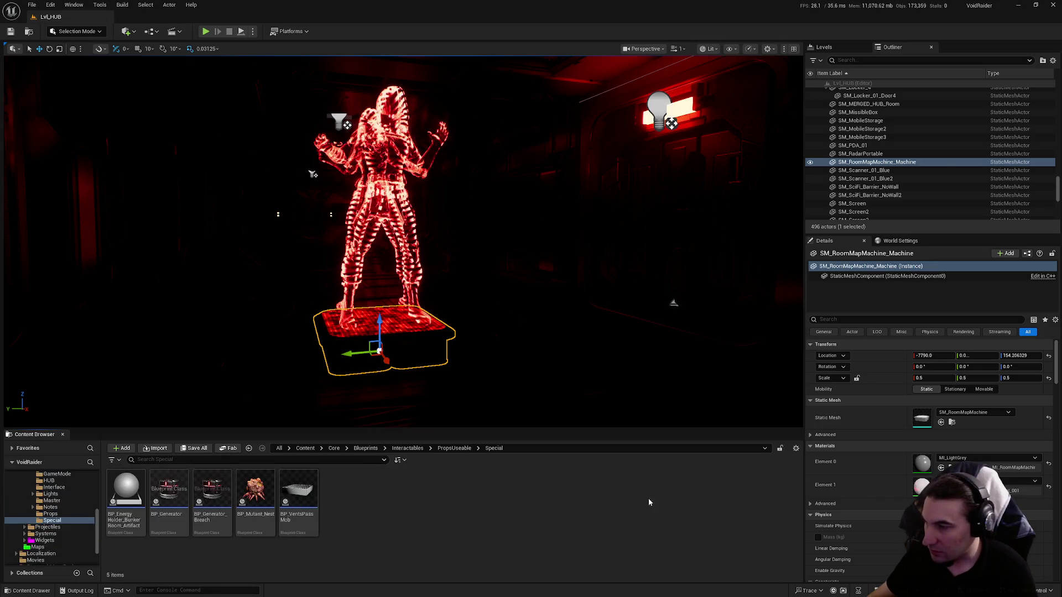
{"action": "right_click", "coordinate": [407, 509]}
{"action": "key", "text": "Escape"}
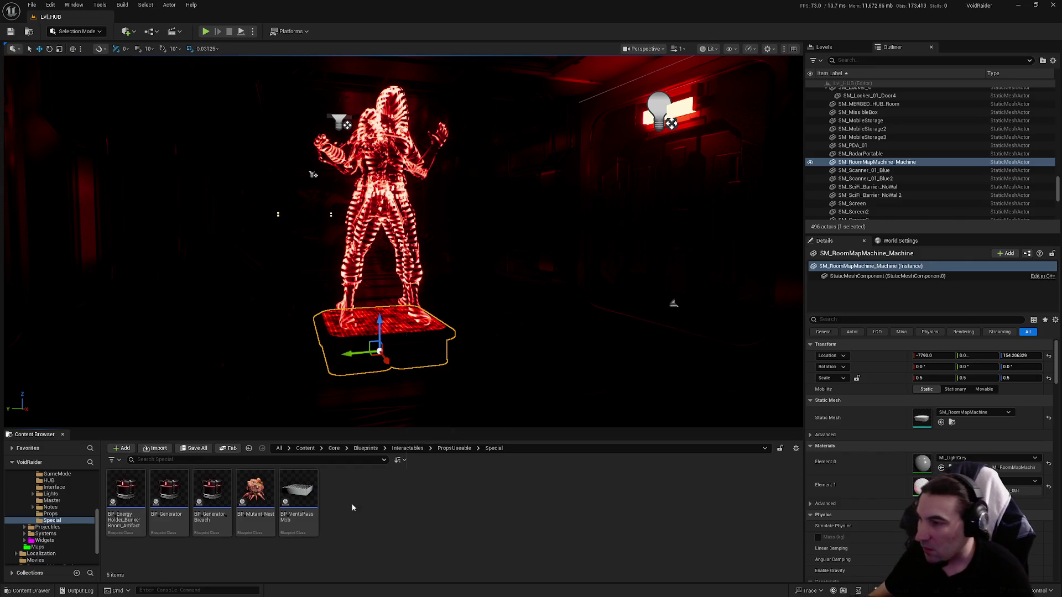
{"action": "right_click", "coordinate": [383, 526]}
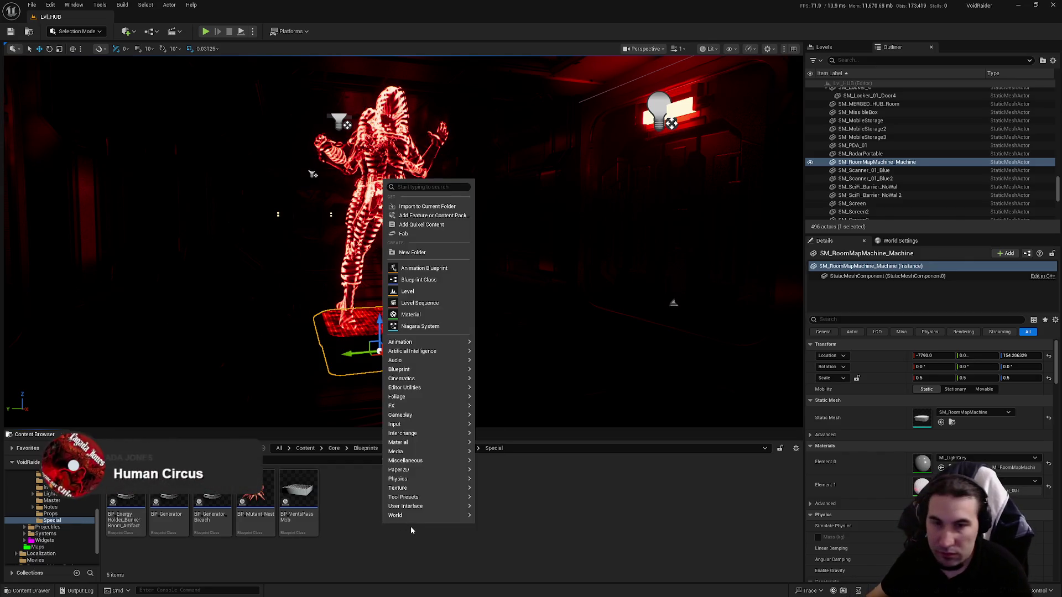
{"action": "mouse_move", "coordinate": [463, 409]}
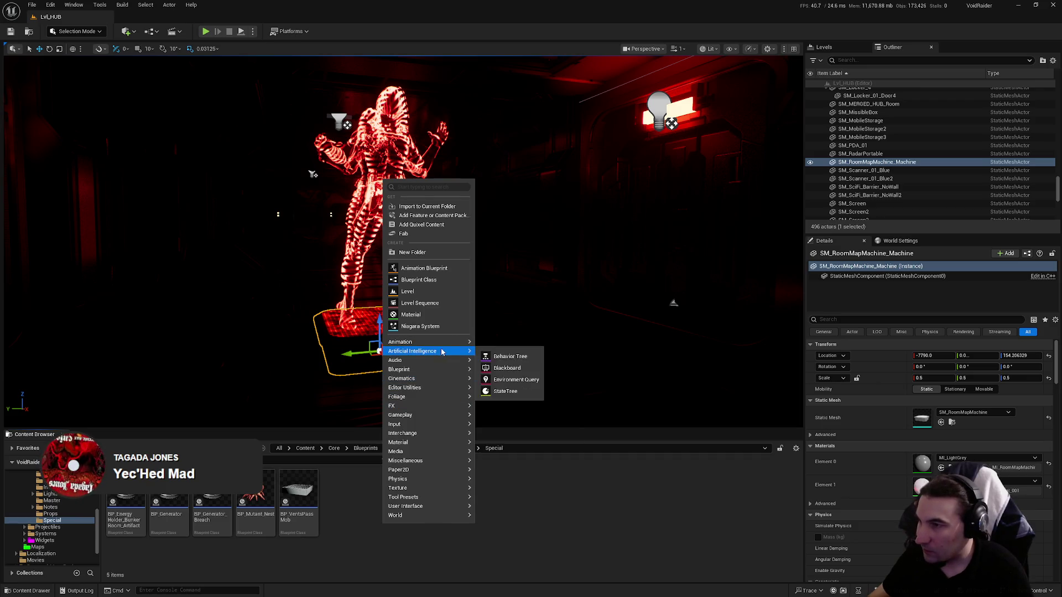
{"action": "mouse_move", "coordinate": [450, 371]}
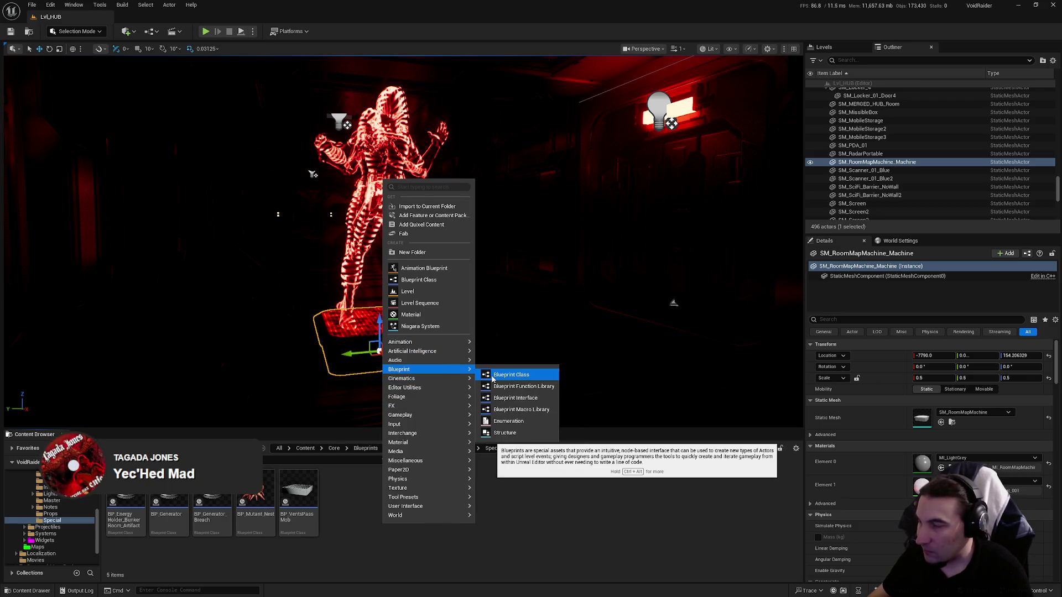
Select BP_VentsPassMob, return to PropsUseable, and select the Props folder.
{"action": "left_click", "coordinate": [284, 472]}
{"action": "key", "text": "alt+Left"}
{"action": "scroll", "coordinate": [347, 500], "scroll_direction": "down", "scroll_amount": 1}
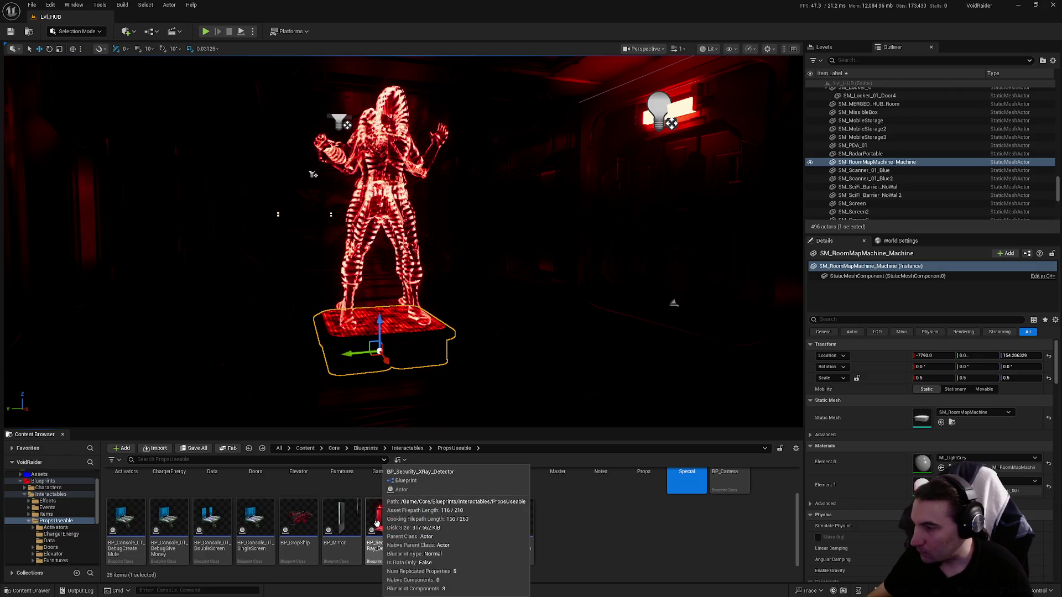
{"action": "scroll", "coordinate": [684, 530], "scroll_direction": "up", "scroll_amount": 1}
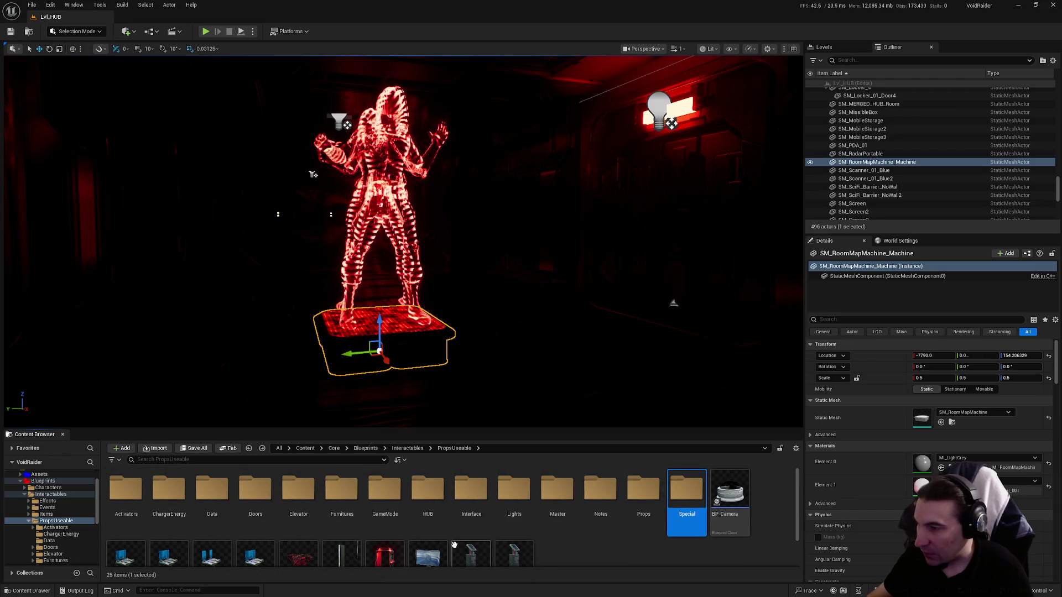
{"action": "left_click", "coordinate": [631, 506]}
Add a new blueprint in the Special folder named BP_Memorial_KoFi.
{"action": "key", "text": "alt+Right"}
{"action": "type", "text": "KoFi"}
{"action": "key", "text": "Return"}
{"action": "key", "text": "Return"}
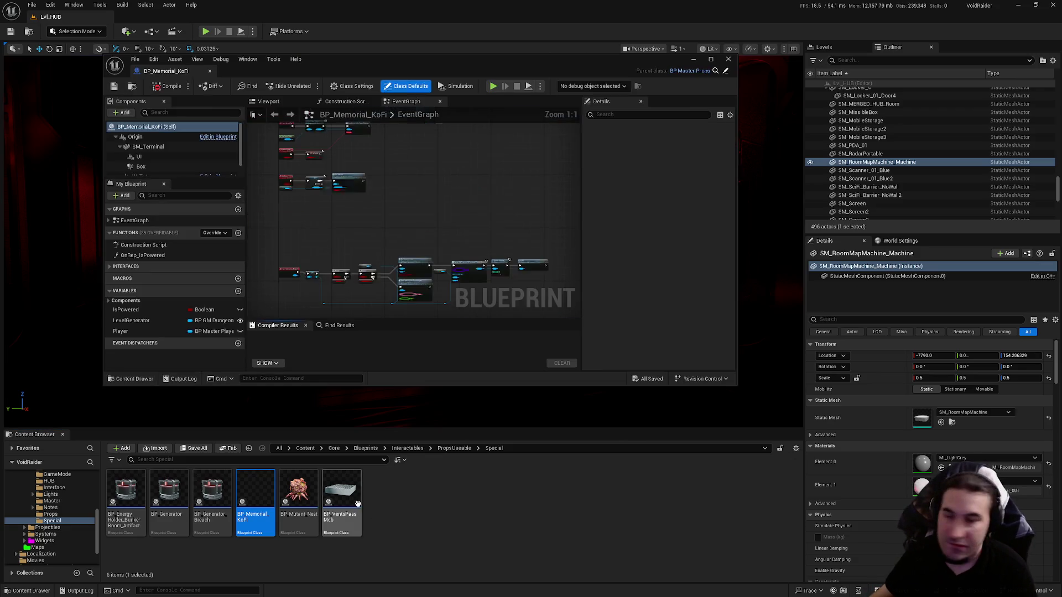
Maximize the blueprint editor and delete every node in the EventGraph.
{"action": "double_click", "coordinate": [492, 66]}
{"action": "scroll", "coordinate": [397, 224], "scroll_direction": "up", "scroll_amount": 3}
{"action": "scroll", "coordinate": [397, 224], "scroll_direction": "down", "scroll_amount": 3}
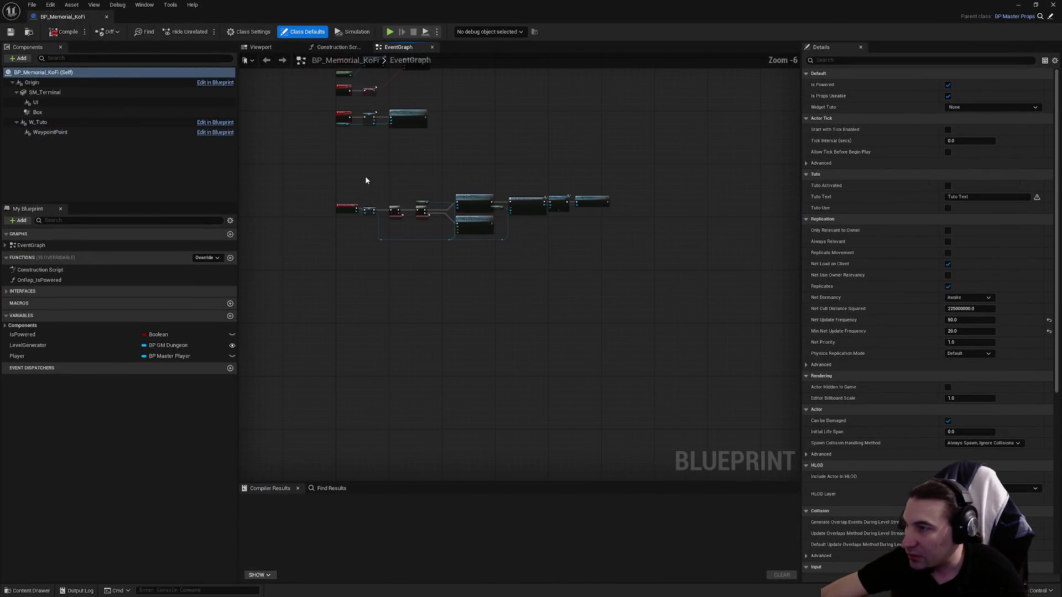
{"action": "left_click_drag", "start_coordinate": [365, 180], "coordinate": [670, 294]}
{"action": "key", "text": "Delete"}
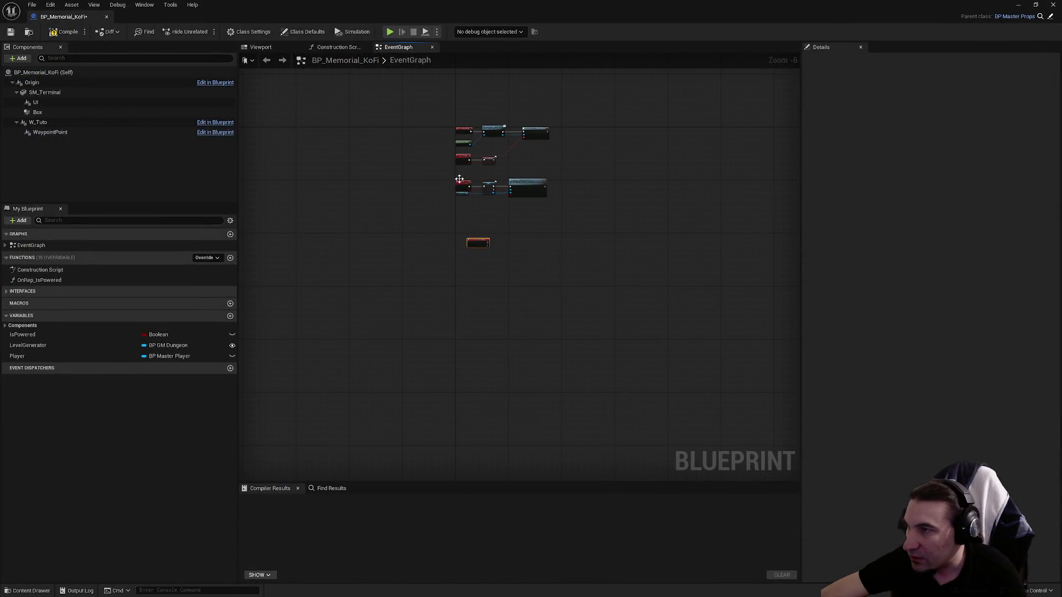
{"action": "scroll", "coordinate": [459, 179], "scroll_direction": "up", "scroll_amount": 4}
{"action": "mouse_move", "coordinate": [385, 104]}
{"action": "left_mouse_down"}
{"action": "mouse_move", "coordinate": [641, 285]}
{"action": "mouse_move", "coordinate": [721, 382]}
{"action": "left_mouse_up"}
{"action": "key", "text": "Delete"}
Delete the LevelGenerator, Player and IsPowered variables, including IsPowered's OnRep function.
{"action": "left_click", "coordinate": [61, 345]}
{"action": "key", "text": "Delete"}
{"action": "left_click", "coordinate": [57, 345]}
{"action": "key", "text": "Delete"}
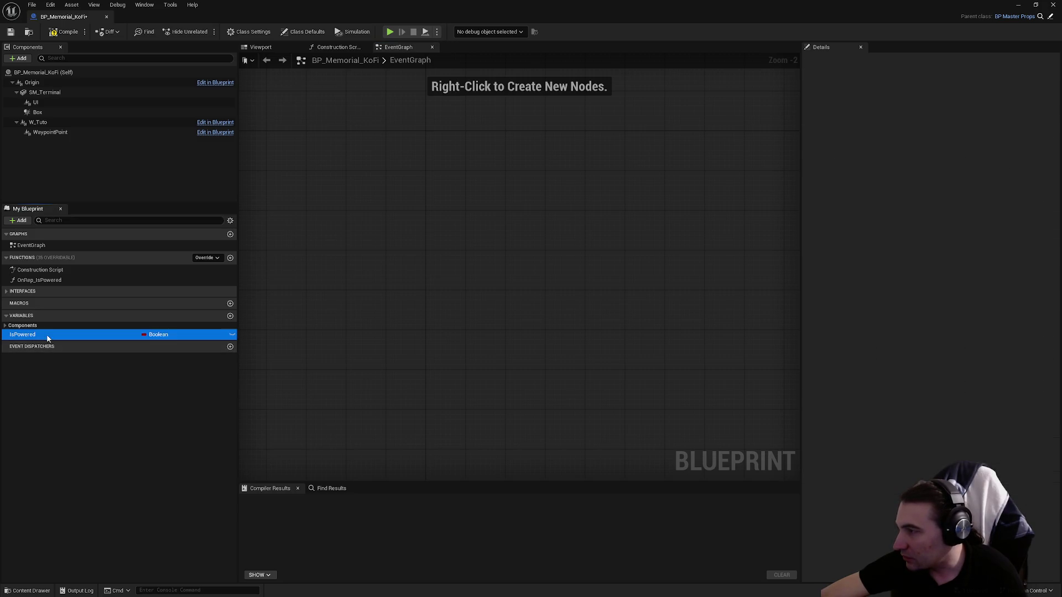
{"action": "left_click", "coordinate": [48, 337]}
{"action": "key", "text": "Delete"}
{"action": "key", "text": "Return"}
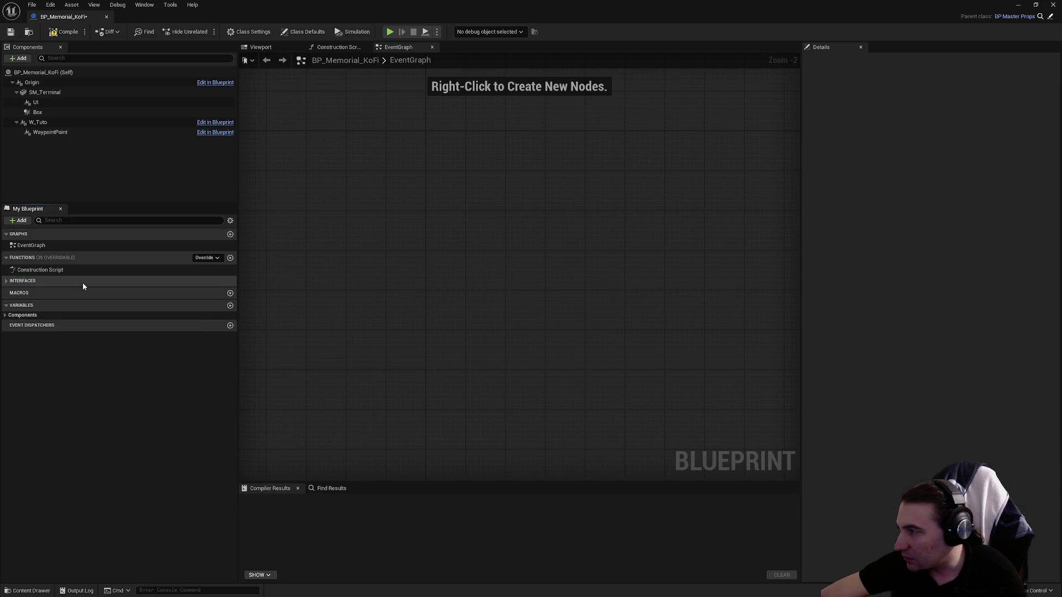
Add the Interaction_Rogue and Interaction_Robot interface events to the EventGraph.
{"action": "left_click", "coordinate": [21, 284]}
{"action": "double_click", "coordinate": [43, 301]}
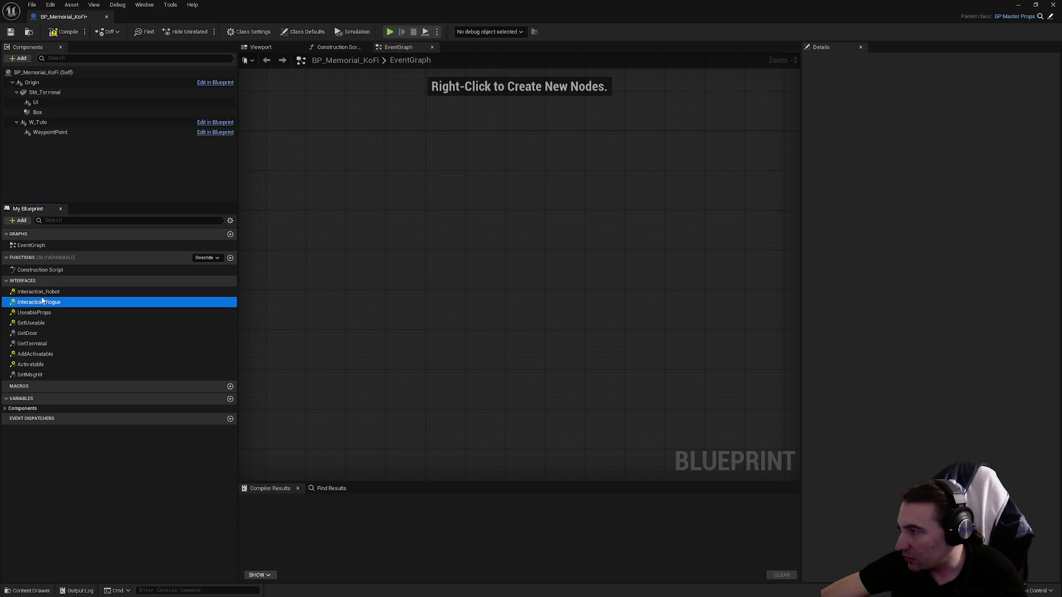
{"action": "double_click", "coordinate": [38, 291]}
{"action": "scroll", "coordinate": [320, 287], "scroll_direction": "down", "scroll_amount": 1}
{"action": "mouse_move", "coordinate": [453, 285]}
{"action": "left_mouse_down"}
{"action": "mouse_move", "coordinate": [464, 219]}
{"action": "mouse_move", "coordinate": [451, 213]}
{"action": "left_mouse_up"}
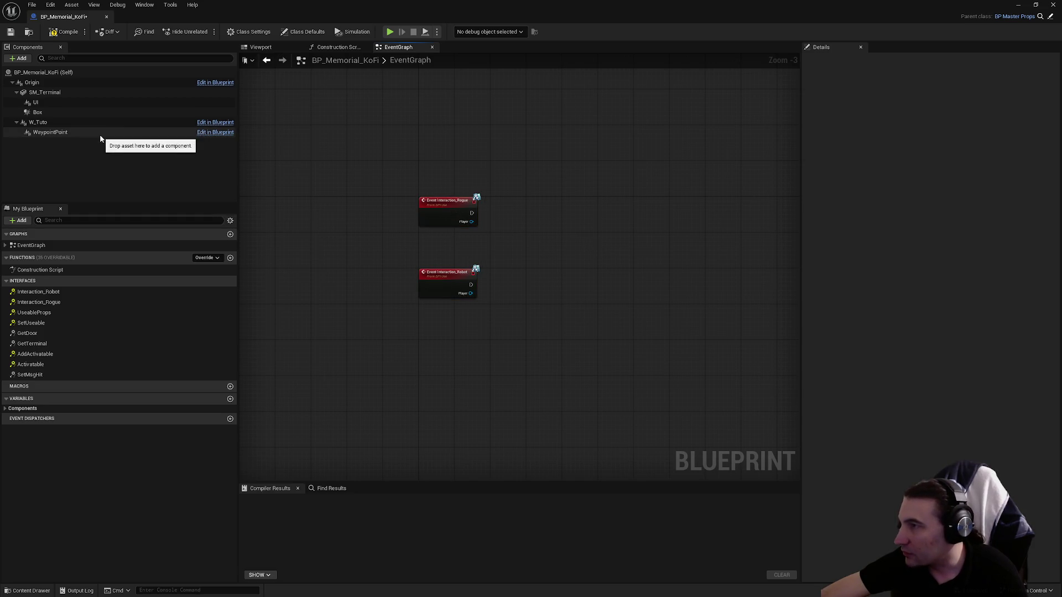
In the Construction Script, destroy the W_Tuto and WaypointPoint components with a Destroy Component node.
{"action": "left_click", "coordinate": [340, 47]}
{"action": "mouse_move", "coordinate": [123, 122]}
{"action": "left_mouse_down"}
{"action": "mouse_move", "coordinate": [190, 178]}
{"action": "mouse_move", "coordinate": [438, 327]}
{"action": "left_mouse_up"}
{"action": "left_click_drag", "start_coordinate": [50, 132], "coordinate": [442, 340]}
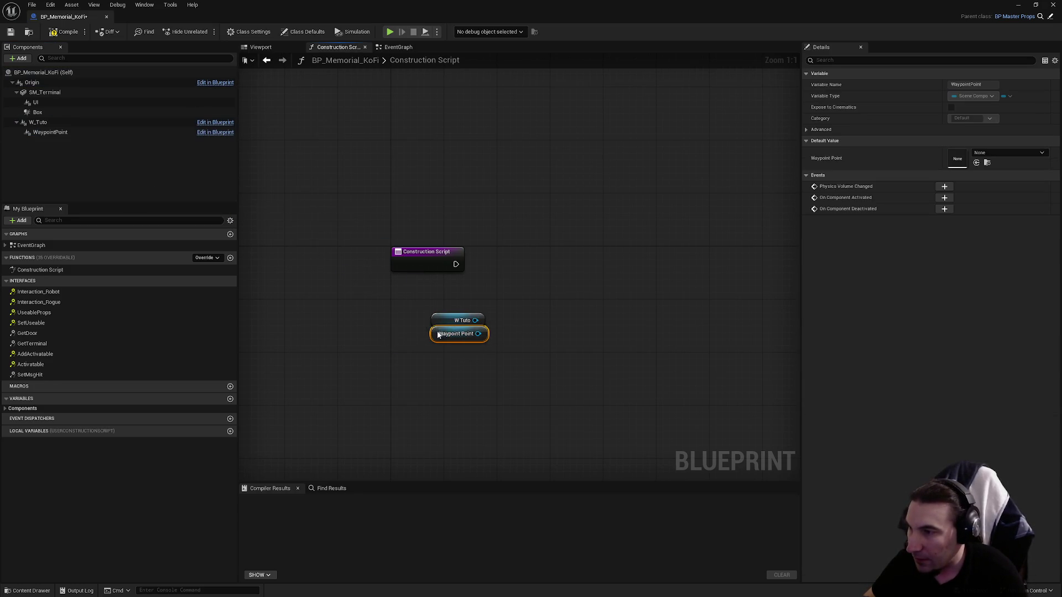
{"action": "left_click_drag", "start_coordinate": [507, 324], "coordinate": [508, 322]}
{"action": "type", "text": "destroy"}
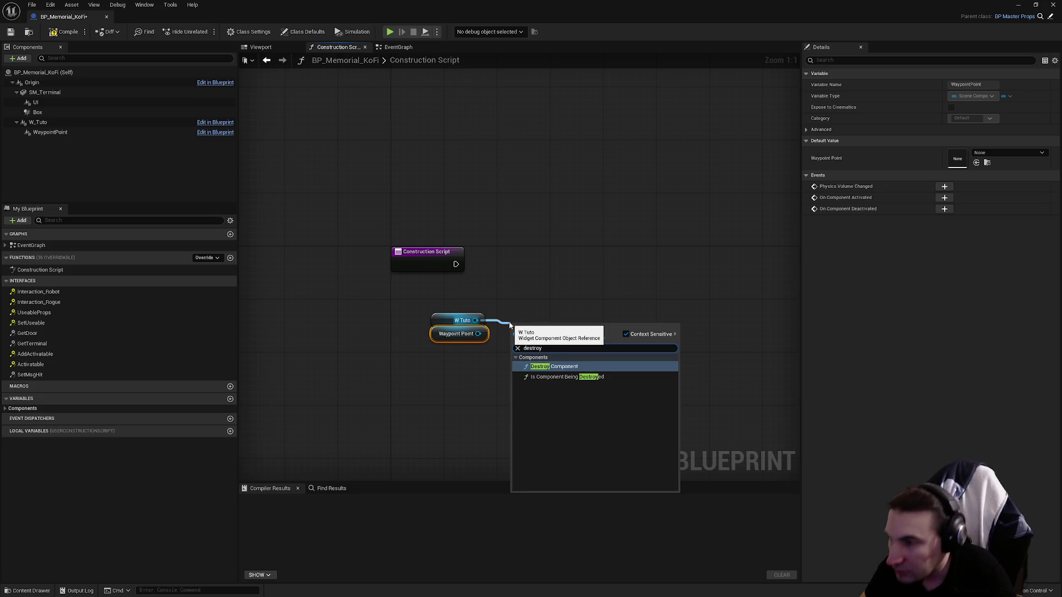
{"action": "key", "text": "Return"}
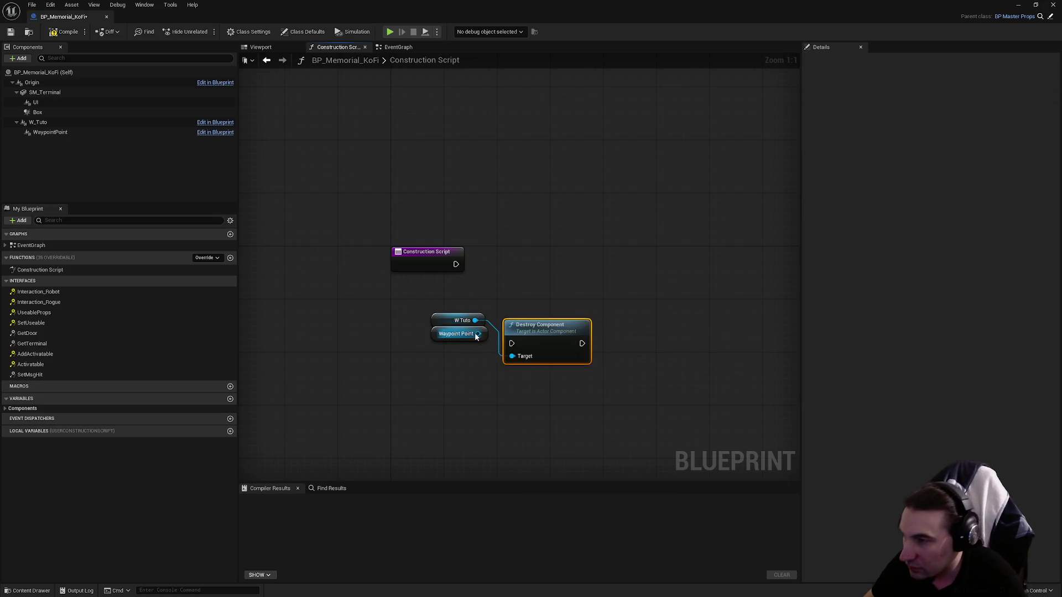
{"action": "left_click_drag", "start_coordinate": [512, 361], "coordinate": [512, 360]}
{"action": "left_click_drag", "start_coordinate": [526, 340], "coordinate": [524, 262]}
{"action": "mouse_move", "coordinate": [487, 310]}
{"action": "left_mouse_down"}
{"action": "mouse_move", "coordinate": [443, 330]}
{"action": "mouse_move", "coordinate": [403, 290]}
{"action": "left_mouse_up"}
Compile and save, delete the broken Self node in GetTerminal, then recompile and save.
{"action": "left_click", "coordinate": [63, 32]}
{"action": "left_click", "coordinate": [11, 31]}
{"action": "left_click", "coordinate": [331, 500]}
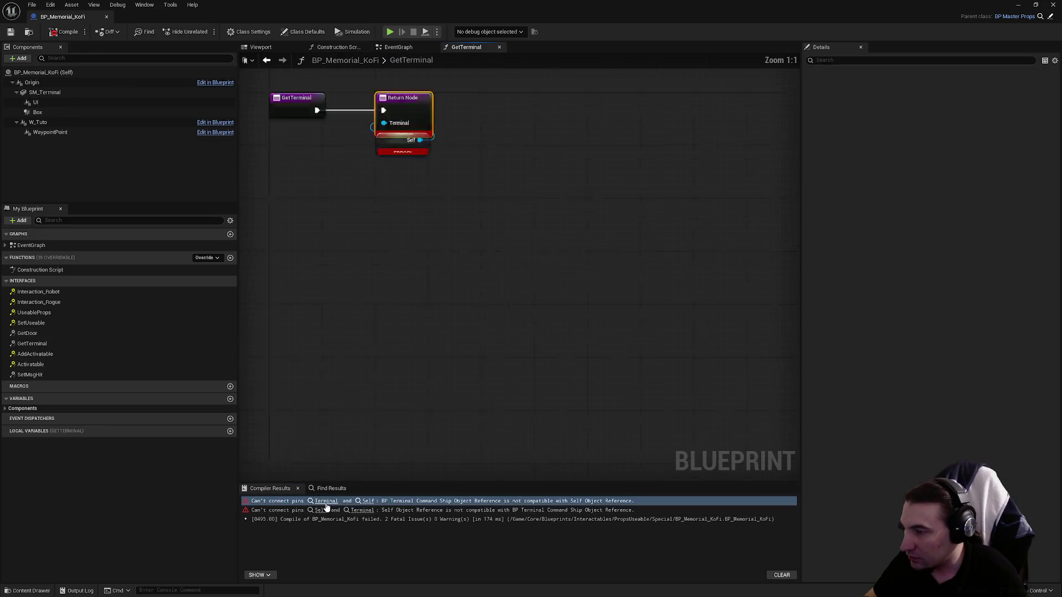
{"action": "key", "text": "Delete"}
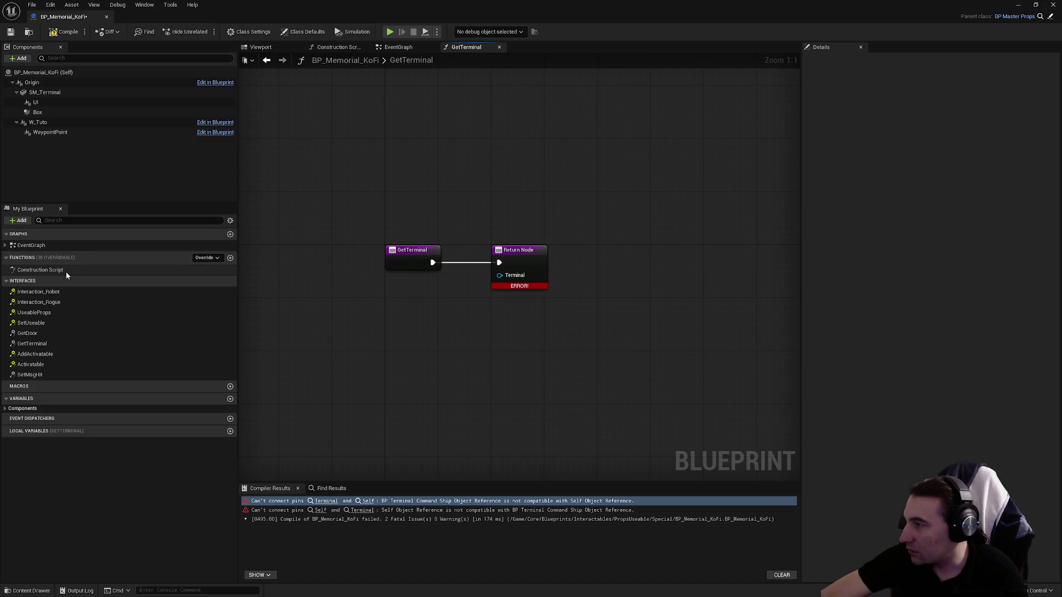
{"action": "left_click", "coordinate": [56, 31]}
{"action": "left_click", "coordinate": [11, 32]}
{"action": "mouse_move", "coordinate": [294, 208]}
{"action": "left_mouse_down"}
{"action": "mouse_move", "coordinate": [592, 339]}
{"action": "mouse_move", "coordinate": [540, 335]}
{"action": "left_mouse_up"}
{"action": "left_click", "coordinate": [28, 333]}
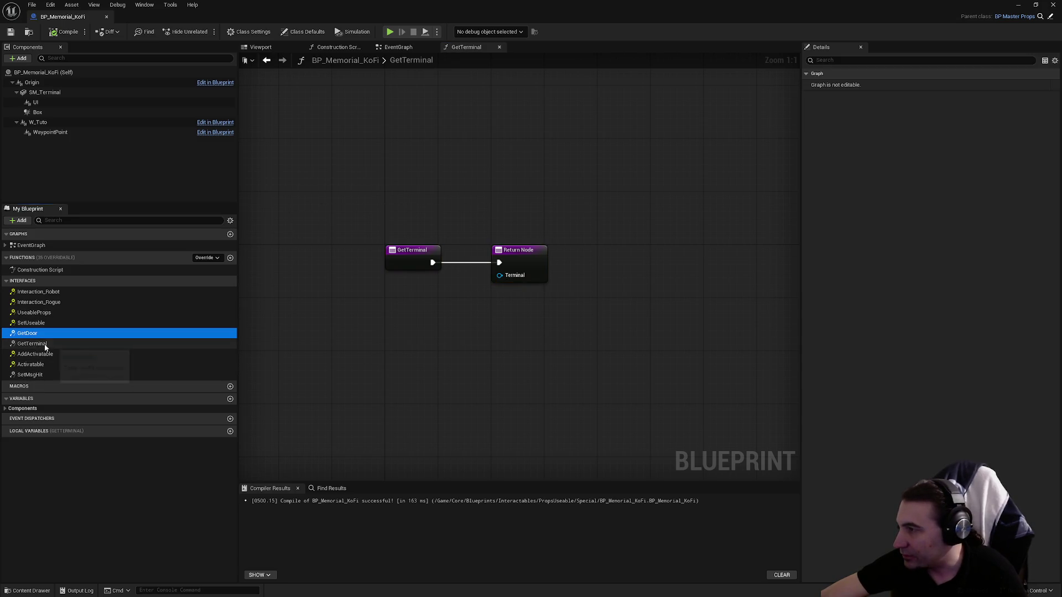
{"action": "left_click", "coordinate": [499, 47]}
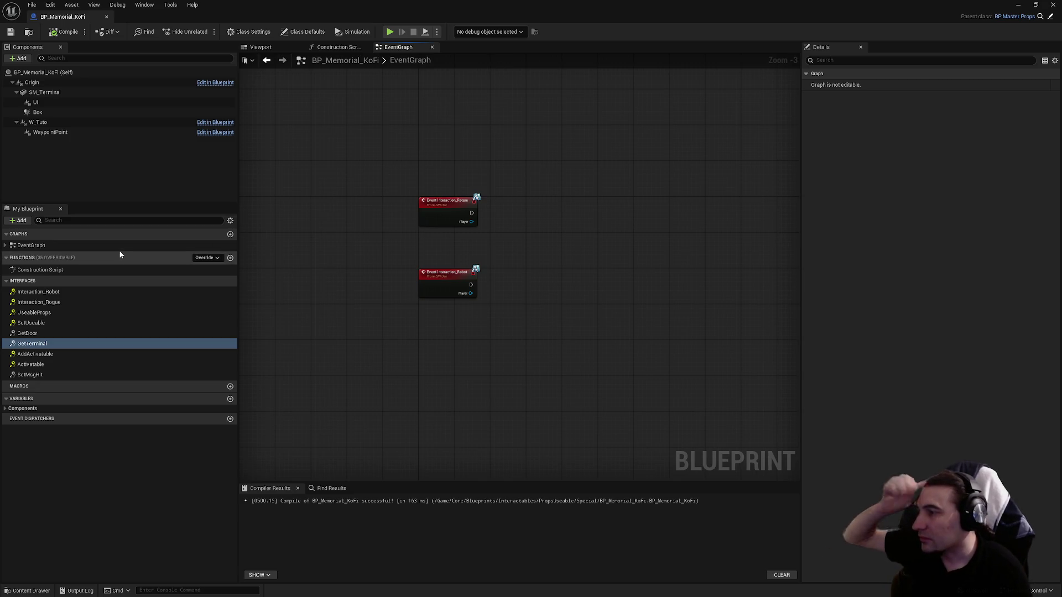
Delete the Box and UI components from the blueprint.
{"action": "left_click", "coordinate": [70, 113]}
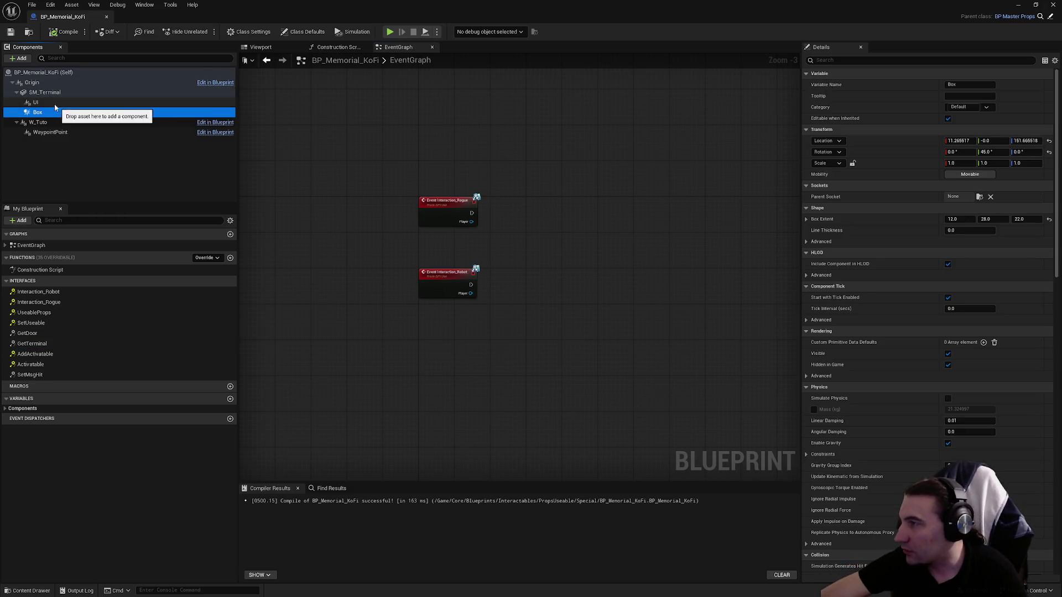
{"action": "key", "text": "Delete"}
{"action": "left_click", "coordinate": [54, 102]}
{"action": "key", "text": "Delete"}
{"action": "left_click", "coordinate": [143, 110]}
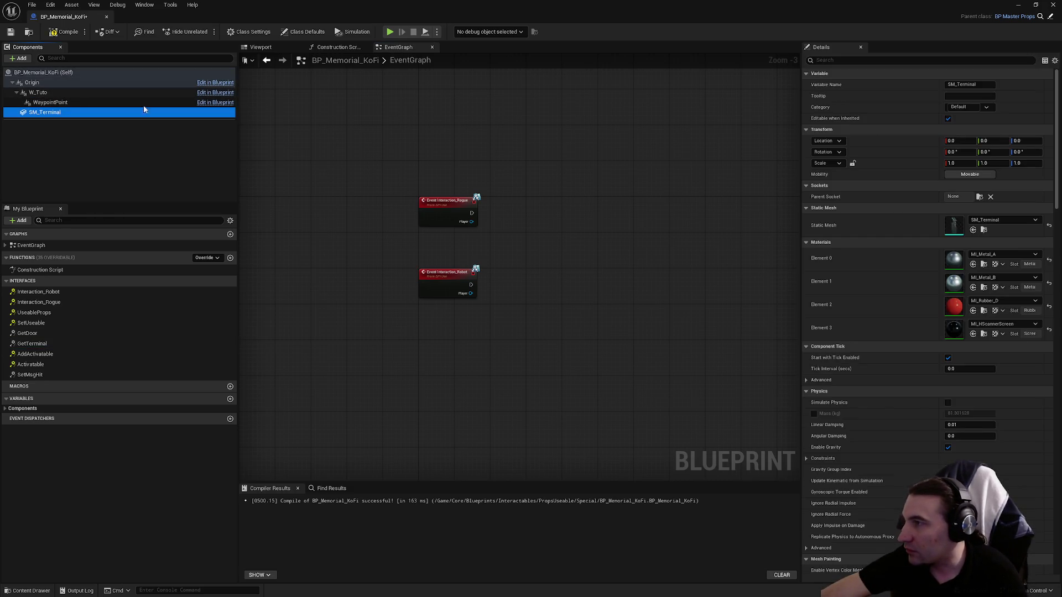
{"action": "left_click", "coordinate": [260, 47]}
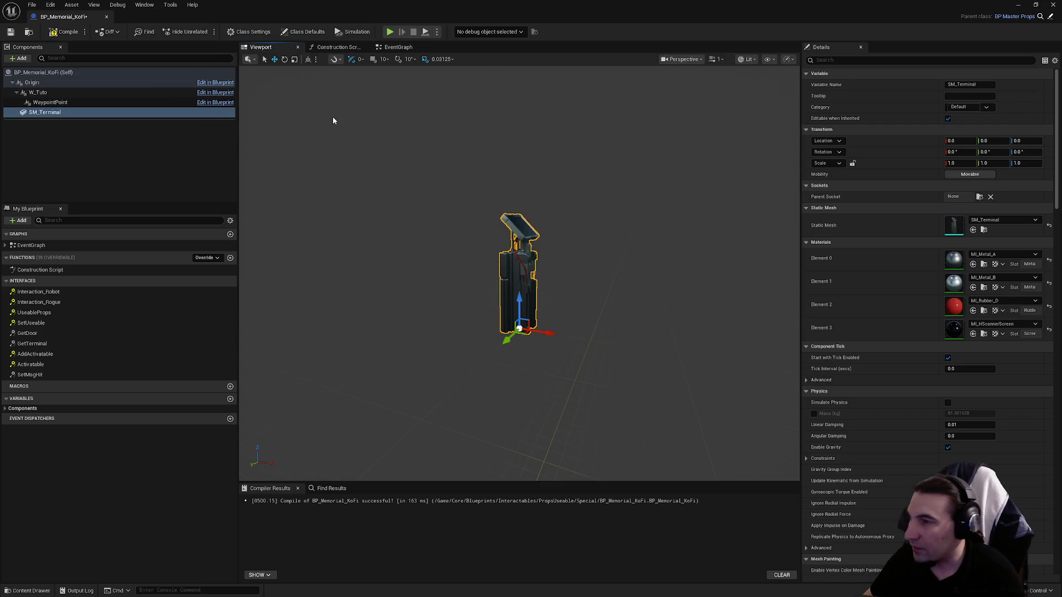
Rename the SM_Terminal component to SM_Base.
{"action": "left_click", "coordinate": [118, 93]}
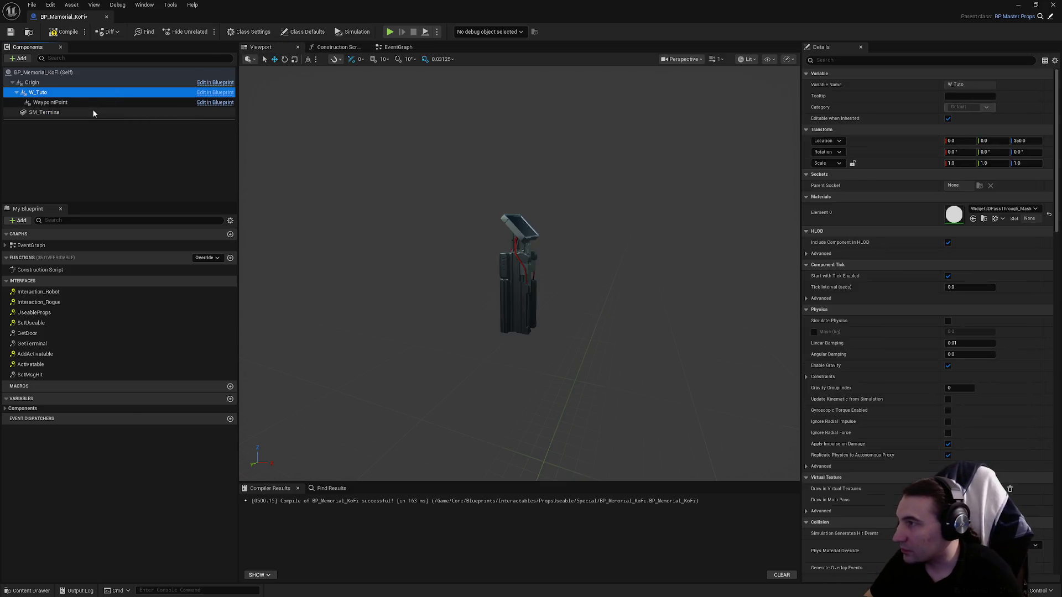
{"action": "left_click", "coordinate": [93, 111]}
{"action": "key", "text": "F2"}
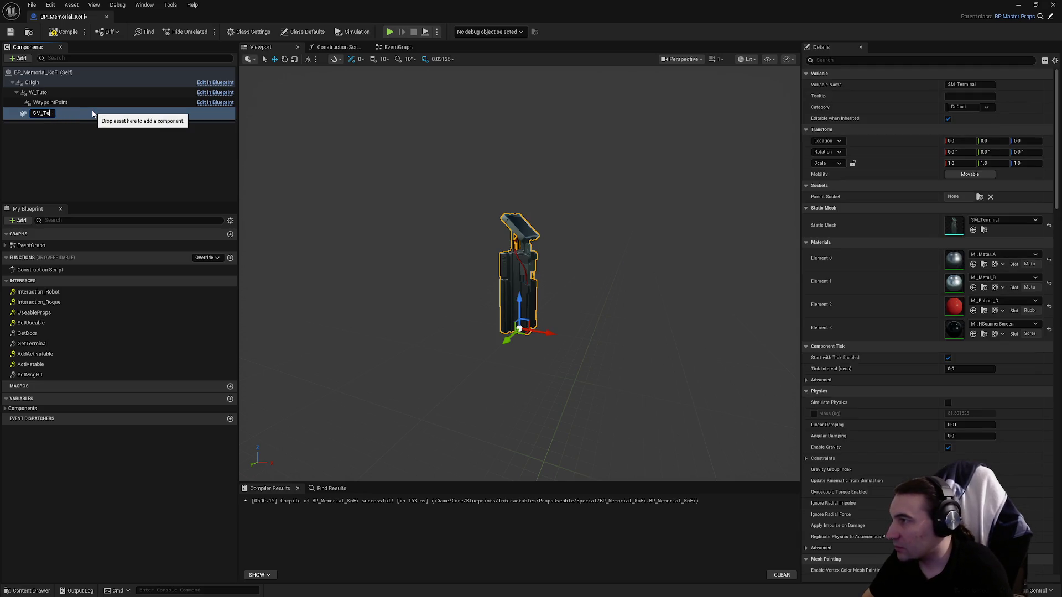
{"action": "type", "text": "Base"}
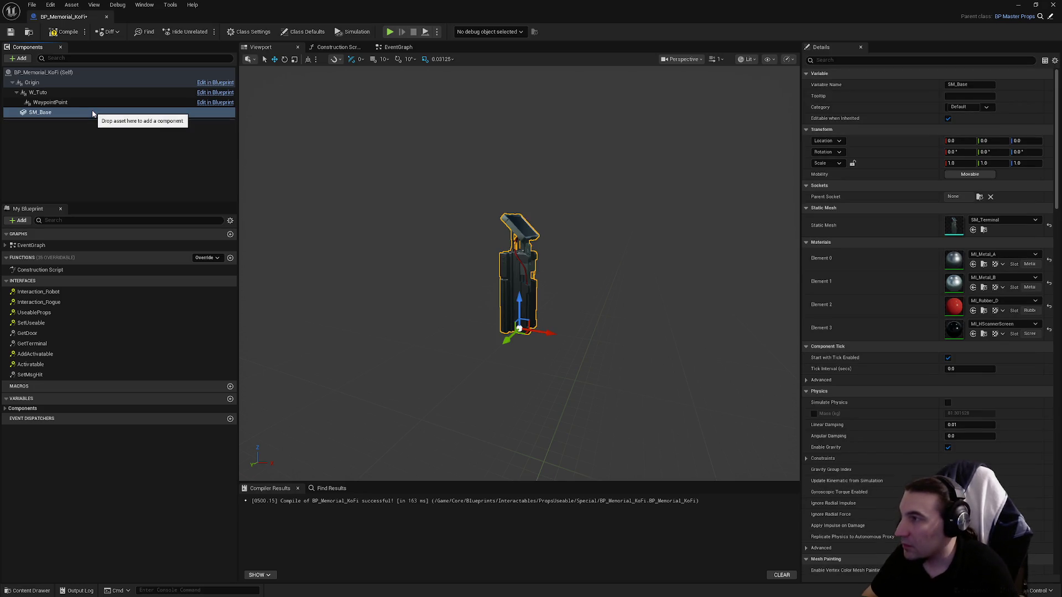
{"action": "key", "text": "Return"}
Turn off tick at start and gravity on SM_Base, with PropsUseable collision and overlap events enabled.
{"action": "left_click", "coordinate": [947, 358]}
{"action": "left_click", "coordinate": [947, 448]}
{"action": "scroll", "coordinate": [948, 442], "scroll_direction": "down", "scroll_amount": 8}
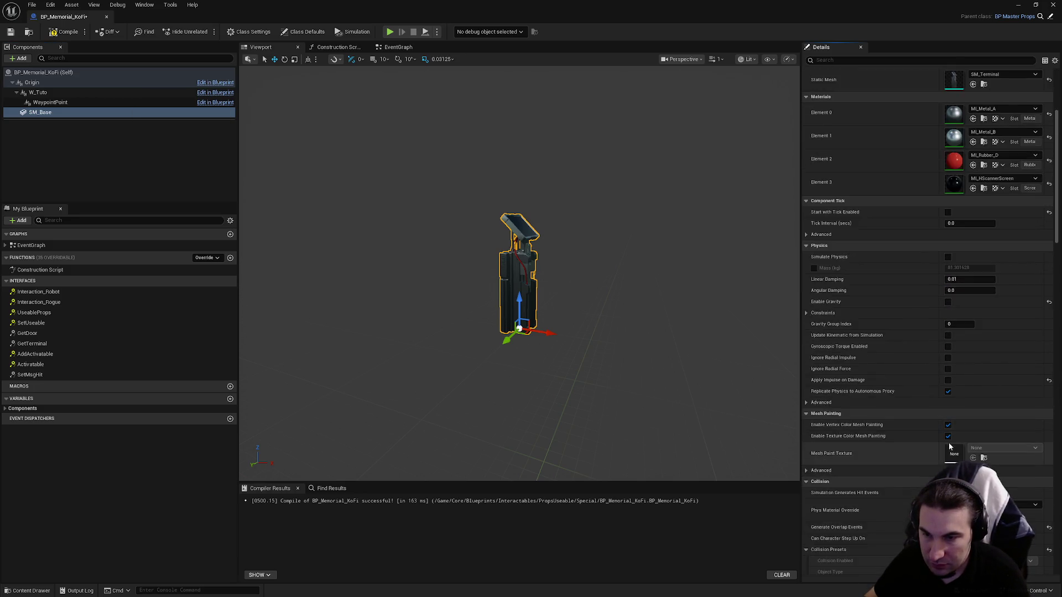
{"action": "left_click", "coordinate": [968, 443]}
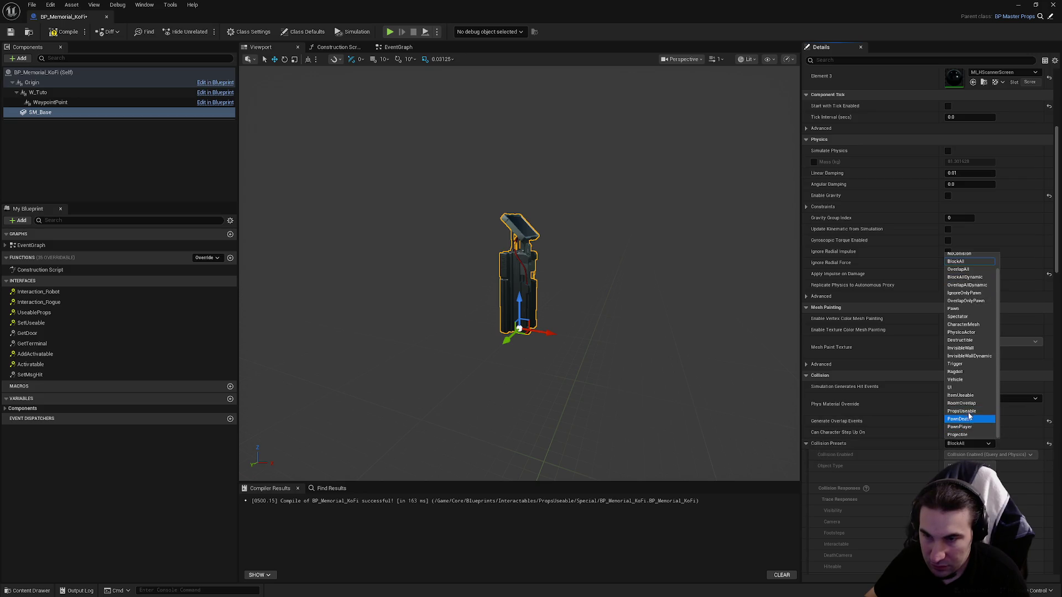
{"action": "left_click", "coordinate": [965, 411]}
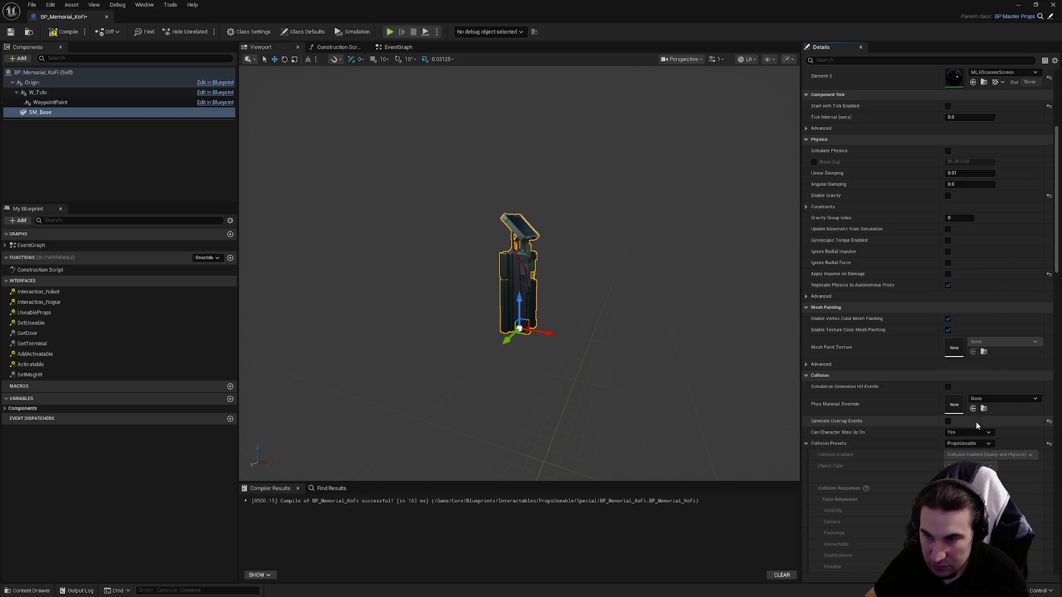
{"action": "left_click", "coordinate": [948, 421]}
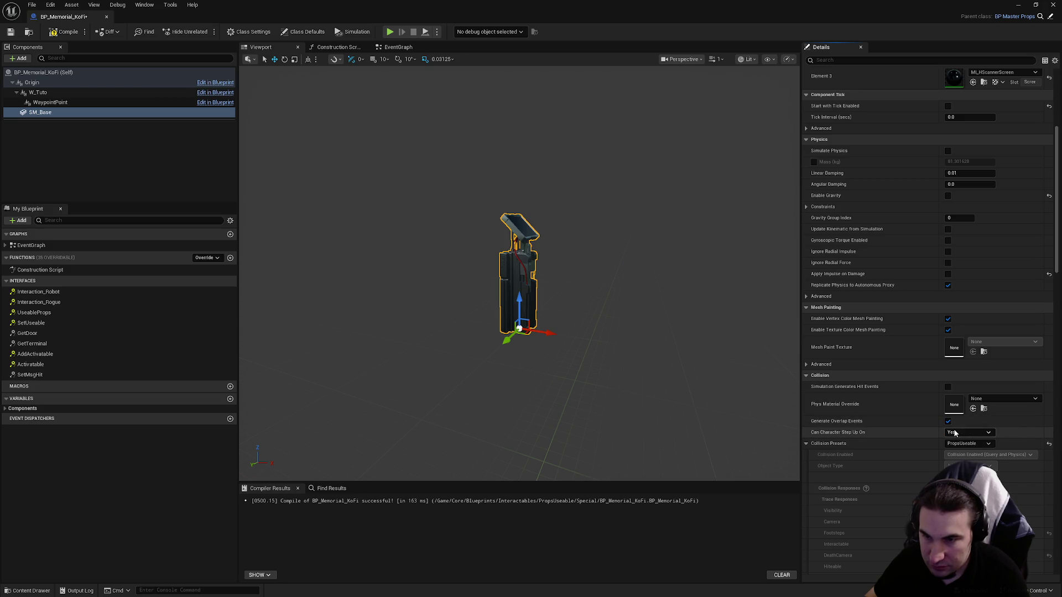
{"action": "scroll", "coordinate": [964, 441], "scroll_direction": "down", "scroll_amount": 12}
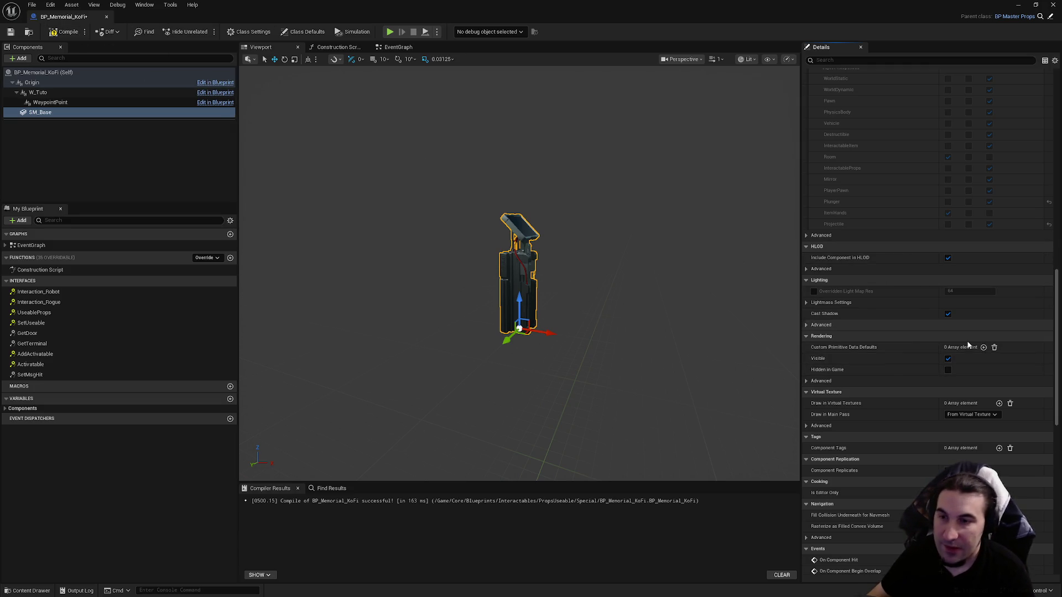
Toggle SM_Base's visibility off and back on, then compile the blueprint.
{"action": "left_click", "coordinate": [948, 359]}
{"action": "left_click", "coordinate": [948, 358]}
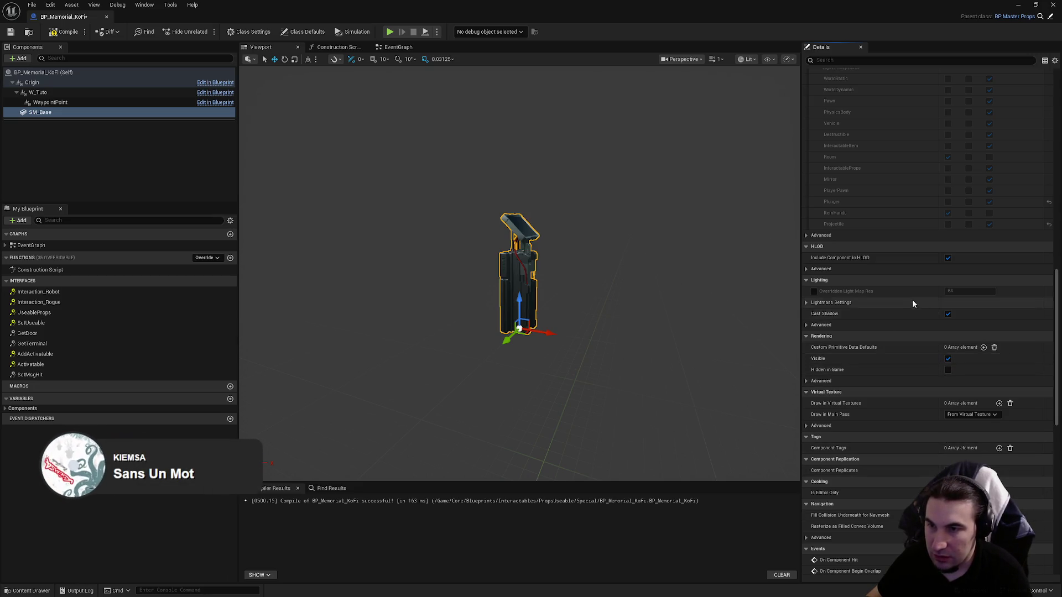
{"action": "left_click", "coordinate": [63, 32]}
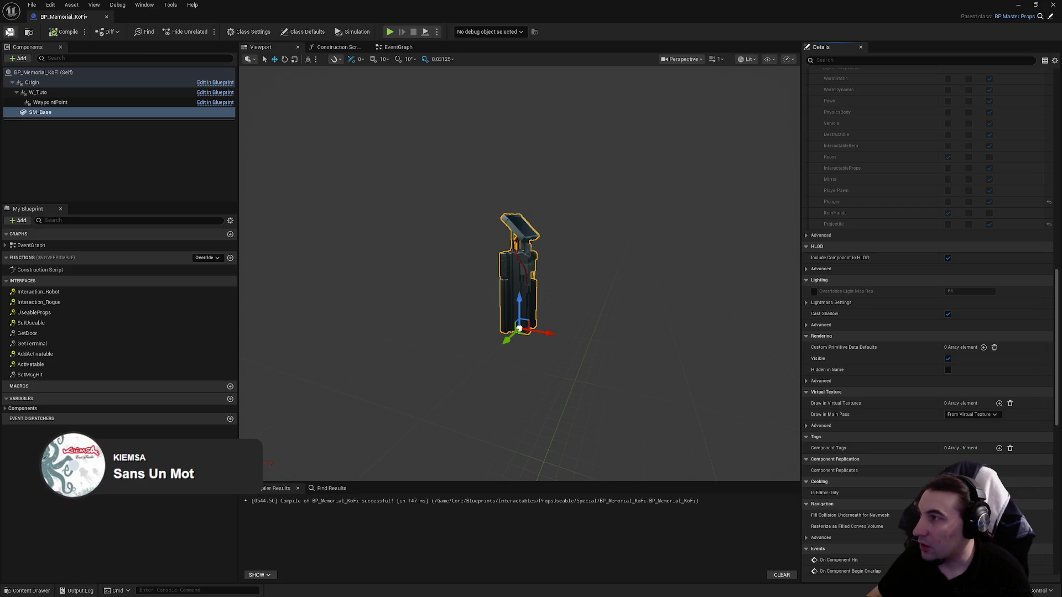
{"action": "left_click", "coordinate": [397, 49]}
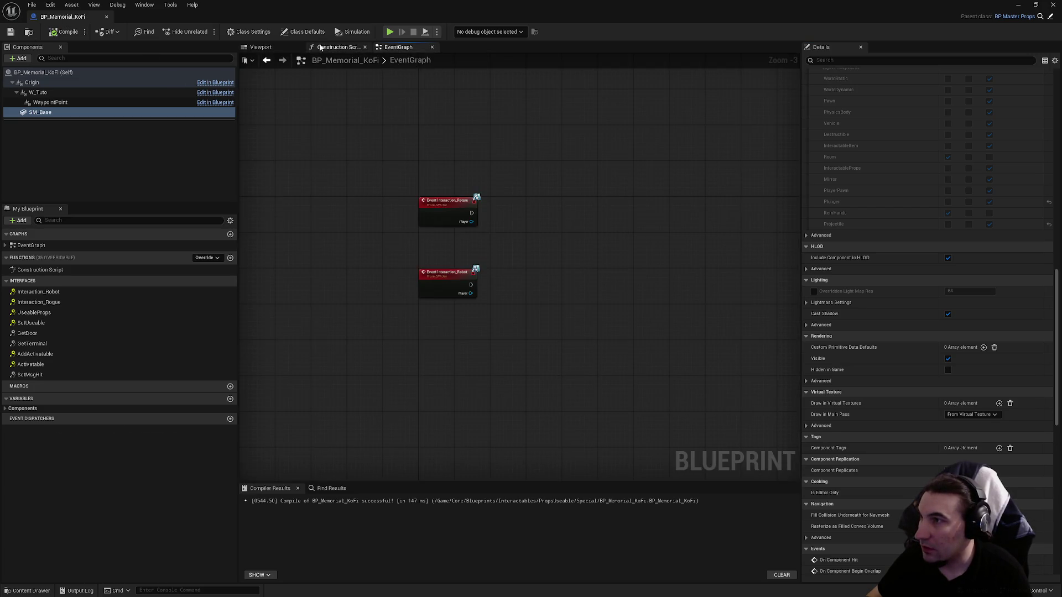
Set SM_Base's static mesh to SM_RoomMapMachine.
{"action": "left_click", "coordinate": [261, 47]}
{"action": "left_click_drag", "start_coordinate": [763, 7], "coordinate": [695, 41]}
{"action": "double_click", "coordinate": [673, 50]}
{"action": "scroll", "coordinate": [928, 225], "scroll_direction": "up", "scroll_amount": 10}
{"action": "scroll", "coordinate": [954, 204], "scroll_direction": "up", "scroll_amount": 6}
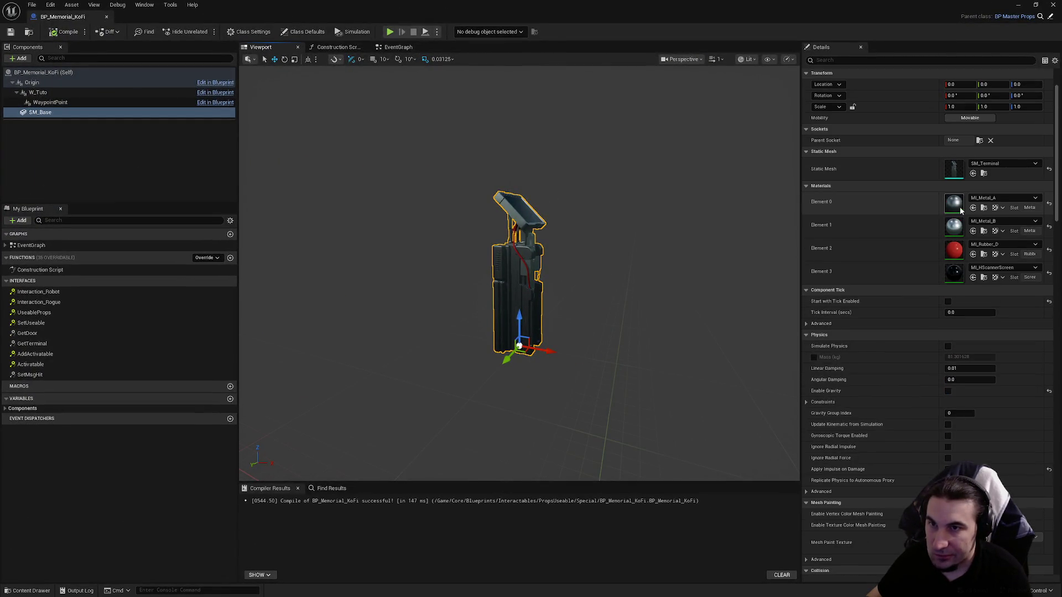
{"action": "left_click", "coordinate": [989, 164]}
{"action": "type", "text": "machi"}
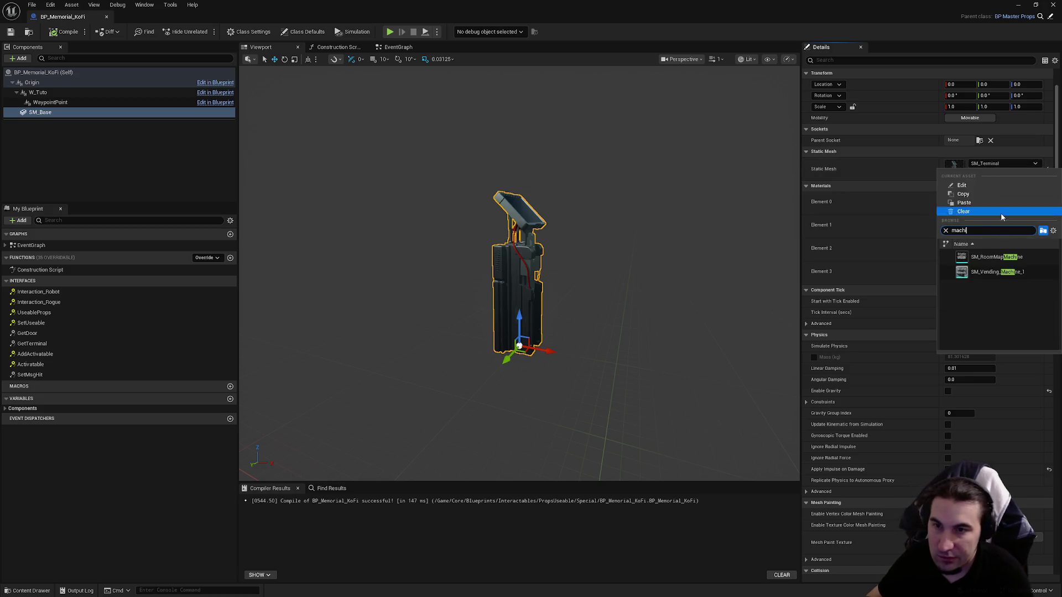
{"action": "left_click", "coordinate": [990, 258]}
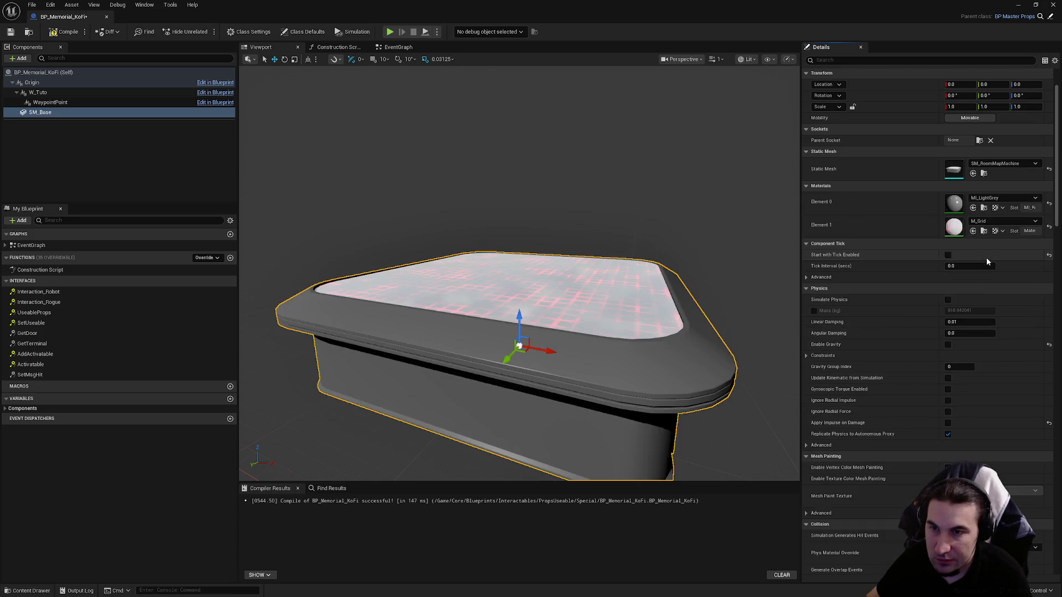
Float the blueprint editor over the level and set SM_Base's X scale to 0.5.
{"action": "scroll", "coordinate": [612, 130], "scroll_direction": "up", "scroll_amount": 2}
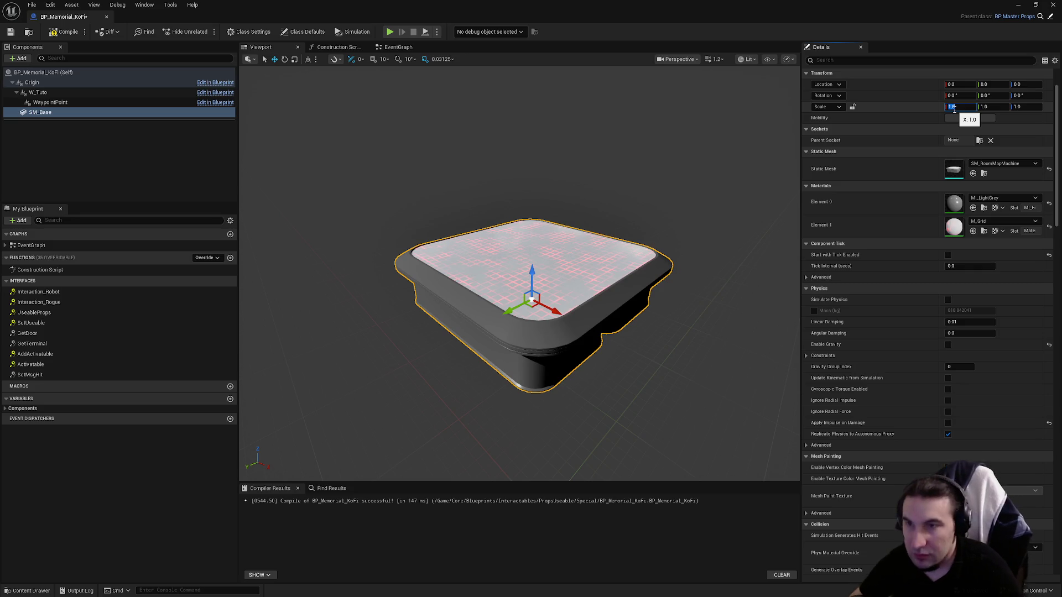
{"action": "mouse_move", "coordinate": [589, 4]}
{"action": "left_mouse_down"}
{"action": "mouse_move", "coordinate": [694, 338]}
{"action": "mouse_move", "coordinate": [569, 449]}
{"action": "mouse_move", "coordinate": [451, 128]}
{"action": "left_mouse_up"}
{"action": "type", "text": "0.5"}
{"action": "key", "text": "Return"}
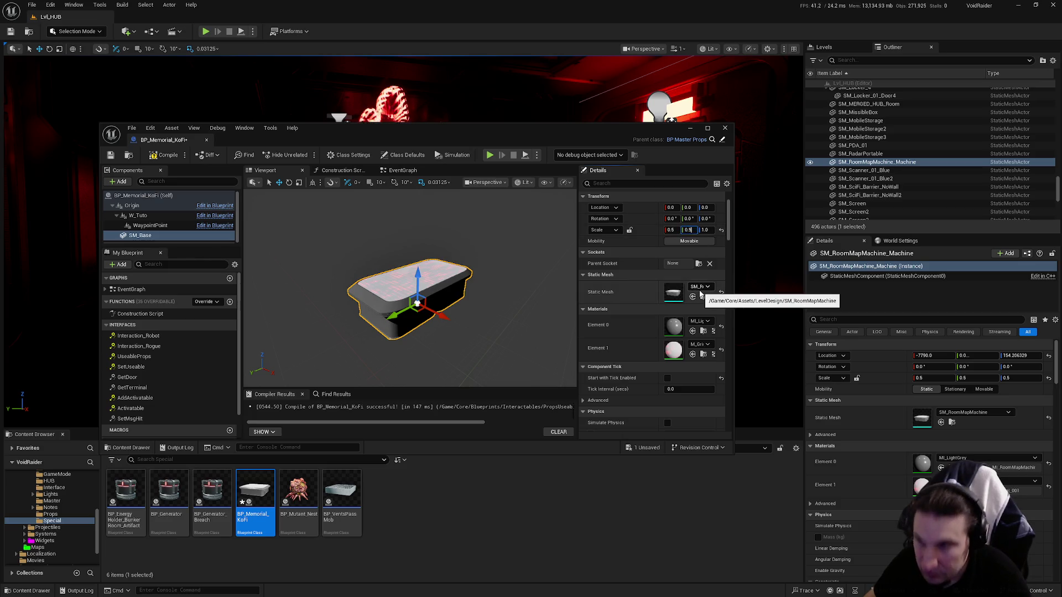
Set SM_Base's Y and Z scale to 0.5 and move the editor aside.
{"action": "key", "text": "Return"}
{"action": "type", "text": "0.5"}
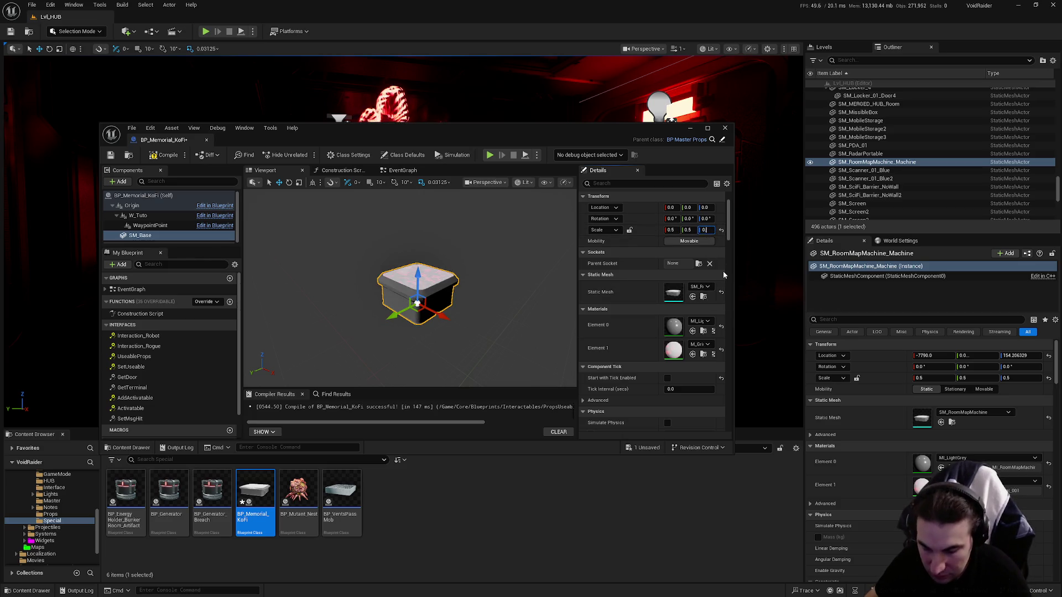
{"action": "key", "text": "Return"}
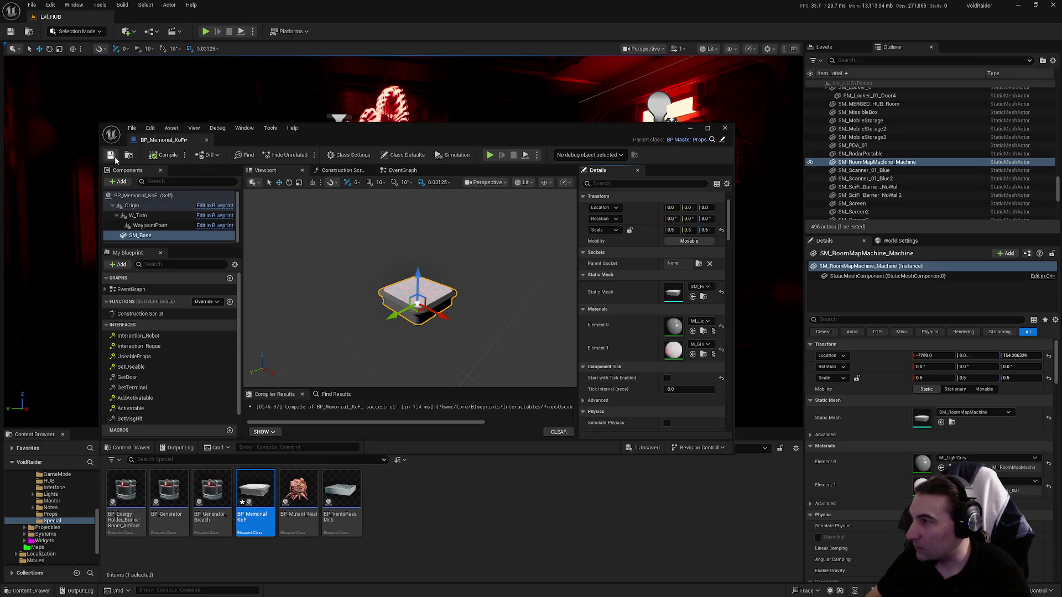
{"action": "mouse_move", "coordinate": [334, 137]}
{"action": "left_mouse_down"}
{"action": "mouse_move", "coordinate": [387, 241]}
{"action": "mouse_move", "coordinate": [348, 569]}
{"action": "left_mouse_up"}
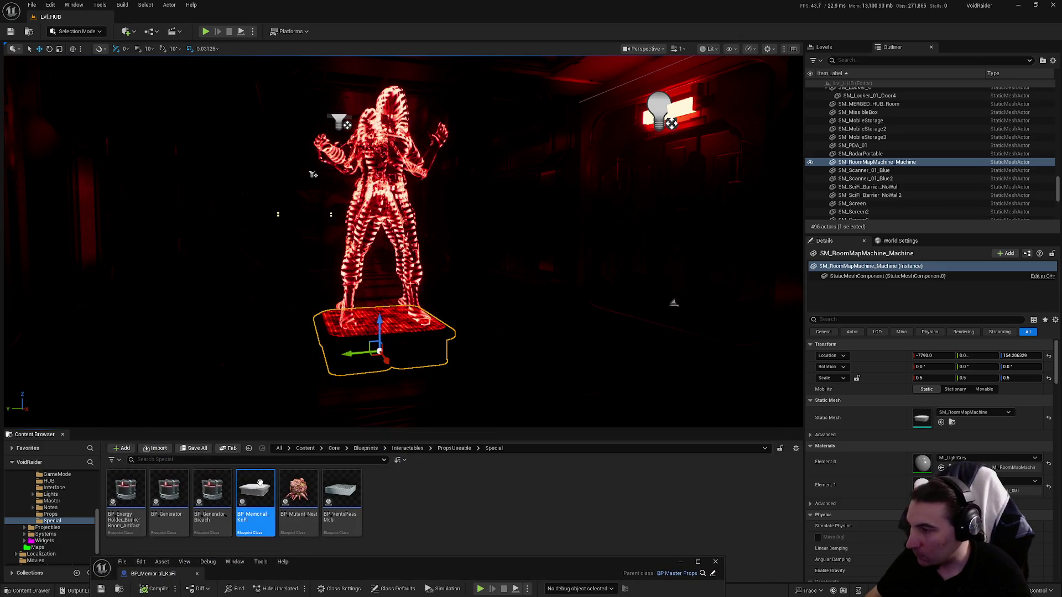
Place BP_Memorial_KoFi in the level at the old pedestal's location, Z 160.
{"action": "left_click_drag", "start_coordinate": [480, 361], "coordinate": [603, 340]}
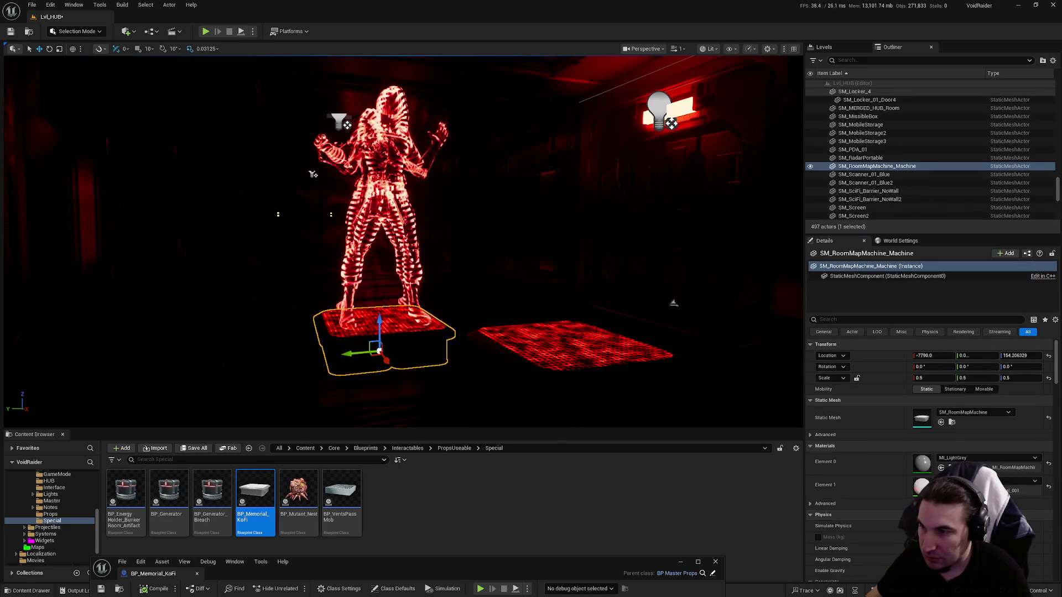
{"action": "right_click", "coordinate": [902, 368]}
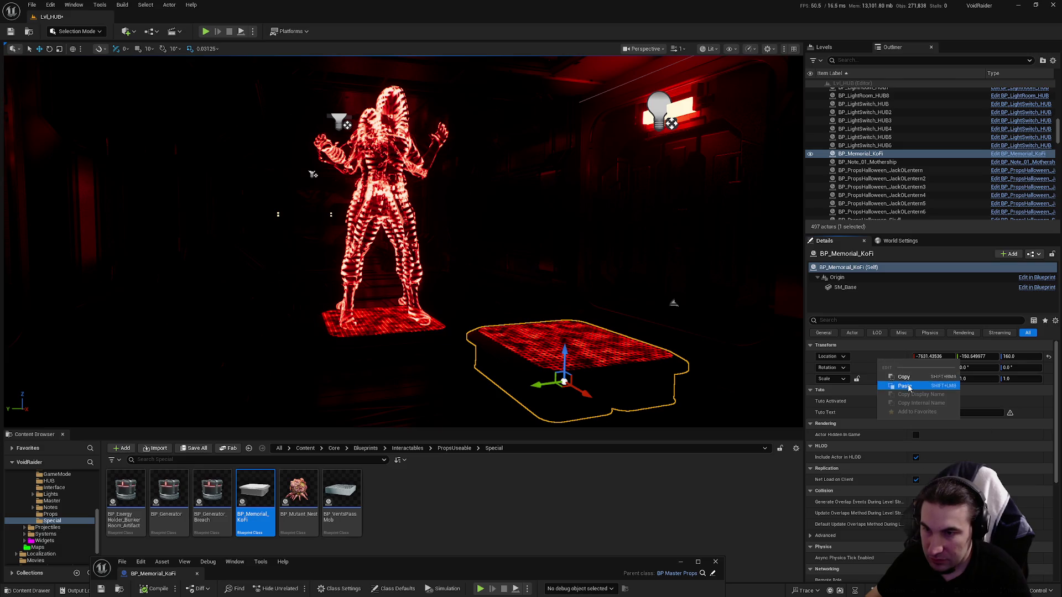
{"action": "left_click", "coordinate": [907, 385]}
{"action": "left_click", "coordinate": [1014, 358]}
{"action": "key", "text": "Return"}
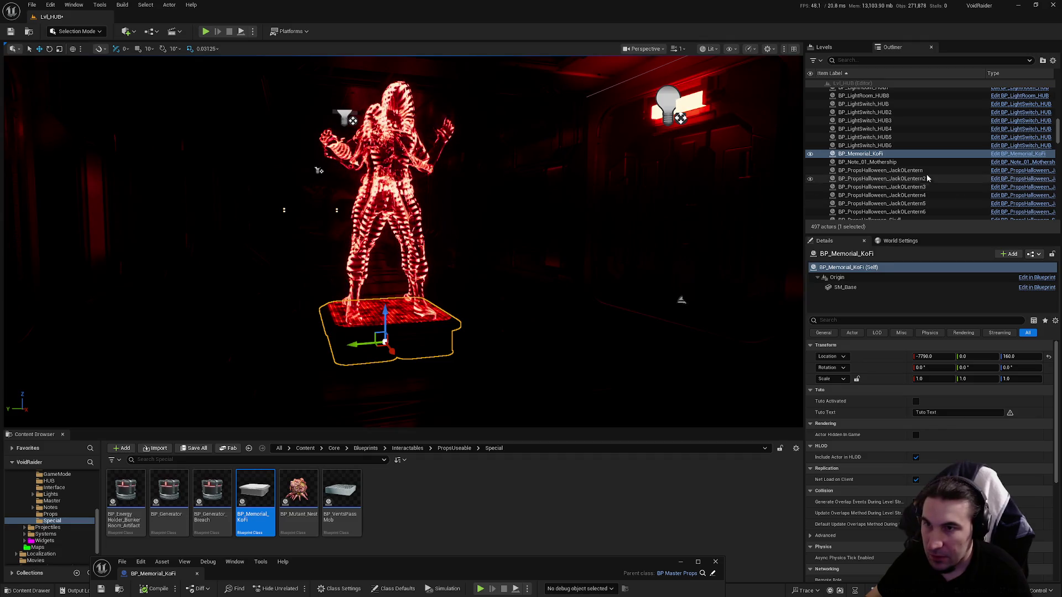
Delete the original pedestal and set the blueprint's Y location back to 0.
{"action": "left_click_drag", "start_coordinate": [362, 344], "coordinate": [445, 336]}
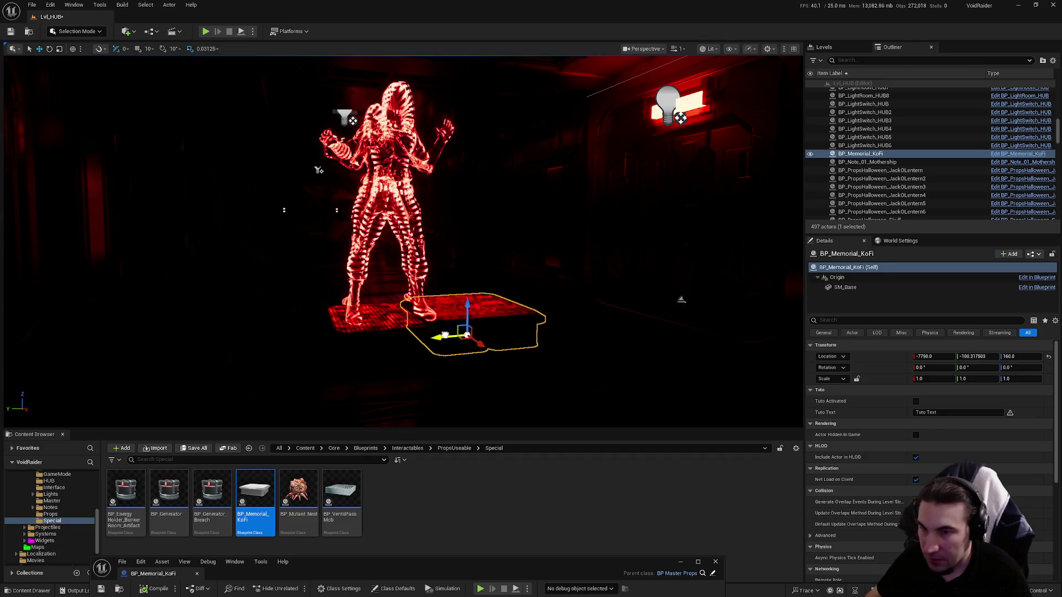
{"action": "left_click", "coordinate": [420, 346]}
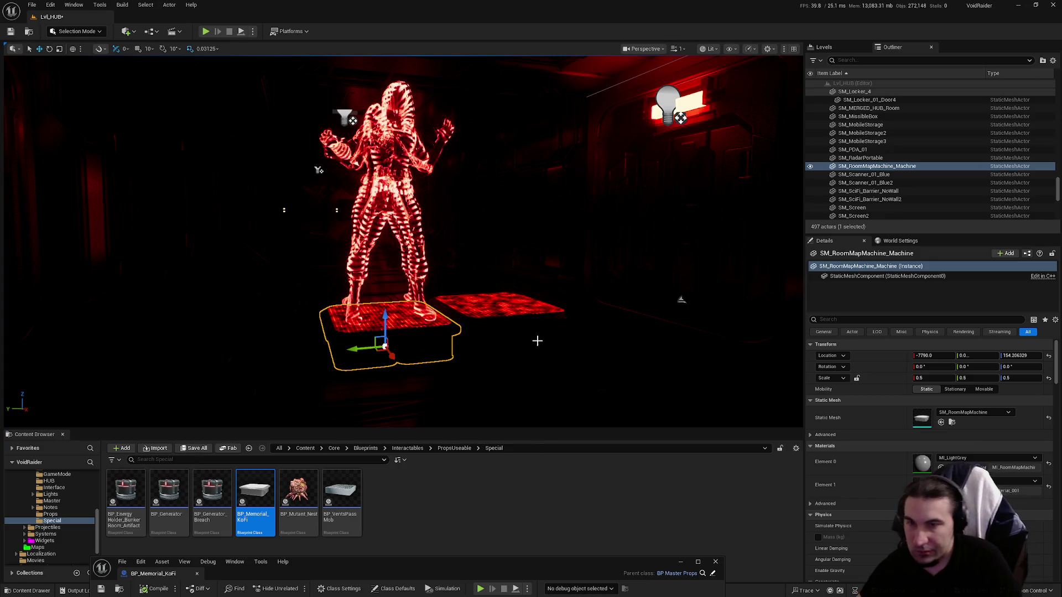
{"action": "key", "text": "Delete"}
{"action": "left_click", "coordinate": [497, 331]}
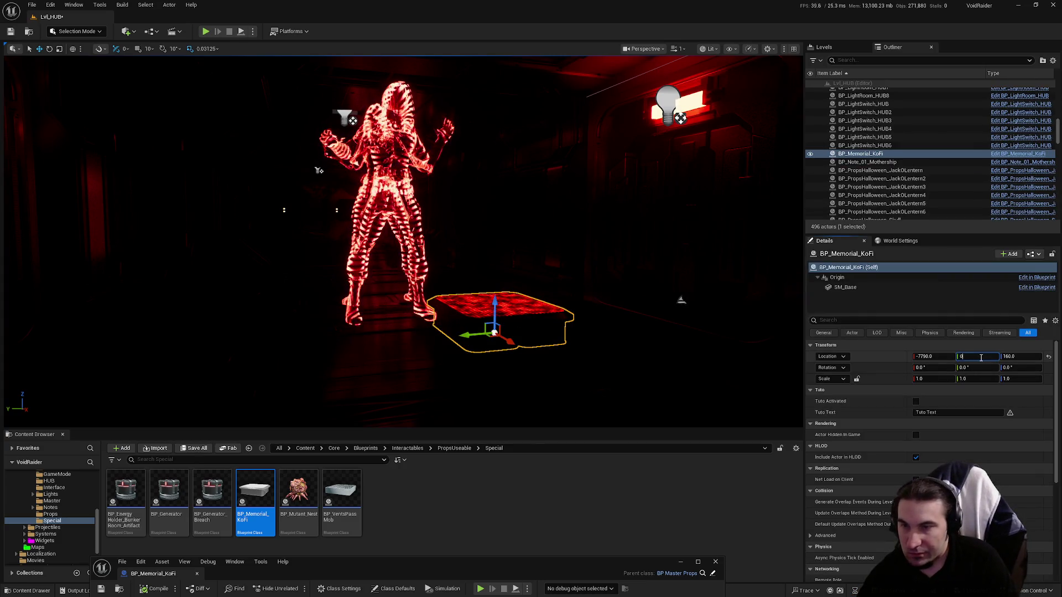
{"action": "key", "text": "Return"}
Give Rogue_M the SKM_Rogue_M mesh at 1.5 scale and raise it onto the platform.
{"action": "type", "text": "e"}
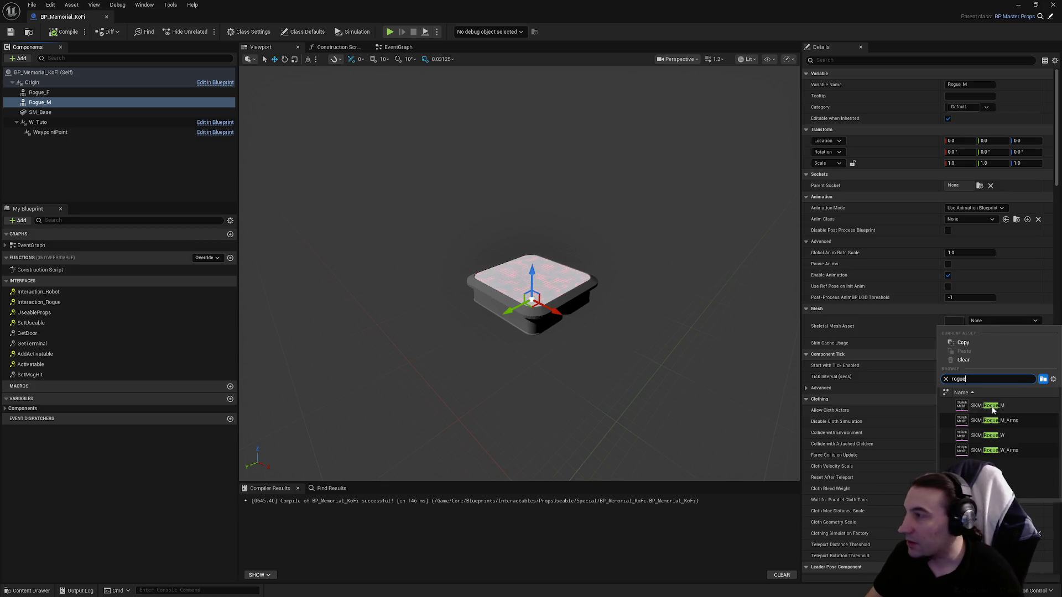
{"action": "left_click", "coordinate": [992, 408]}
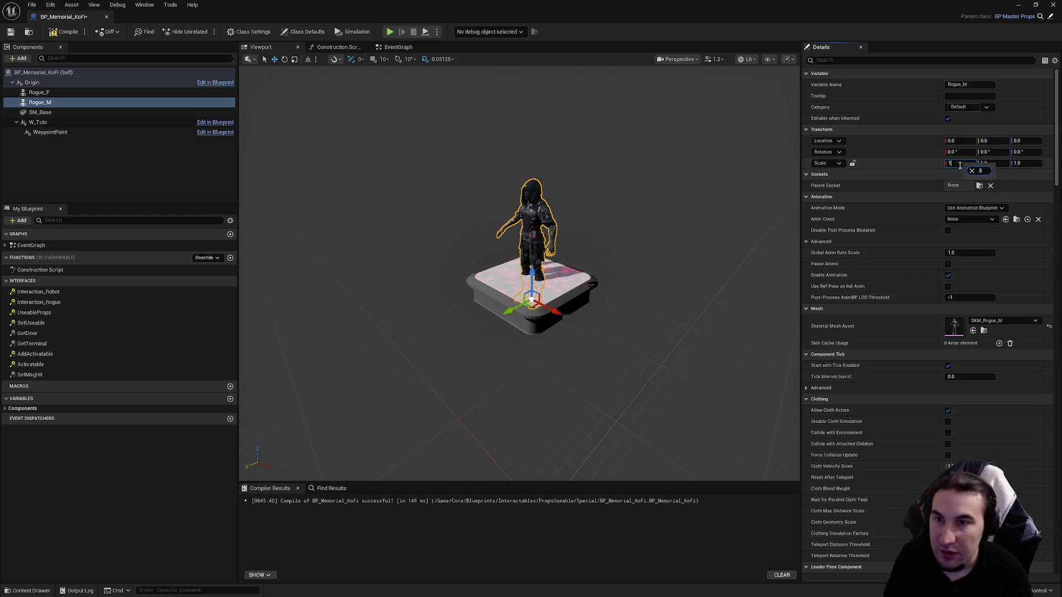
{"action": "type", "text": ".5"}
{"action": "left_click", "coordinate": [999, 163]}
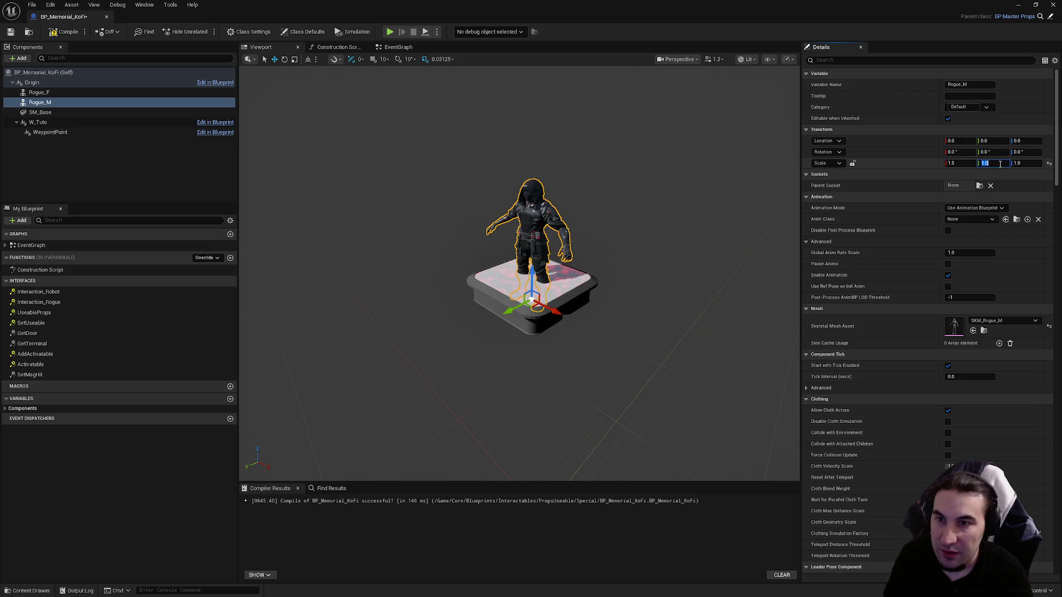
{"action": "type", "text": "1.5"}
{"action": "left_click", "coordinate": [1019, 164]}
{"action": "key", "text": "Return"}
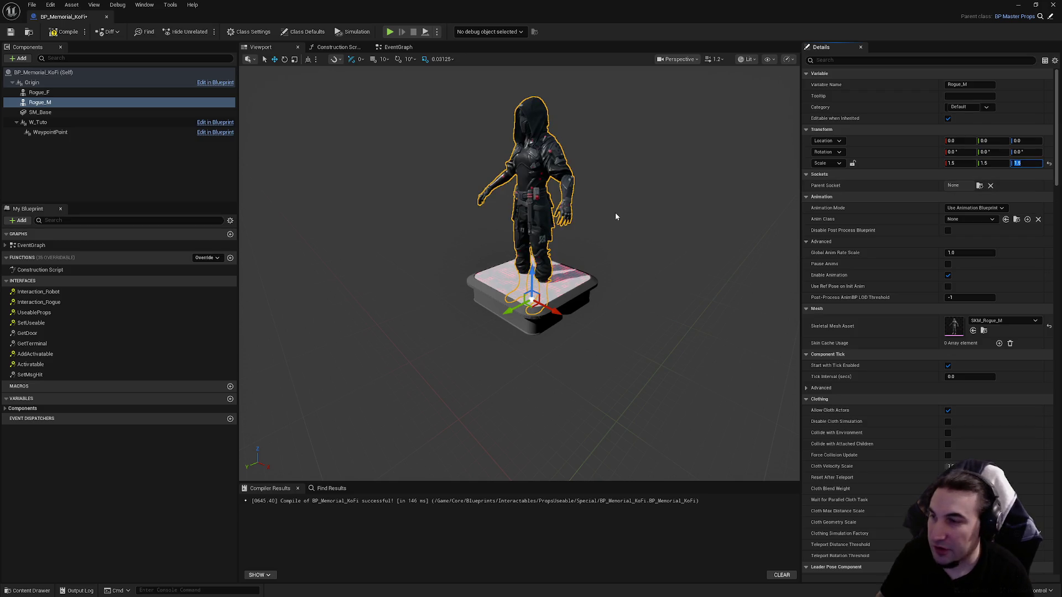
{"action": "left_click_drag", "start_coordinate": [531, 279], "coordinate": [533, 239]}
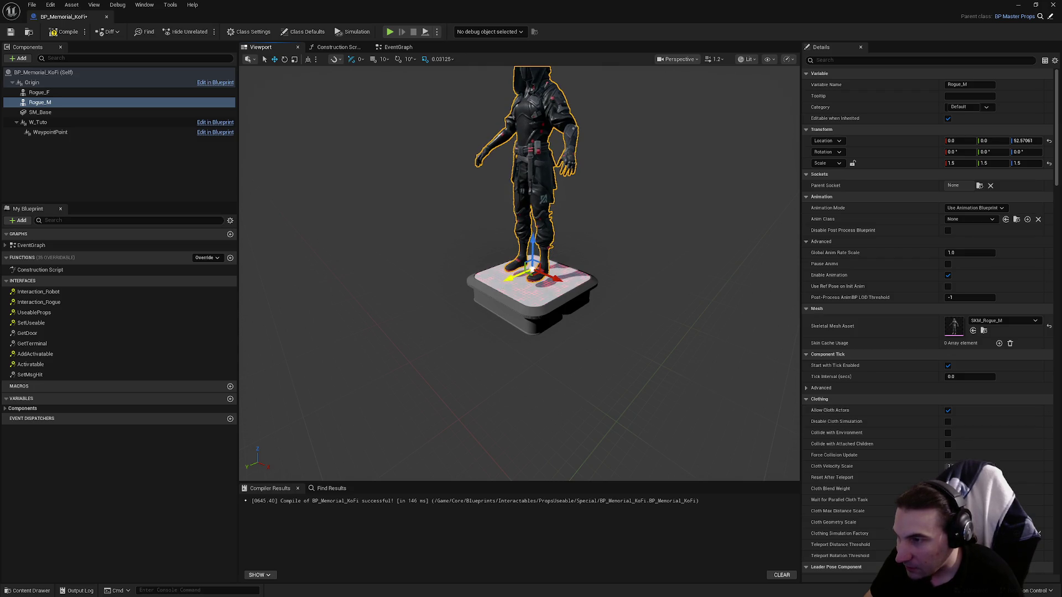
{"action": "left_click_drag", "start_coordinate": [508, 277], "coordinate": [493, 285]}
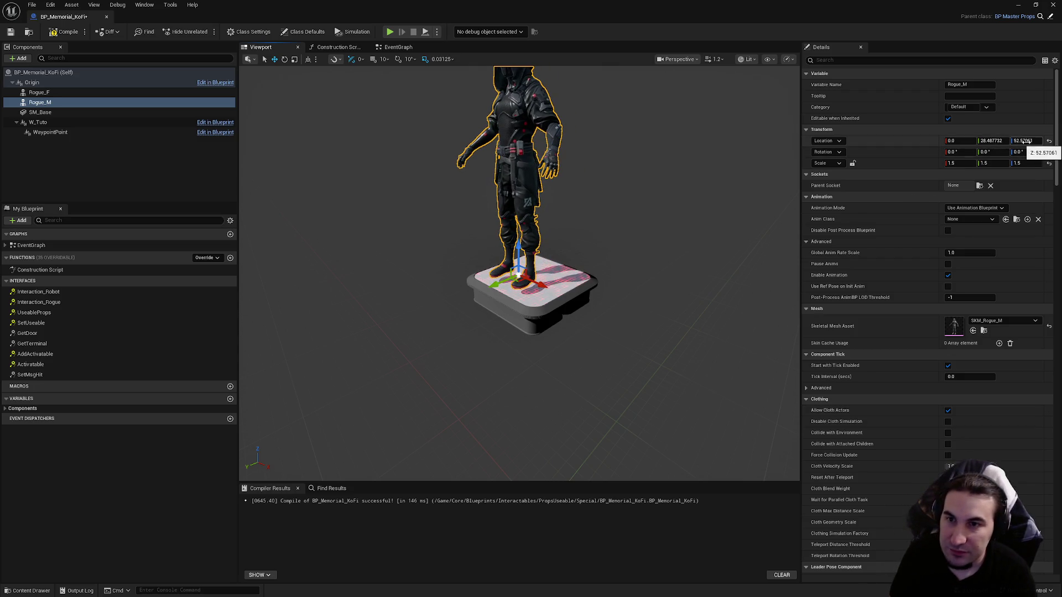
Place Rogue_M at Y 30, Z 50 and compile the blueprint.
{"action": "key", "text": "Return"}
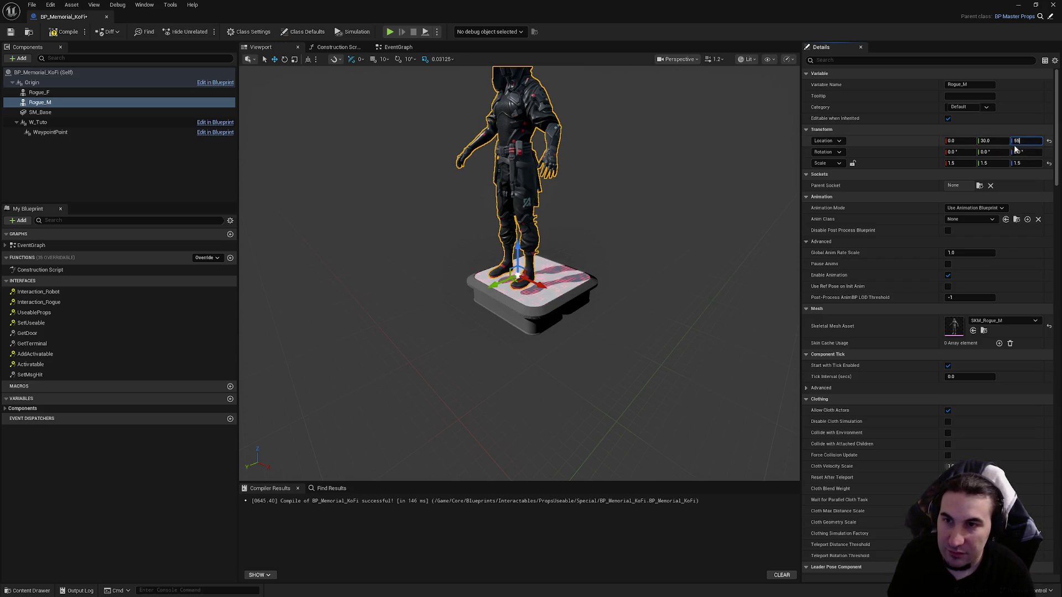
{"action": "key", "text": "Return"}
{"action": "scroll", "coordinate": [520, 276], "scroll_direction": "up", "scroll_amount": 5}
{"action": "scroll", "coordinate": [766, 233], "scroll_direction": "down", "scroll_amount": 5}
{"action": "scroll", "coordinate": [766, 233], "scroll_direction": "up", "scroll_amount": 2}
{"action": "scroll", "coordinate": [766, 233], "scroll_direction": "down", "scroll_amount": 2}
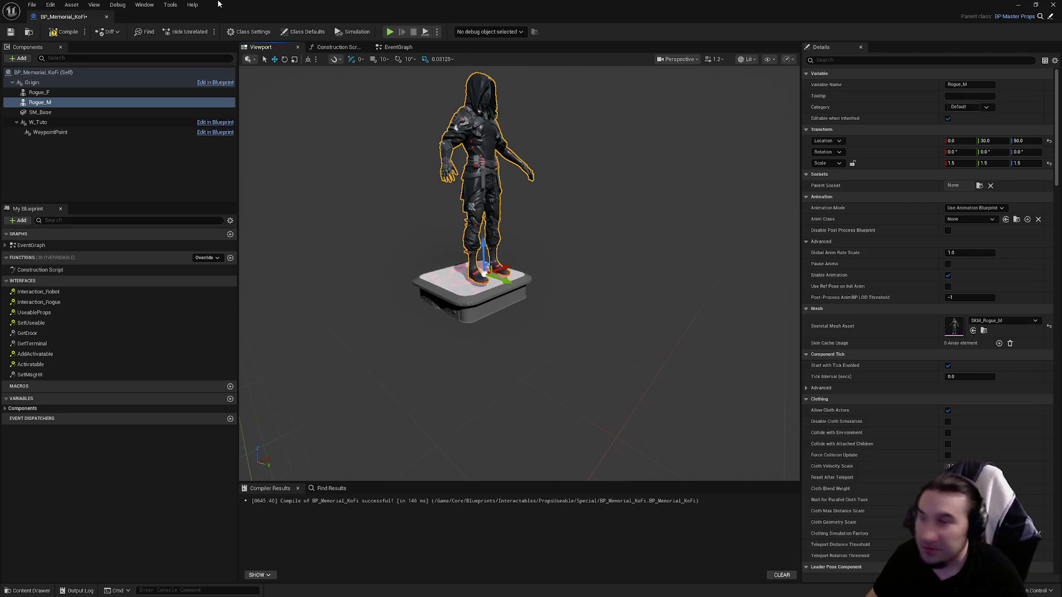
{"action": "key", "text": "F7"}
Orbit around the character and float the blueprint editor over the level editor.
{"action": "left_click_drag", "start_coordinate": [362, 172], "coordinate": [540, 212]}
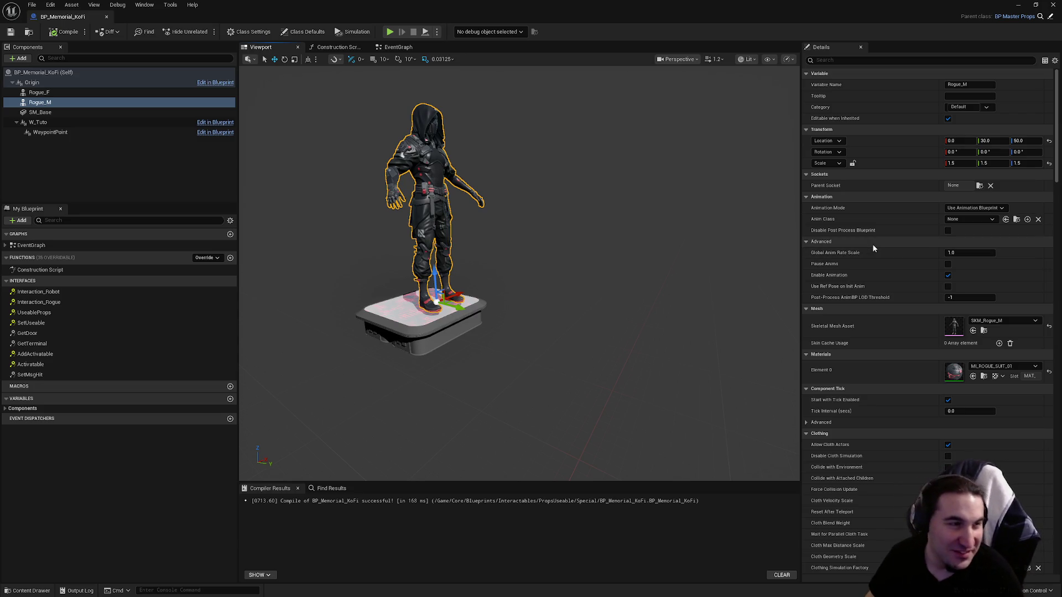
{"action": "scroll", "coordinate": [520, 271], "scroll_direction": "up", "scroll_amount": 5}
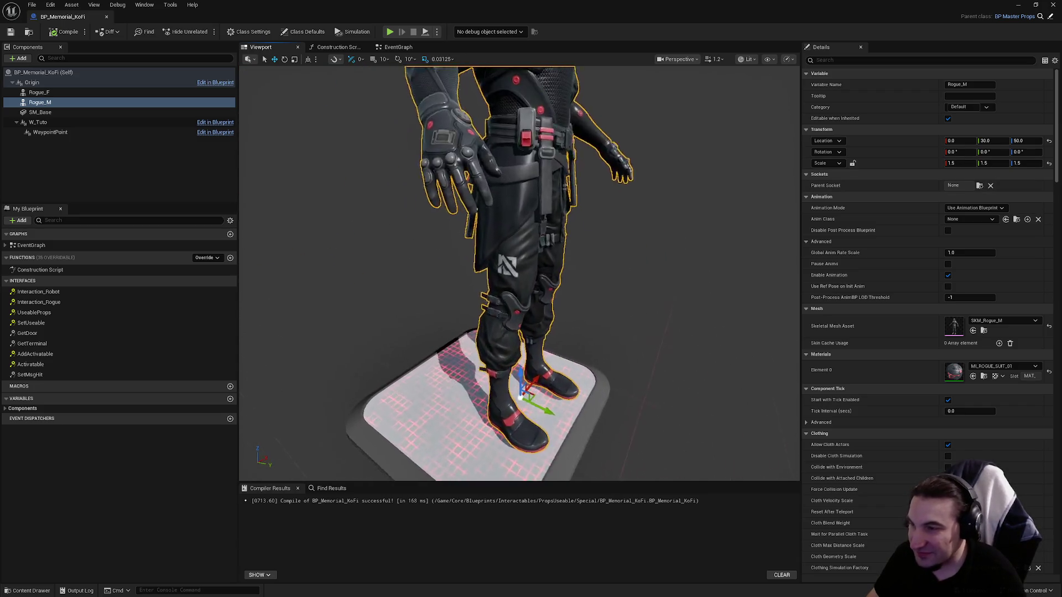
{"action": "scroll", "coordinate": [520, 271], "scroll_direction": "down", "scroll_amount": 5}
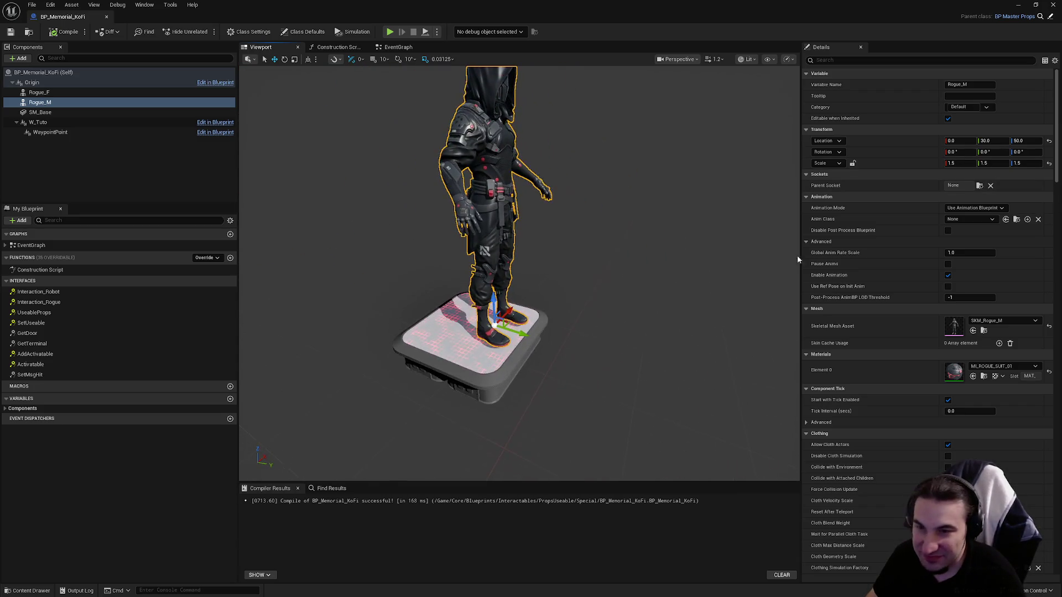
{"action": "mouse_move", "coordinate": [679, 11]}
{"action": "left_mouse_down"}
{"action": "mouse_move", "coordinate": [679, 37]}
{"action": "mouse_move", "coordinate": [606, 29]}
{"action": "left_mouse_up"}
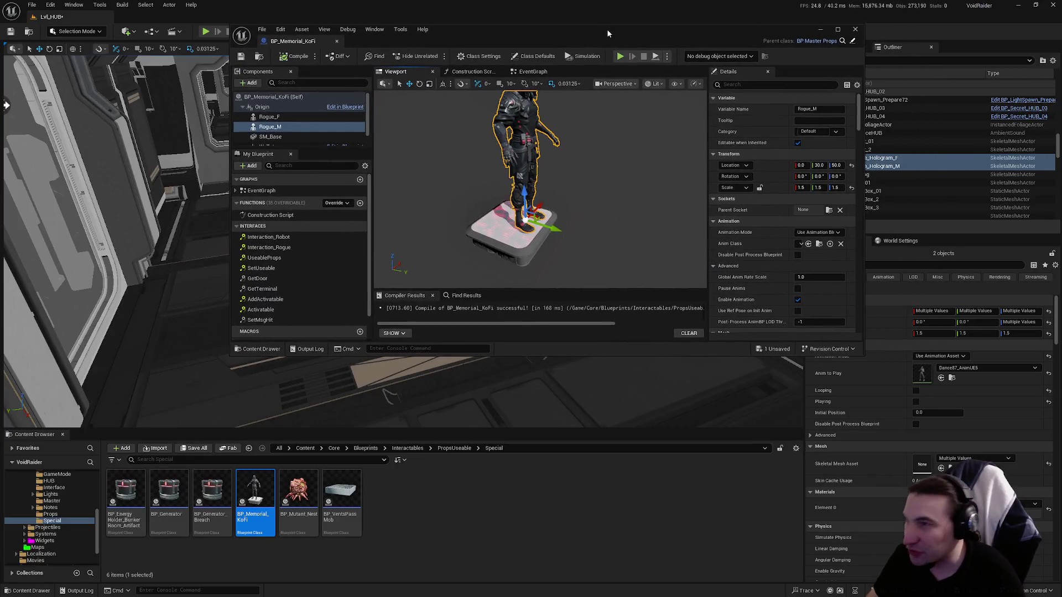
Assign the MI_Hologram material to Rogue_M's Element 0.
{"action": "double_click", "coordinate": [606, 28]}
{"action": "left_click", "coordinate": [990, 369]}
{"action": "type", "text": "mi_holo"}
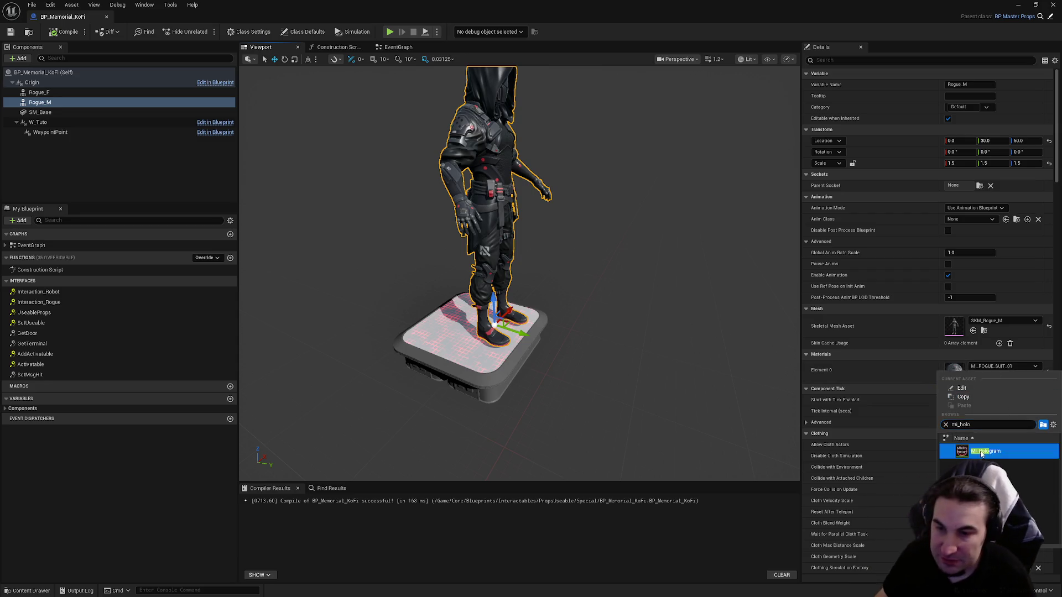
{"action": "left_click", "coordinate": [985, 450]}
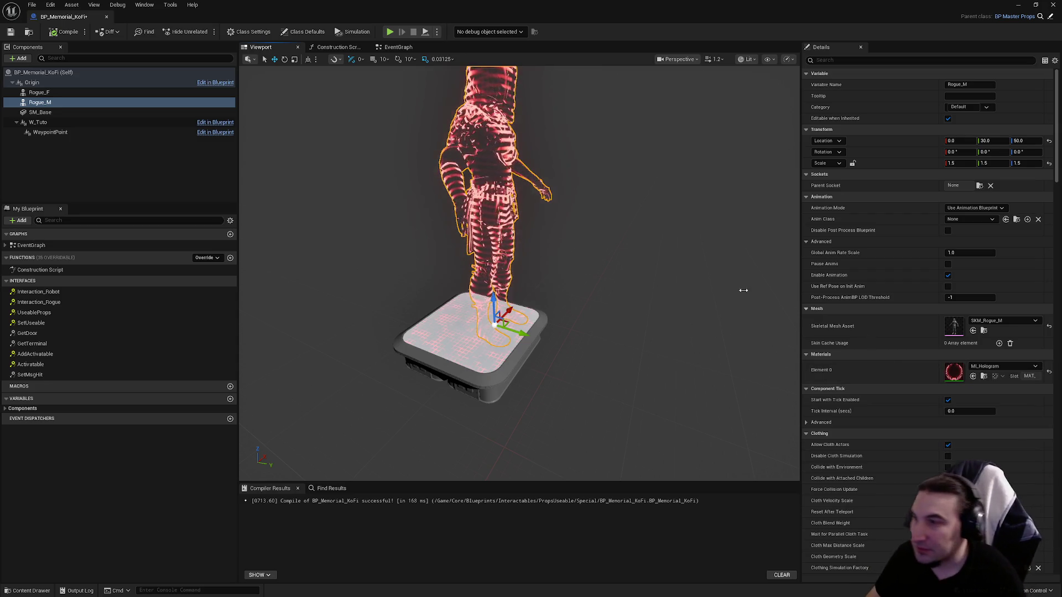
Set Rogue_M's Animation Mode to Use Animation Asset with Looping and Playing unticked.
{"action": "left_click", "coordinate": [962, 220]}
{"action": "left_click", "coordinate": [966, 211]}
{"action": "left_click", "coordinate": [968, 211]}
{"action": "left_click", "coordinate": [967, 225]}
{"action": "left_click", "coordinate": [1003, 219]}
{"action": "left_click", "coordinate": [914, 222]}
{"action": "left_click", "coordinate": [947, 242]}
{"action": "left_click", "coordinate": [948, 253]}
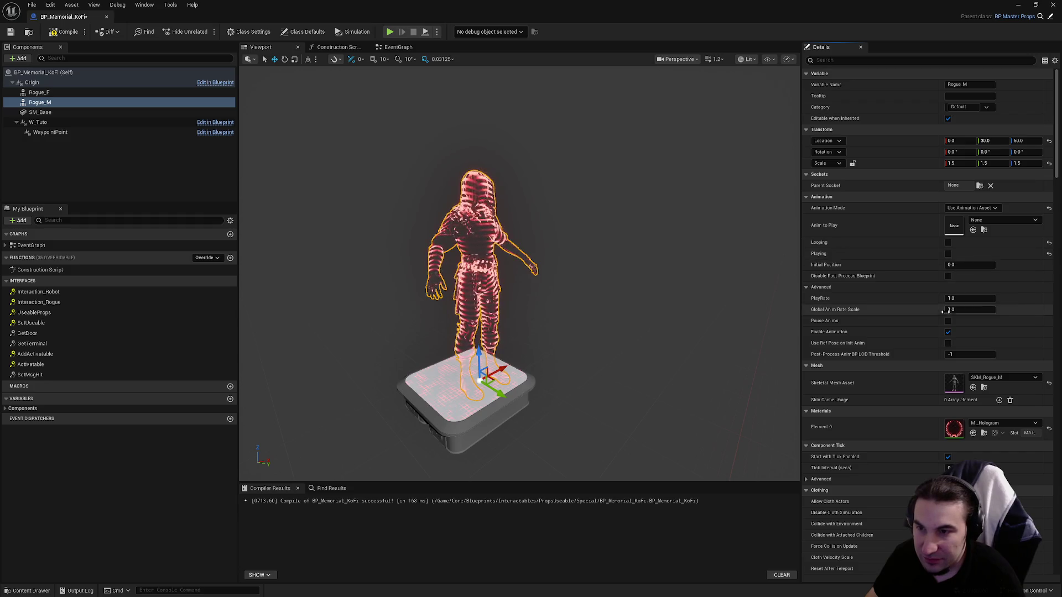
Set Rogue_M's Anim to Play to Dance87_AnimUE5, after trying Dance88_AnimUE5.
{"action": "left_click", "coordinate": [947, 332]}
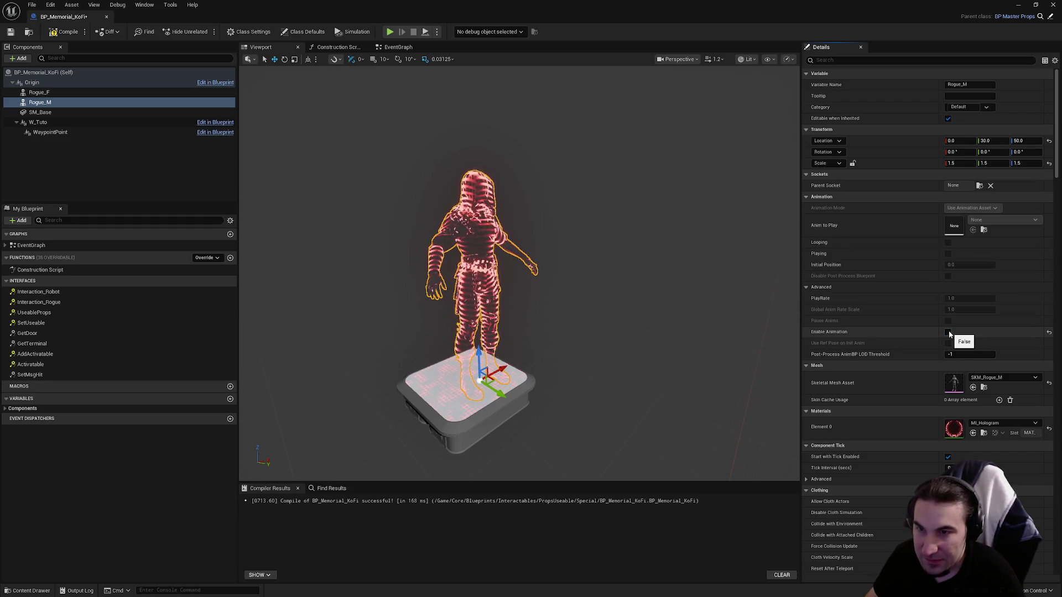
{"action": "left_click", "coordinate": [987, 218]}
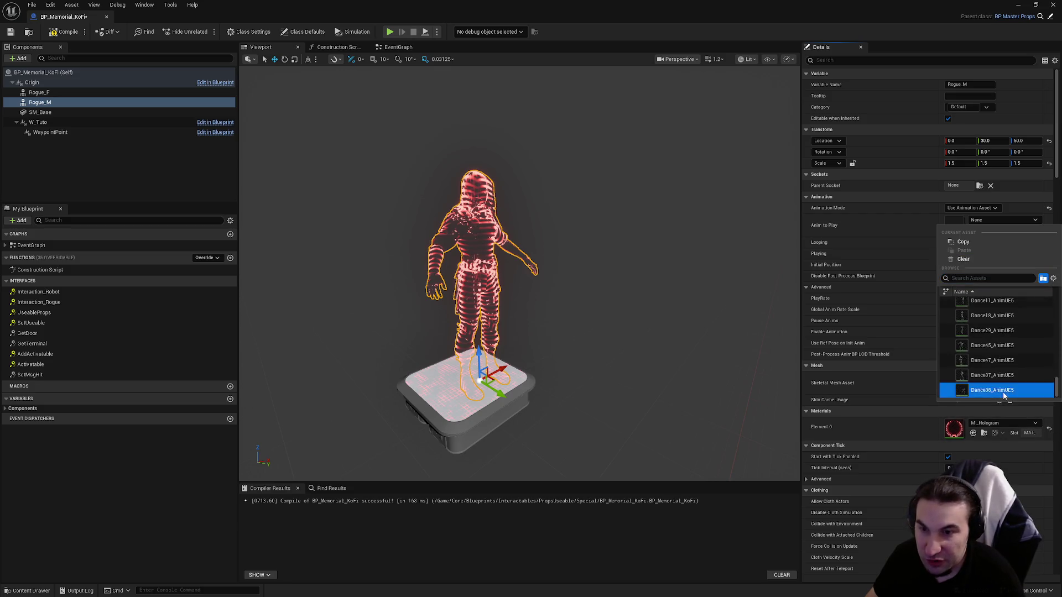
{"action": "left_click", "coordinate": [1002, 390]}
{"action": "left_click", "coordinate": [1004, 223]}
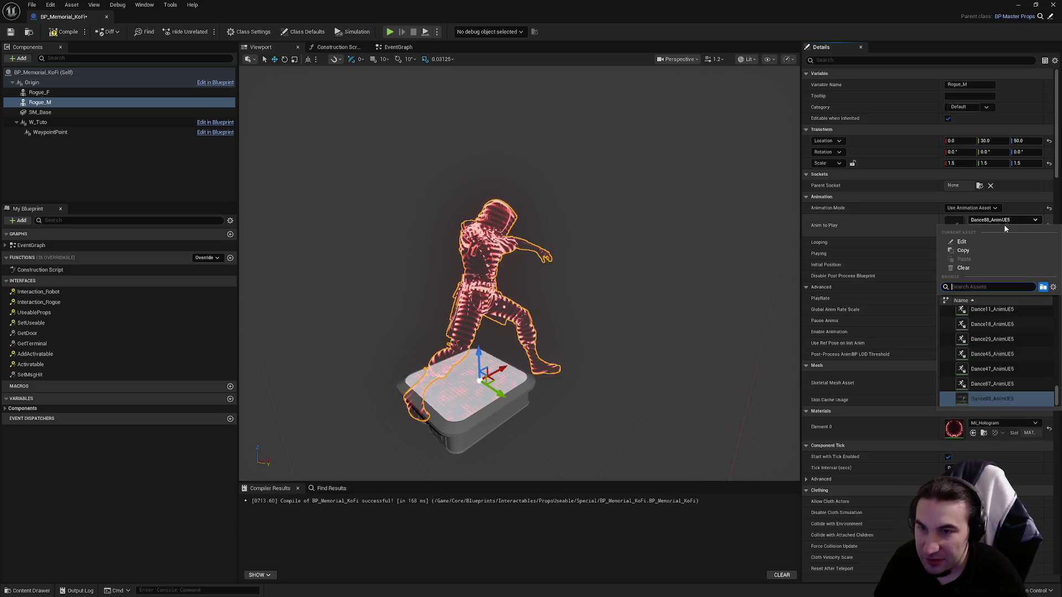
{"action": "left_click", "coordinate": [1007, 383]}
{"action": "scroll", "coordinate": [520, 271], "scroll_direction": "down", "scroll_amount": 3}
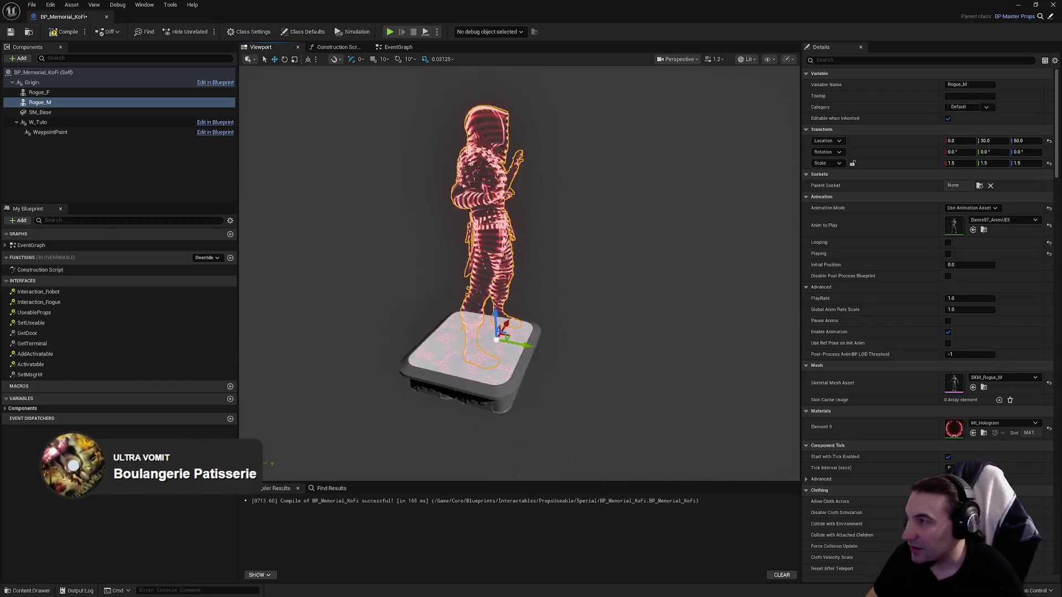
Compile and save BP_Memorial_KoFi.
{"action": "left_click", "coordinate": [66, 32]}
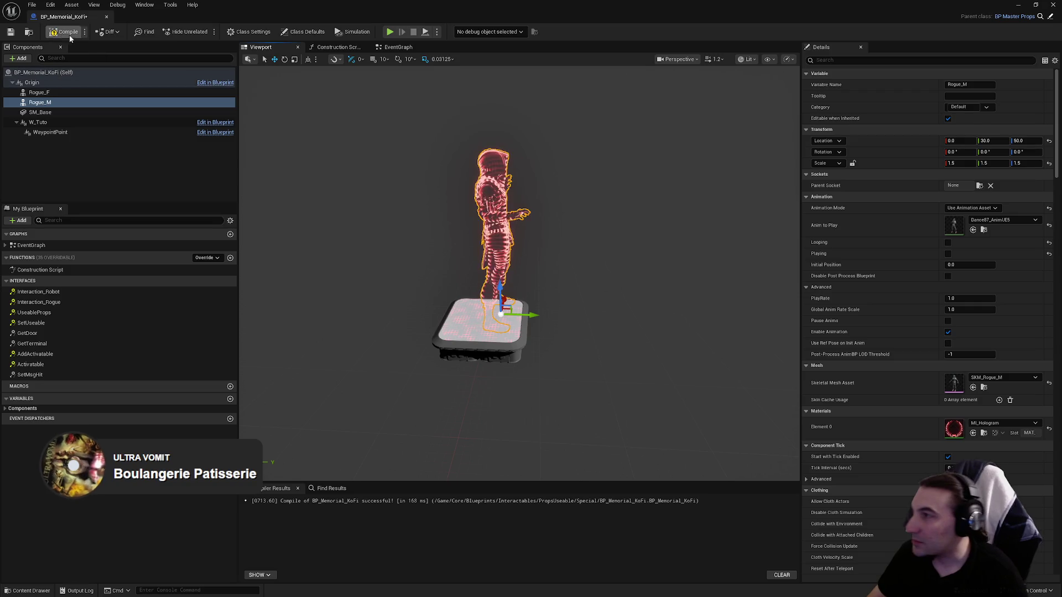
{"action": "left_click", "coordinate": [8, 31]}
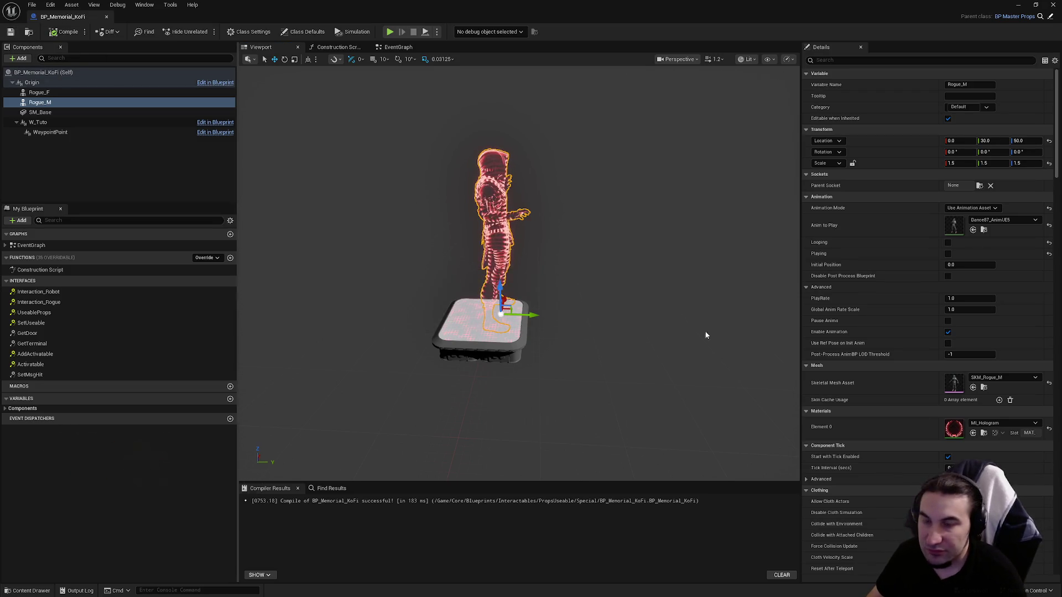
{"action": "scroll", "coordinate": [650, 284], "scroll_direction": "up", "scroll_amount": 2}
{"action": "scroll", "coordinate": [520, 277], "scroll_direction": "down", "scroll_amount": 2}
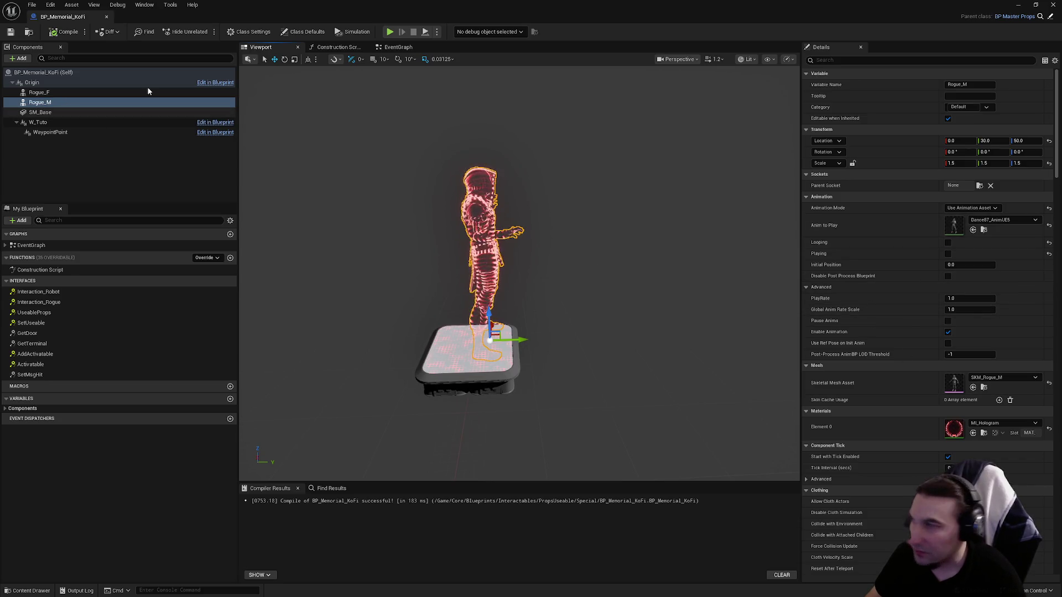
{"action": "left_click", "coordinate": [104, 93]}
Give Rogue_F the SKM_Rogue_W mesh and rename it Rogue_W.
{"action": "left_click", "coordinate": [989, 321]}
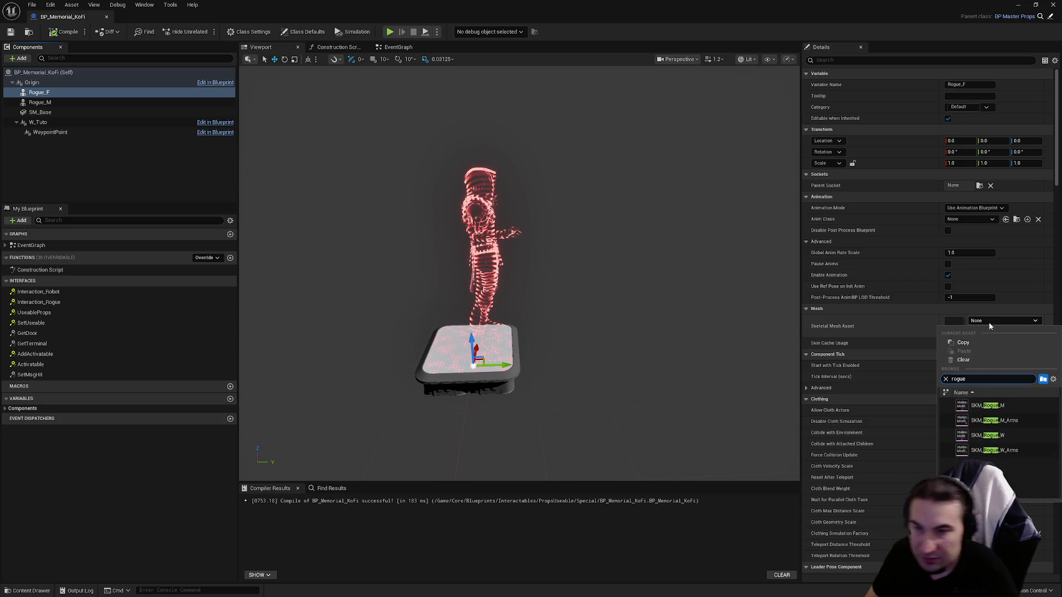
{"action": "left_click", "coordinate": [1011, 435]}
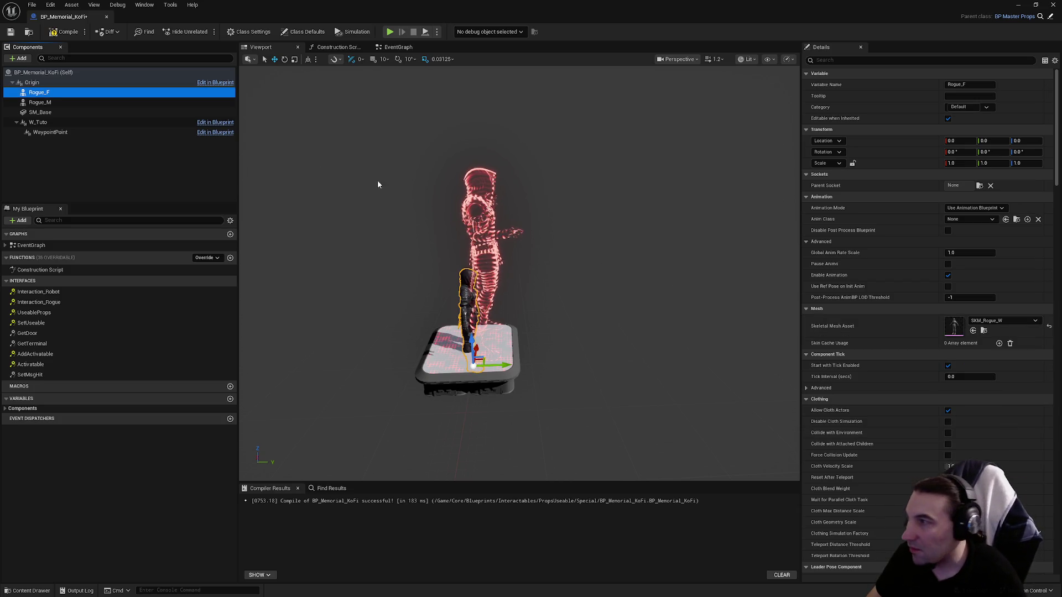
{"action": "left_click", "coordinate": [52, 94]}
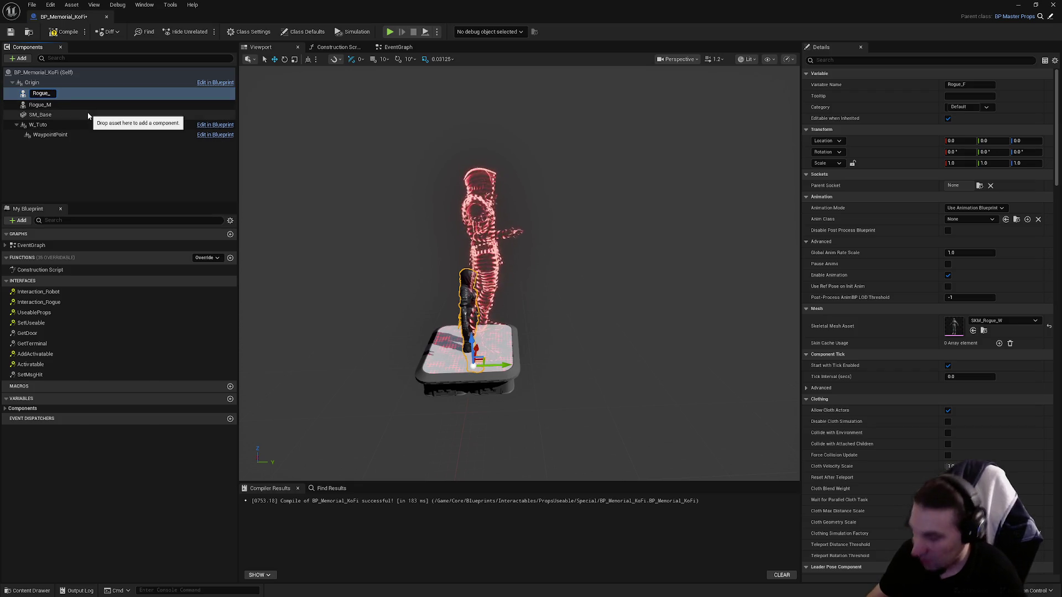
{"action": "type", "text": "W"}
{"action": "key", "text": "Return"}
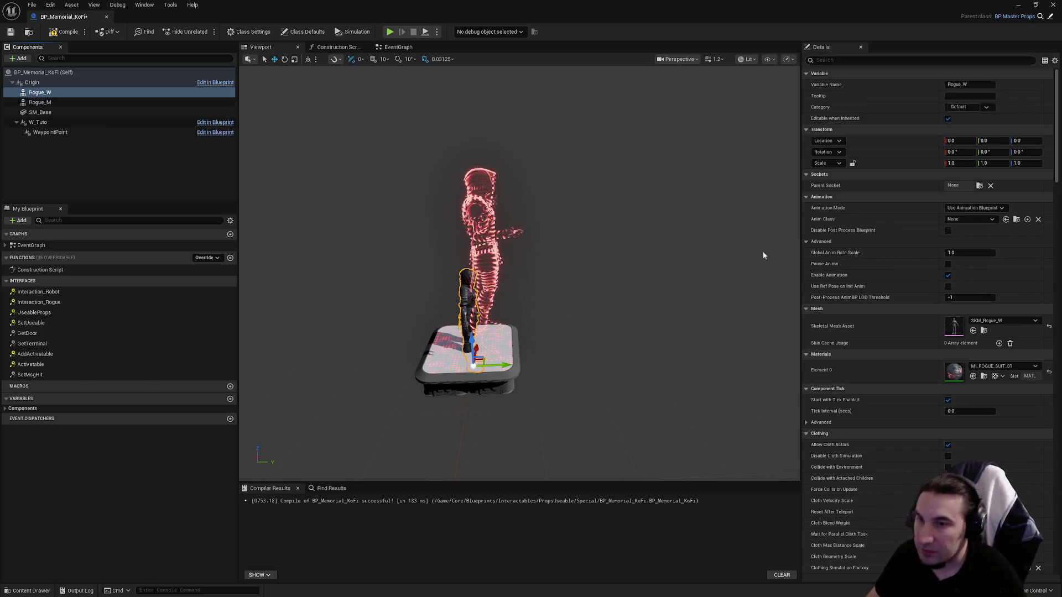
Set Rogue_W's scale to 1.5.
{"action": "type", "text": ".5"}
{"action": "left_click", "coordinate": [989, 163]}
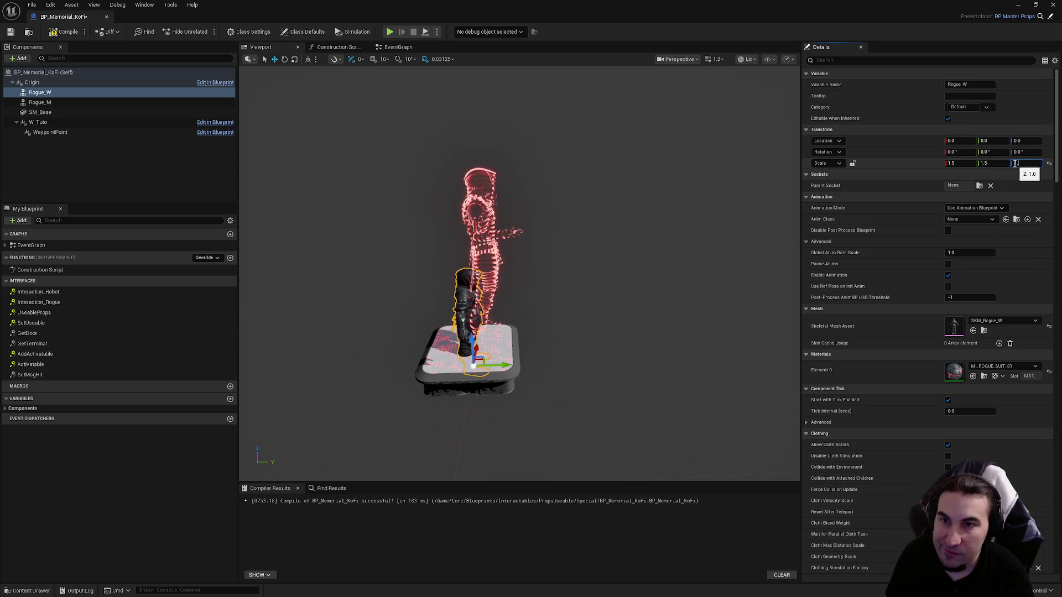
{"action": "type", "text": "1.5"}
{"action": "key", "text": "Return"}
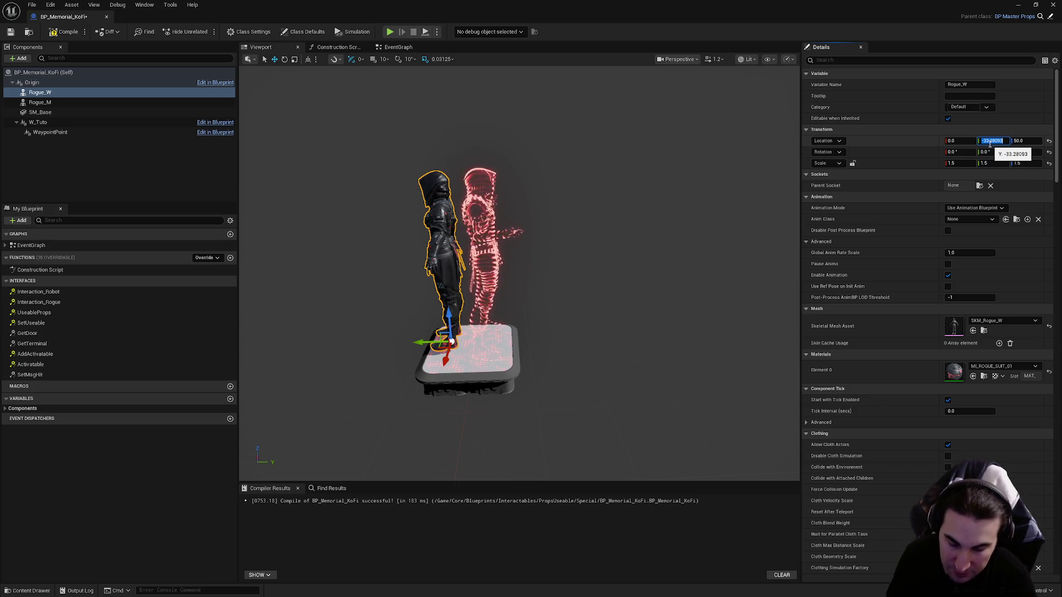
Switch Rogue_W to Use Animation Asset and set PlayRate to 0 on both rogues.
{"action": "left_click", "coordinate": [486, 231]}
{"action": "left_click", "coordinate": [478, 236]}
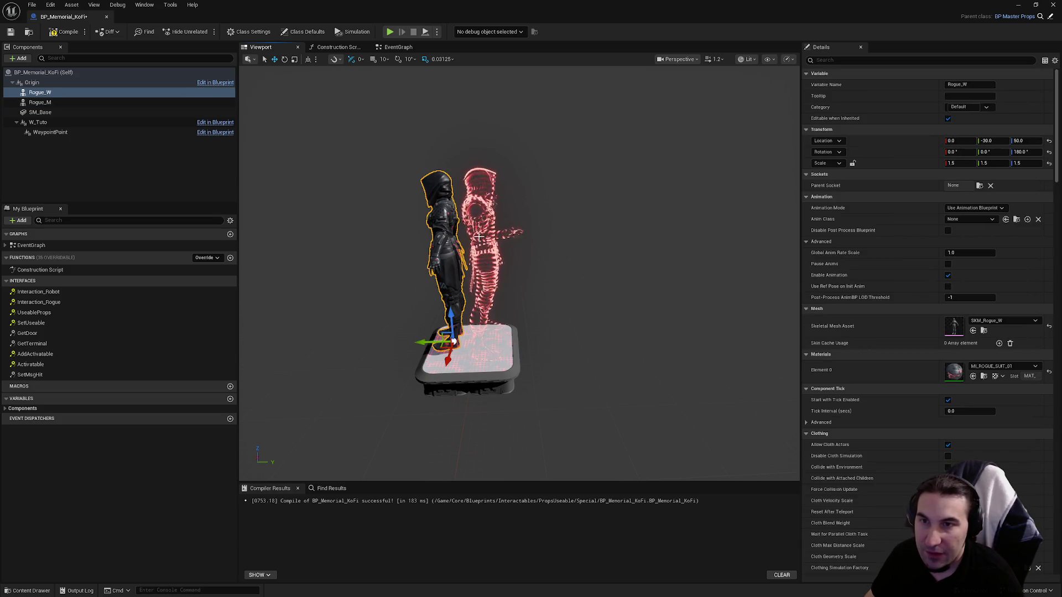
{"action": "left_click", "coordinate": [969, 223]}
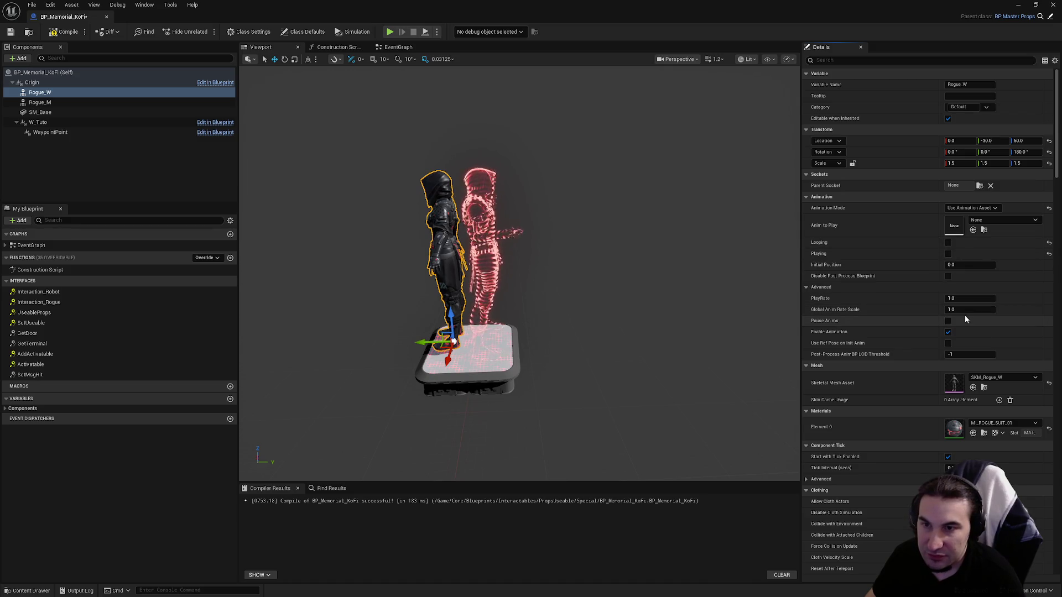
{"action": "left_click", "coordinate": [960, 299]}
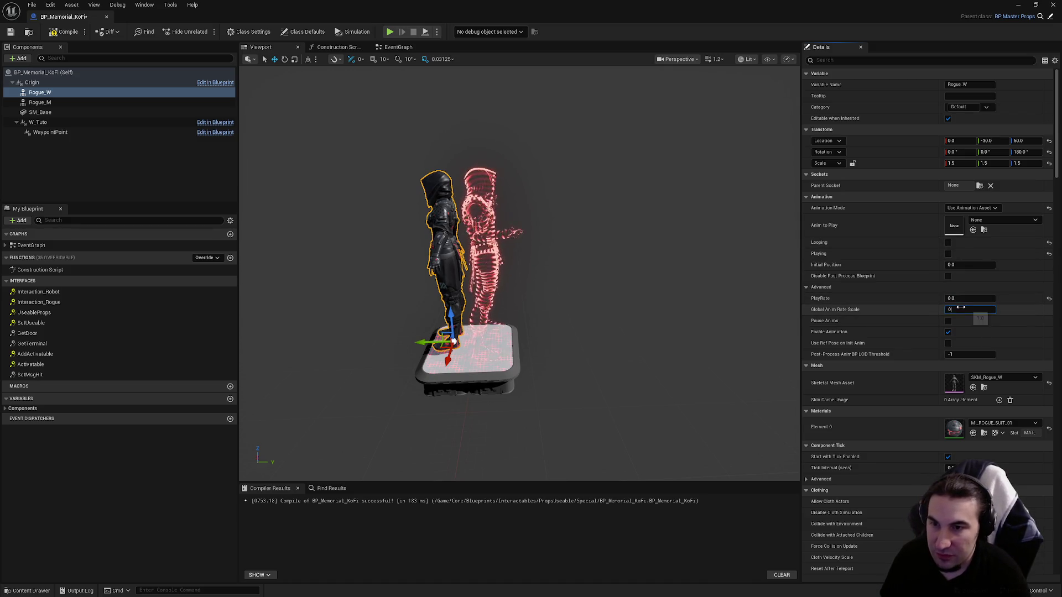
{"action": "left_click", "coordinate": [480, 232]}
{"action": "left_click", "coordinate": [958, 299]}
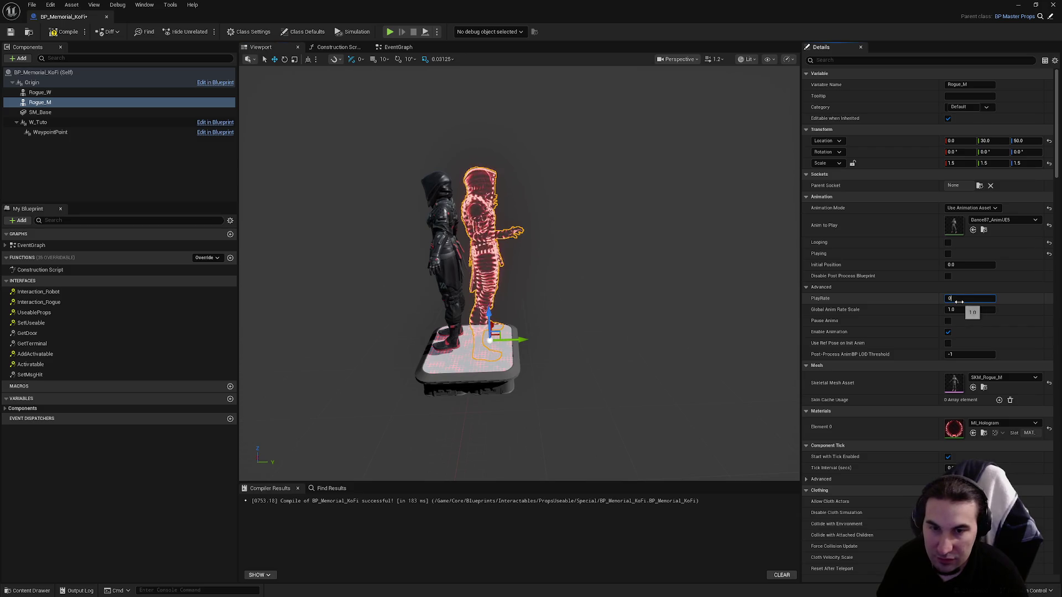
{"action": "key", "text": "Return"}
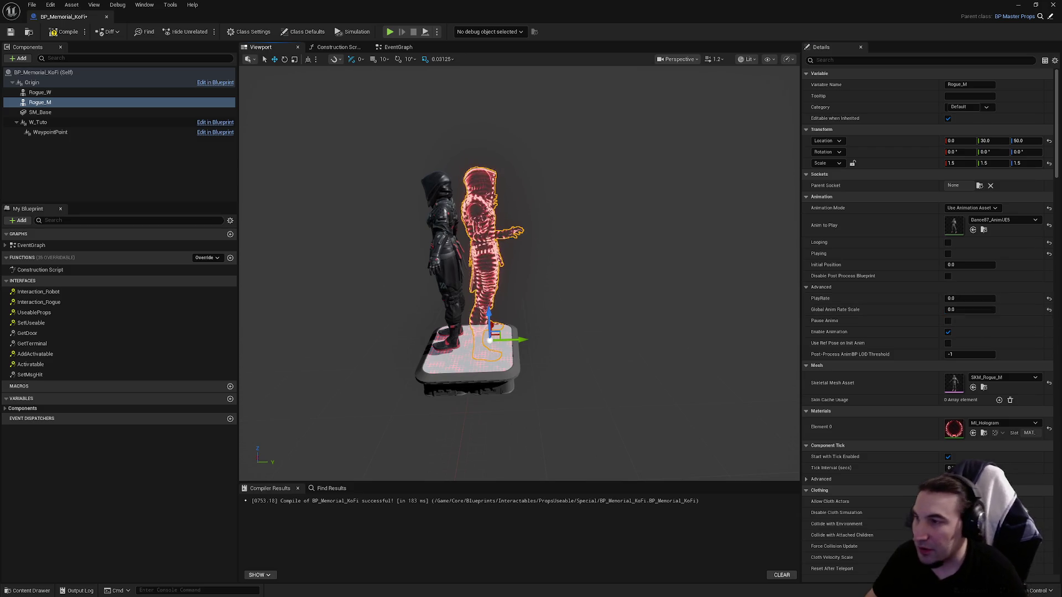
Copy Rogue_M's MI_Hologram Element 0 material and paste it onto Rogue_W.
{"action": "left_click", "coordinate": [436, 238]}
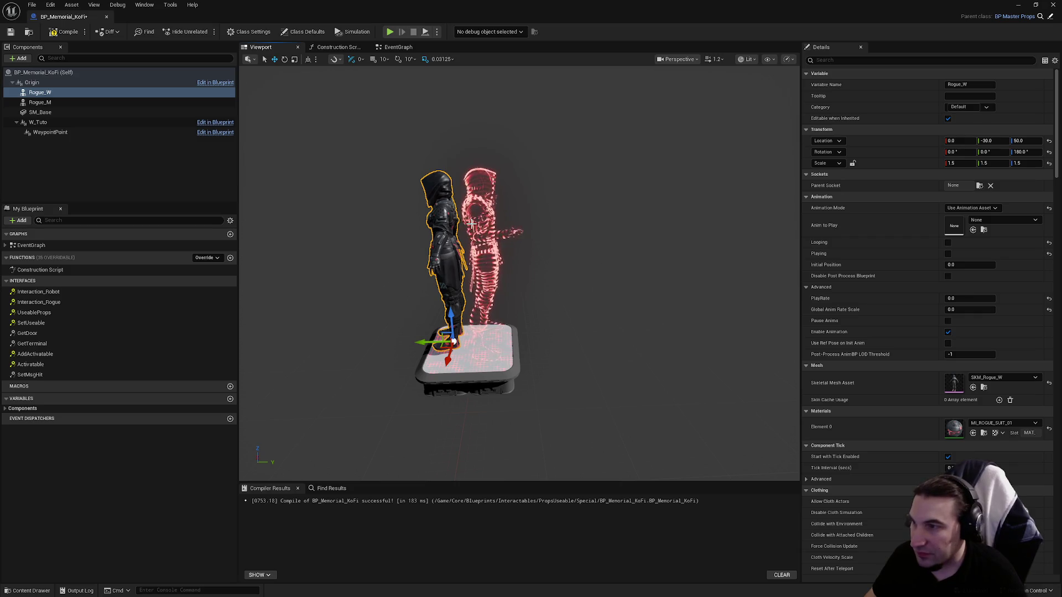
{"action": "left_click", "coordinate": [470, 223]}
{"action": "right_click", "coordinate": [913, 435]}
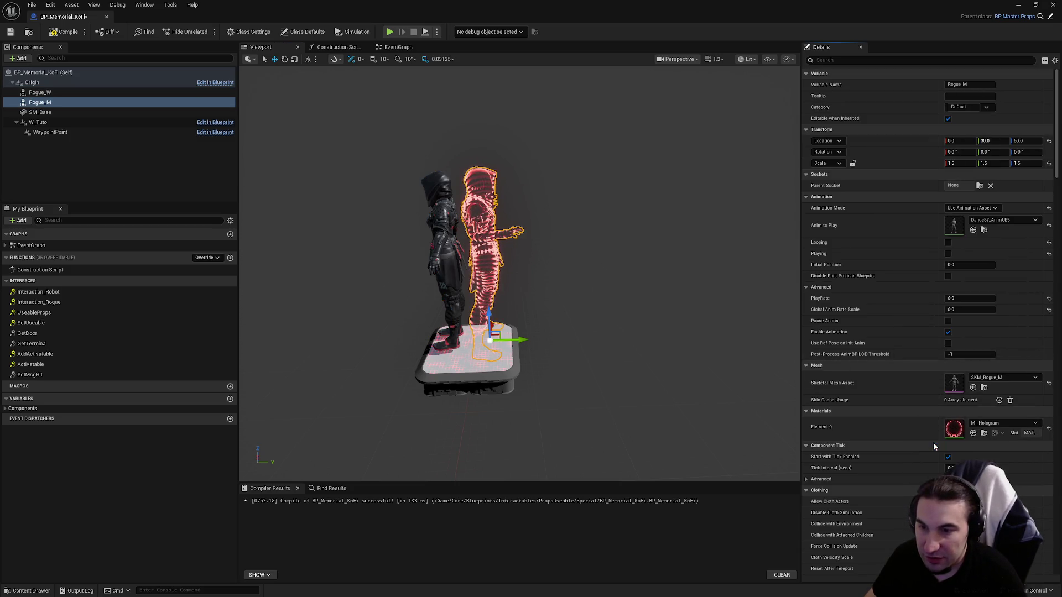
{"action": "left_click", "coordinate": [438, 244]}
{"action": "right_click", "coordinate": [910, 431]}
{"action": "left_click", "coordinate": [939, 457]}
Copy the Dance87_AnimUE5 Anim to Play from Rogue_M onto Rogue_W.
{"action": "left_click", "coordinate": [488, 200]}
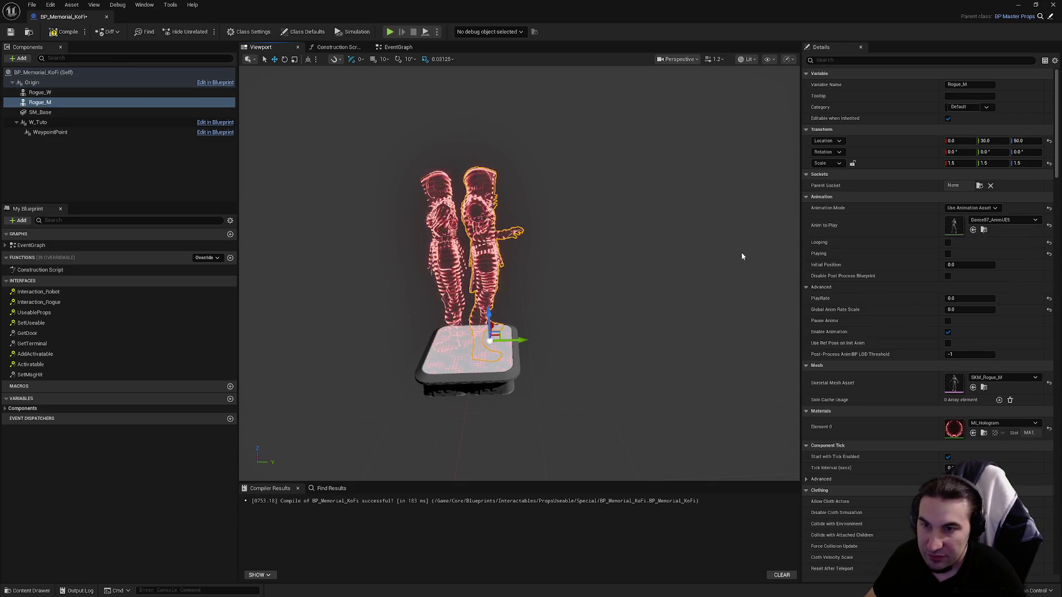
{"action": "right_click", "coordinate": [900, 226]}
{"action": "left_click", "coordinate": [951, 247]}
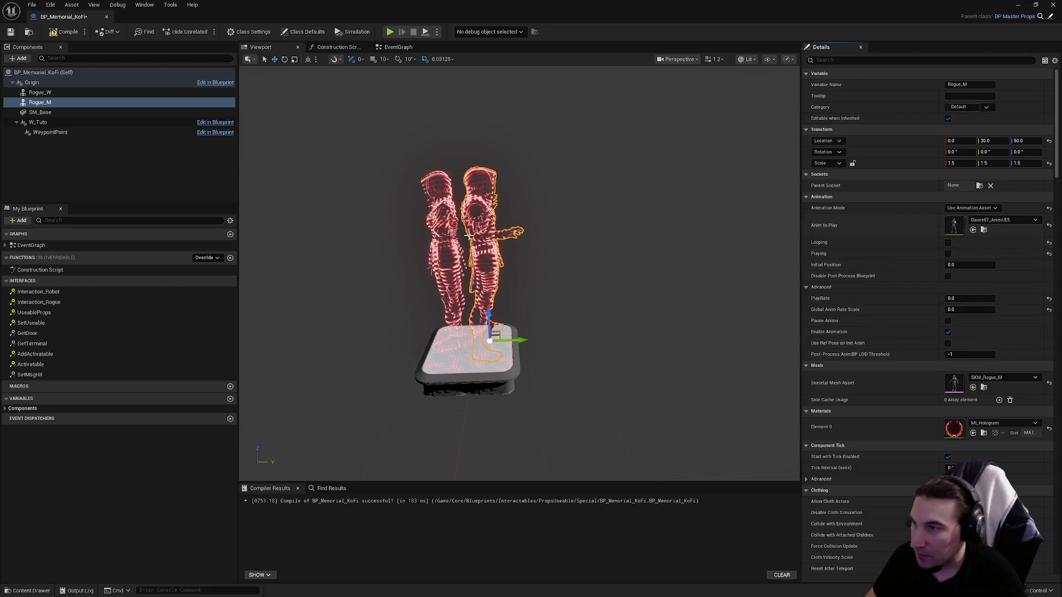
{"action": "left_click", "coordinate": [439, 238]}
{"action": "right_click", "coordinate": [895, 237]}
{"action": "left_click", "coordinate": [951, 258]}
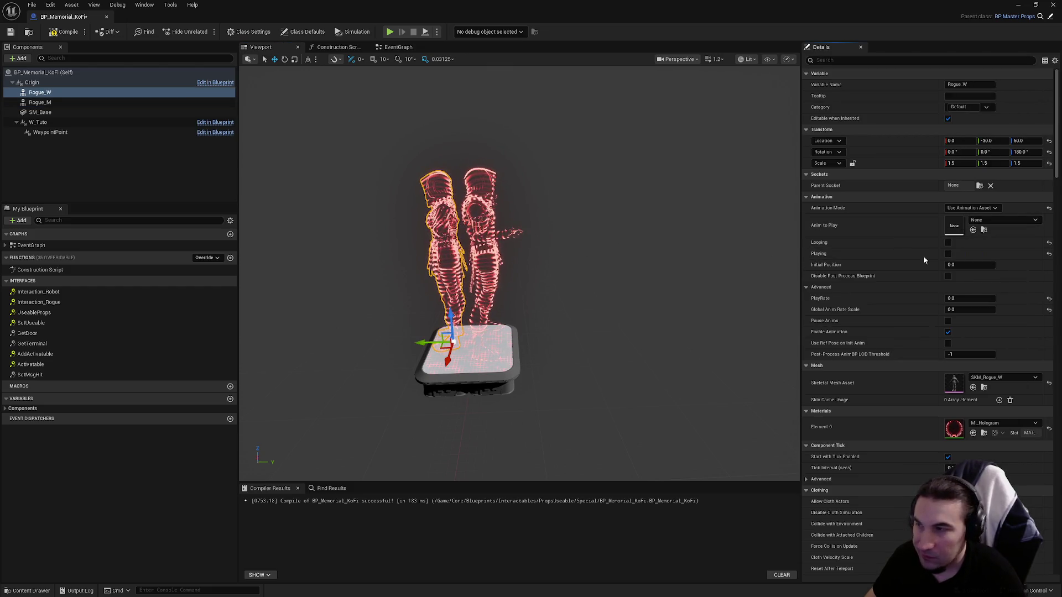
{"action": "mouse_move", "coordinate": [519, 276]}
{"action": "left_mouse_down"}
{"action": "mouse_move", "coordinate": [547, 249]}
{"action": "mouse_move", "coordinate": [558, 260]}
{"action": "mouse_move", "coordinate": [558, 276]}
{"action": "mouse_move", "coordinate": [314, 86]}
{"action": "left_mouse_up"}
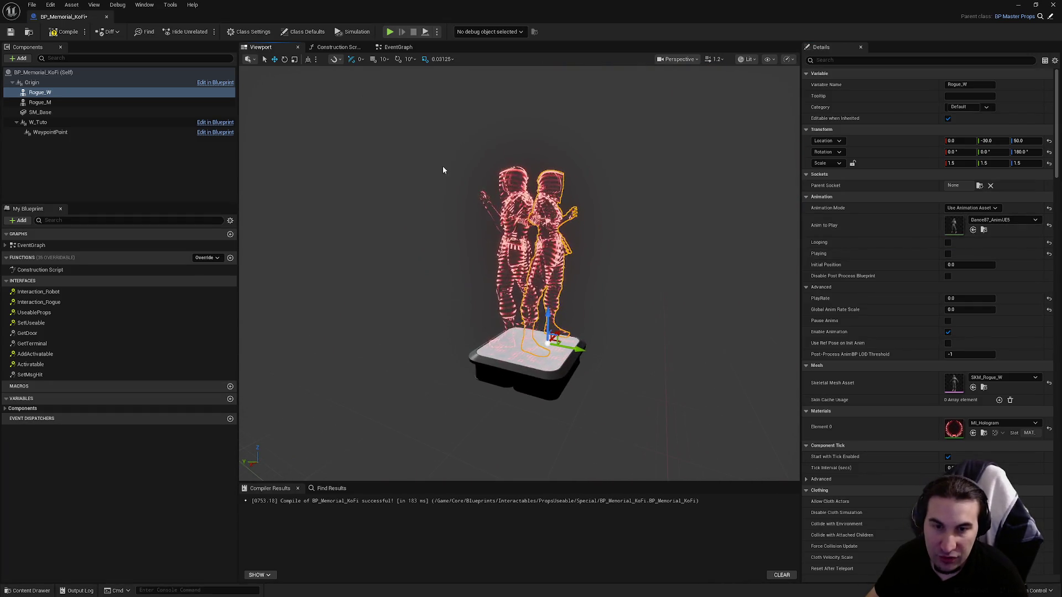
{"action": "mouse_move", "coordinate": [442, 170]}
{"action": "left_mouse_down"}
{"action": "mouse_move", "coordinate": [387, 194]}
{"action": "mouse_move", "coordinate": [532, 196]}
{"action": "mouse_move", "coordinate": [542, 185]}
{"action": "left_mouse_up"}
{"action": "scroll", "coordinate": [532, 197], "scroll_direction": "up", "scroll_amount": 2}
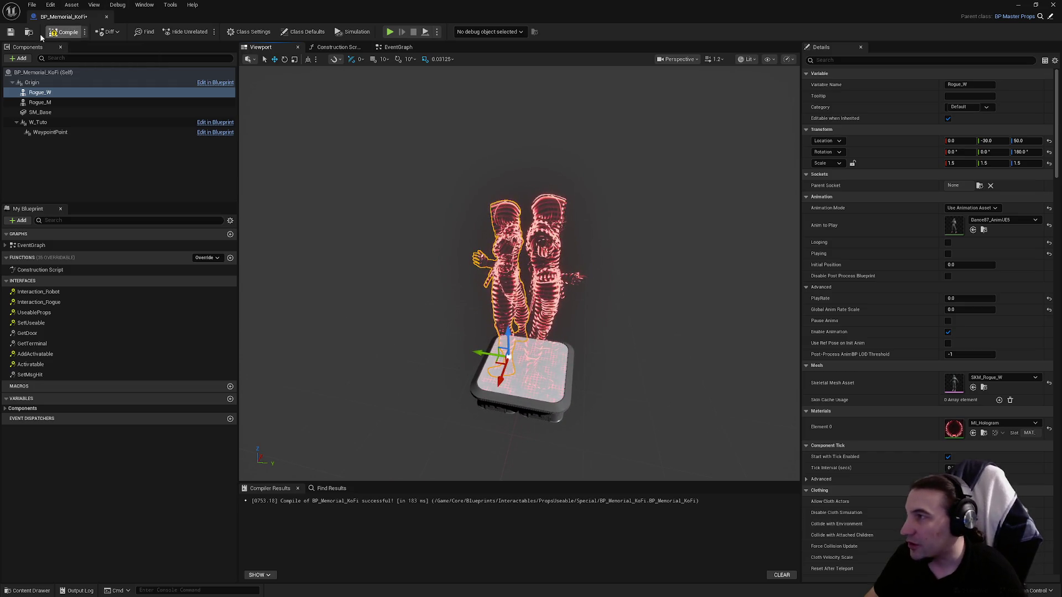
Compile, then turn off Start with Tick Enabled and Enable Gravity on both Rogue_W and Rogue_M.
{"action": "left_click", "coordinate": [64, 32]}
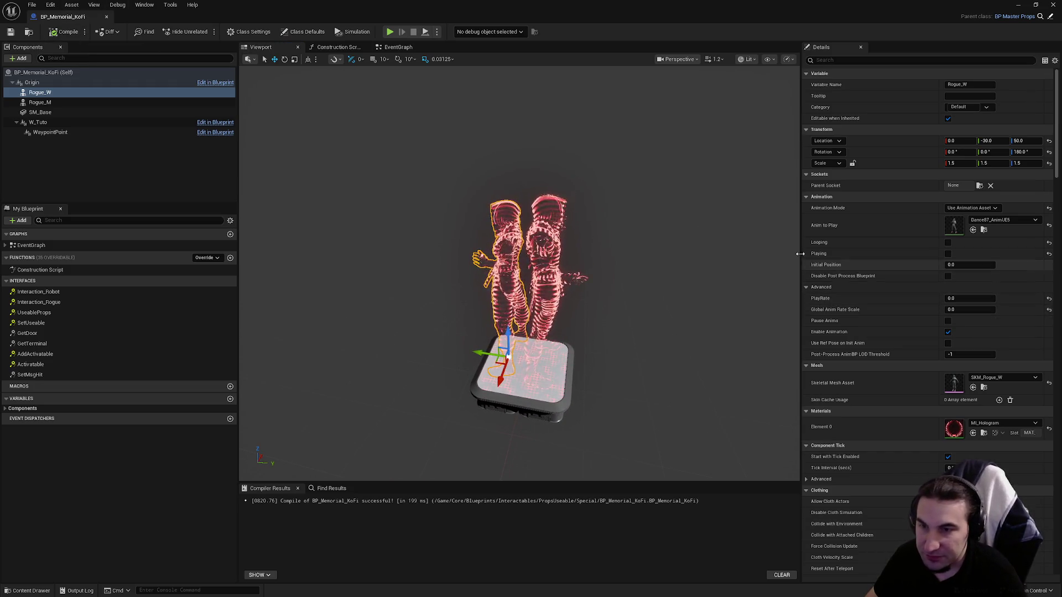
{"action": "left_click", "coordinate": [547, 254]}
{"action": "left_click", "coordinate": [501, 261]}
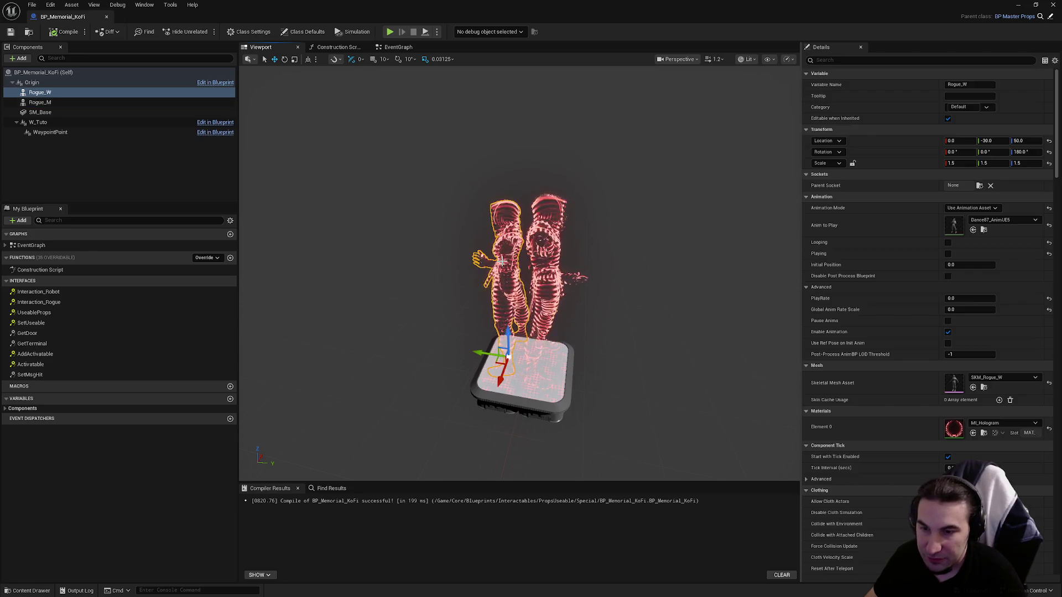
{"action": "scroll", "coordinate": [885, 309], "scroll_direction": "down", "scroll_amount": 5}
{"action": "left_click", "coordinate": [548, 249], "text": "ctrl"}
{"action": "scroll", "coordinate": [916, 297], "scroll_direction": "up", "scroll_amount": 5}
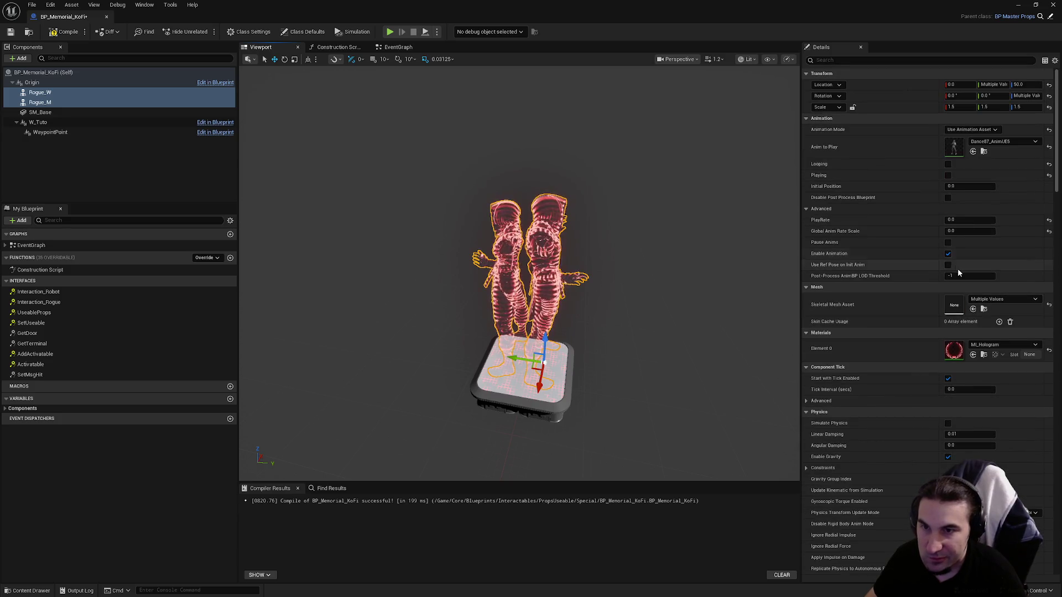
{"action": "scroll", "coordinate": [957, 268], "scroll_direction": "down", "scroll_amount": 3}
{"action": "left_click", "coordinate": [948, 299]}
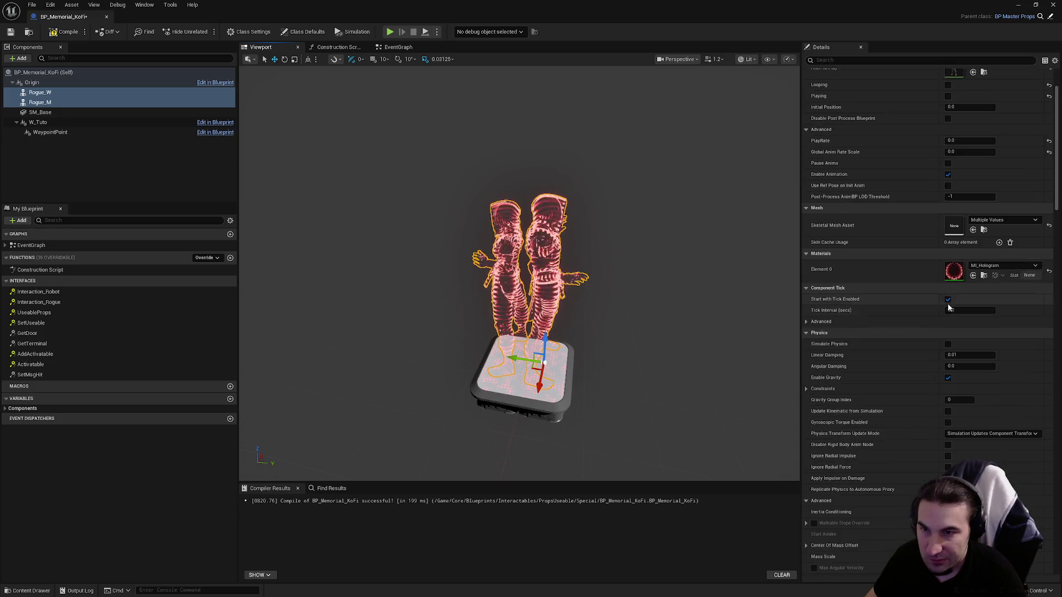
{"action": "left_click", "coordinate": [948, 378]}
{"action": "scroll", "coordinate": [983, 418], "scroll_direction": "down", "scroll_amount": 3}
{"action": "scroll", "coordinate": [976, 386], "scroll_direction": "down", "scroll_amount": 10}
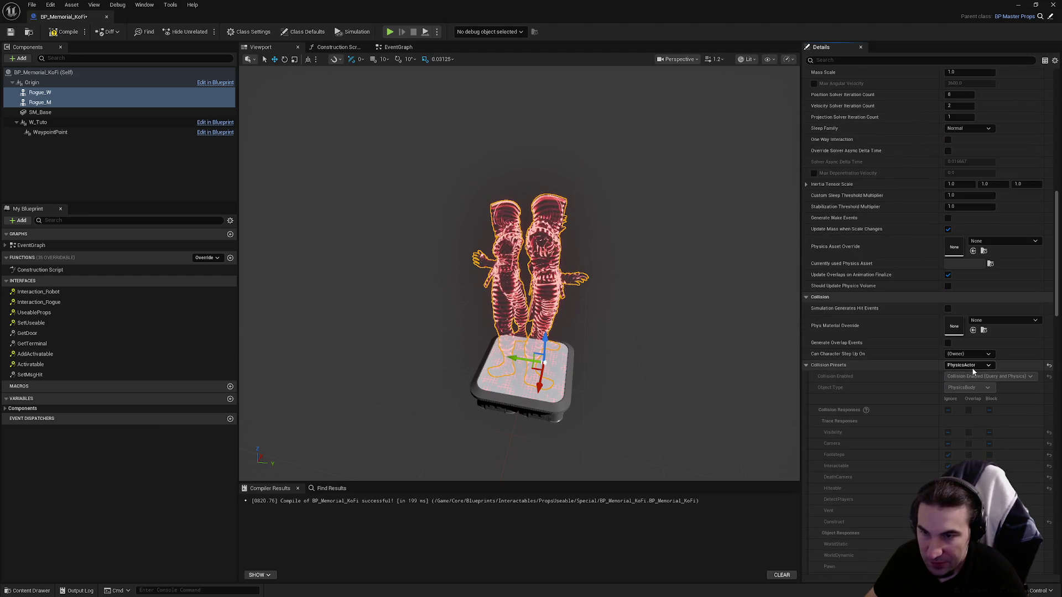
Set both rogues' collision preset to PropsUseable, disable Cast Shadow, and recompile with F7.
{"action": "left_click", "coordinate": [971, 366]}
{"action": "left_click", "coordinate": [973, 377]}
{"action": "left_click", "coordinate": [967, 354]}
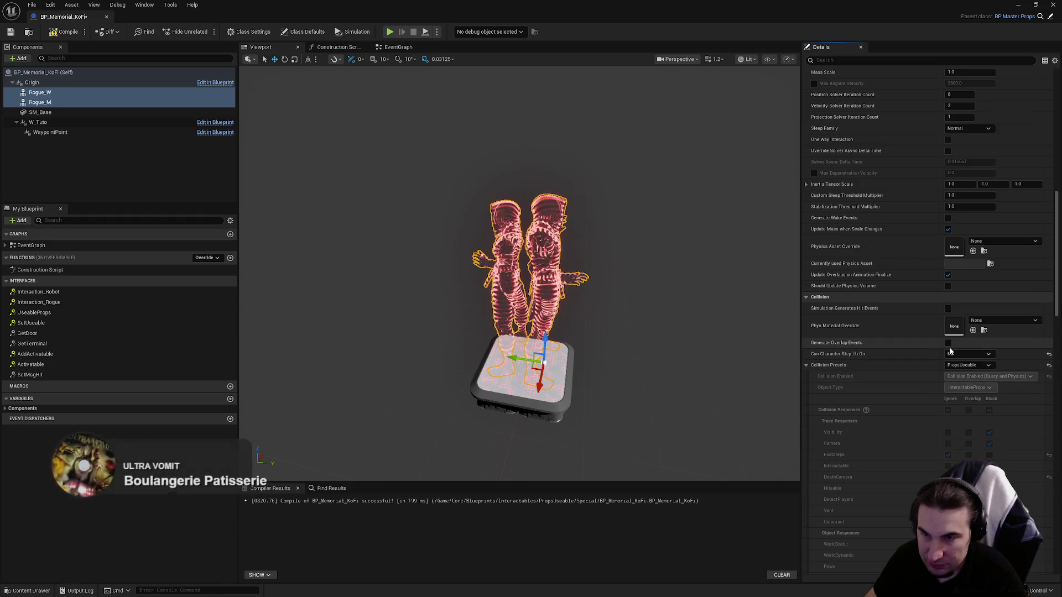
{"action": "scroll", "coordinate": [935, 376], "scroll_direction": "down", "scroll_amount": 8}
{"action": "scroll", "coordinate": [918, 370], "scroll_direction": "down", "scroll_amount": 6}
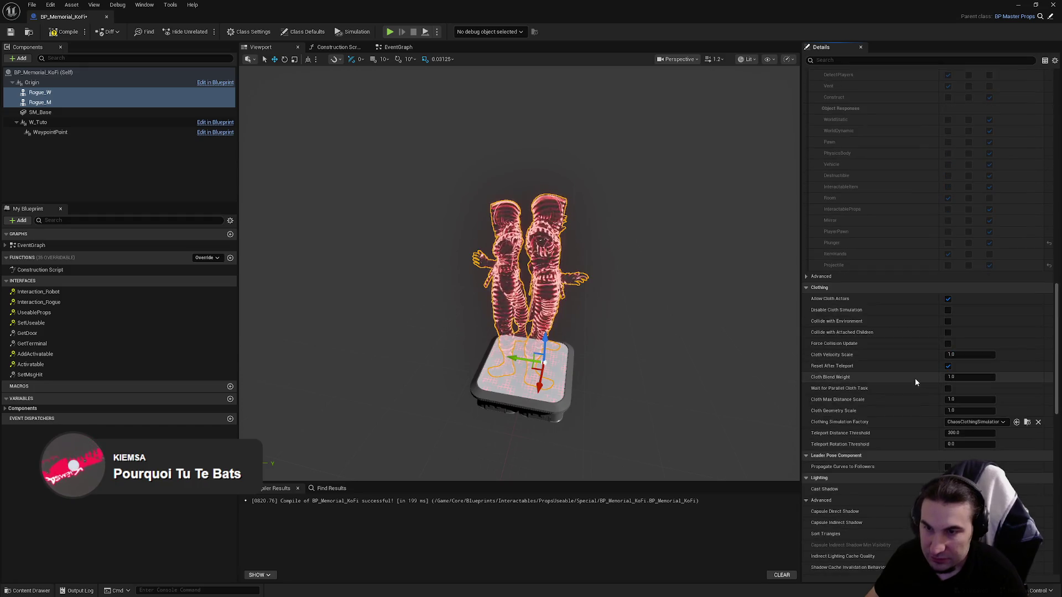
{"action": "scroll", "coordinate": [925, 394], "scroll_direction": "down", "scroll_amount": 1}
{"action": "left_click", "coordinate": [948, 369]}
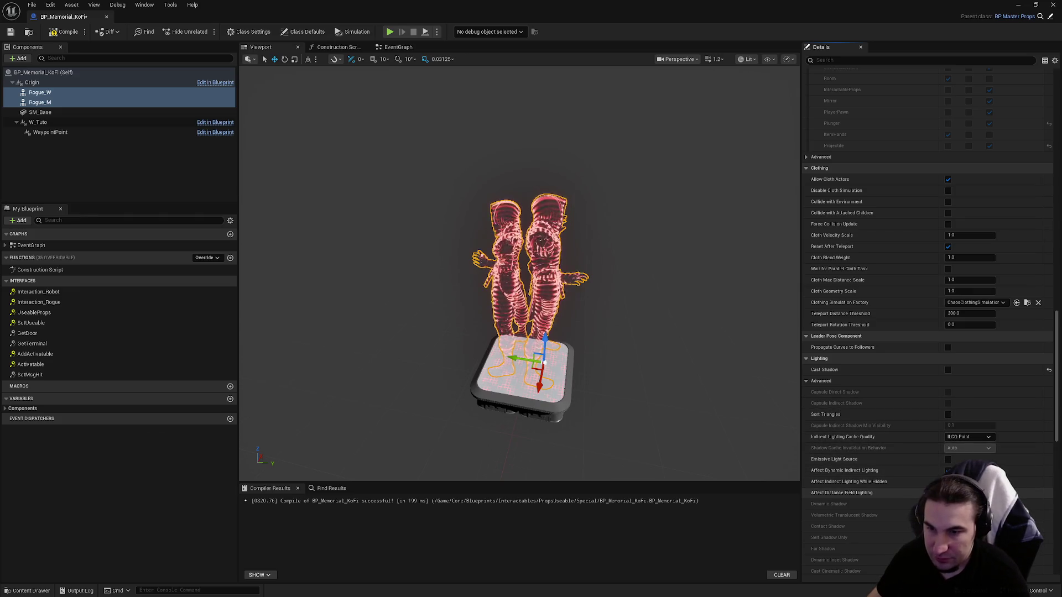
{"action": "scroll", "coordinate": [951, 456], "scroll_direction": "down", "scroll_amount": 8}
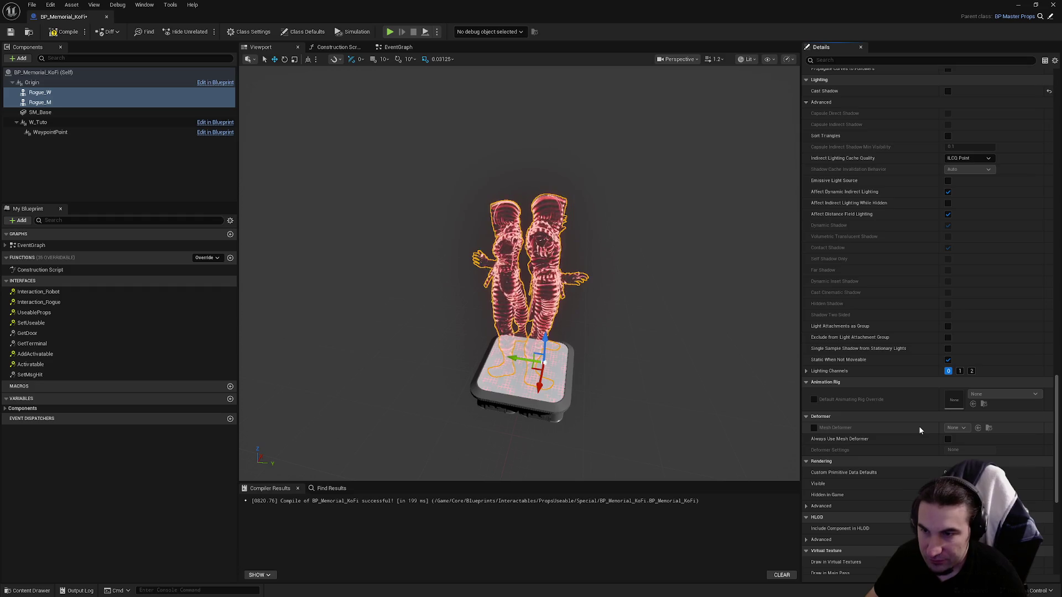
{"action": "scroll", "coordinate": [920, 431], "scroll_direction": "down", "scroll_amount": 3}
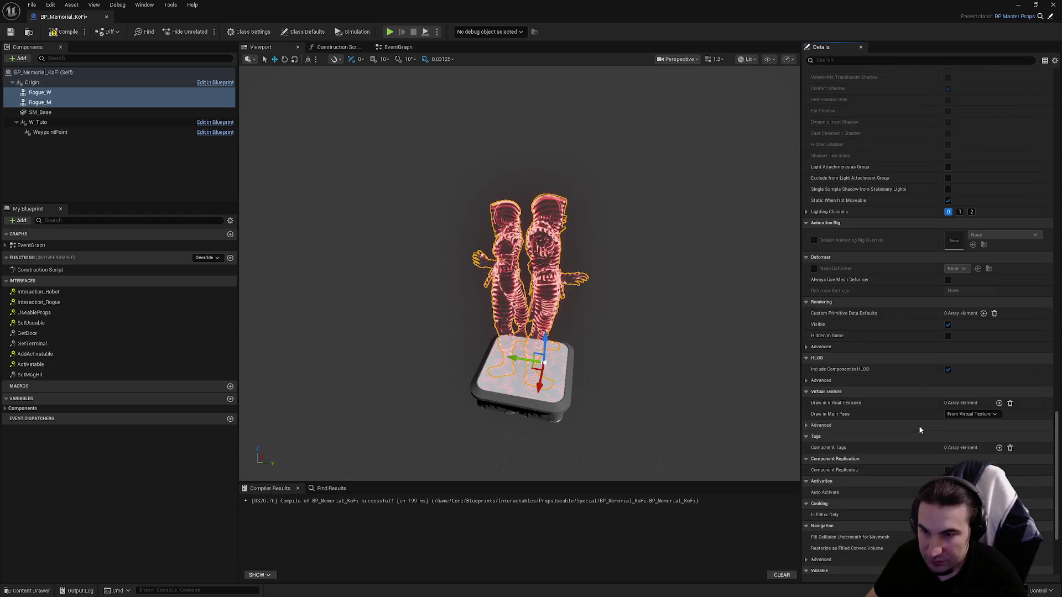
{"action": "scroll", "coordinate": [915, 420], "scroll_direction": "down", "scroll_amount": 4}
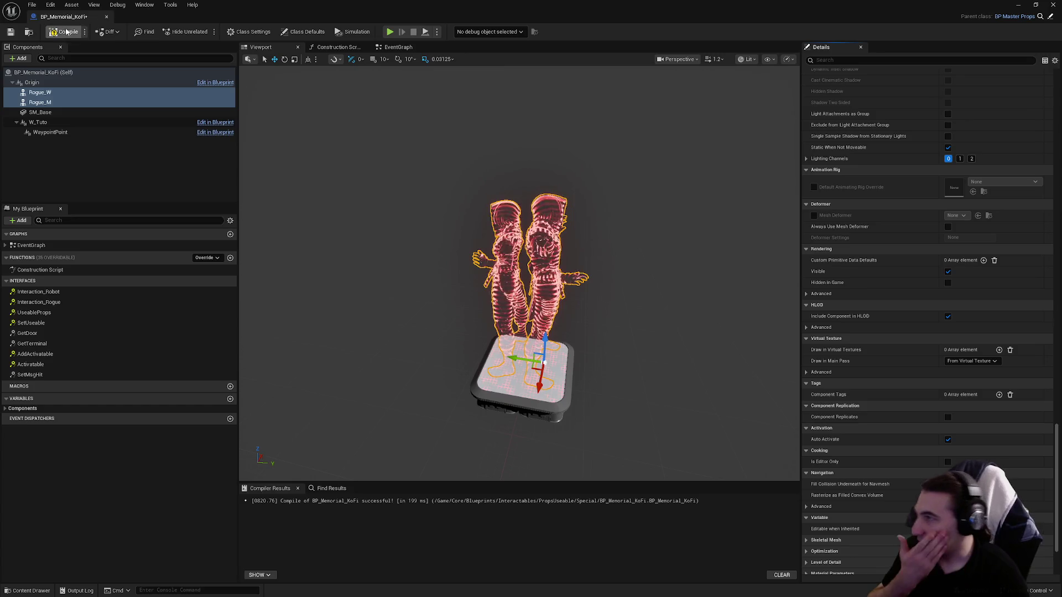
{"action": "key", "text": "F7"}
{"action": "left_click_drag", "start_coordinate": [478, 4], "coordinate": [450, 482]}
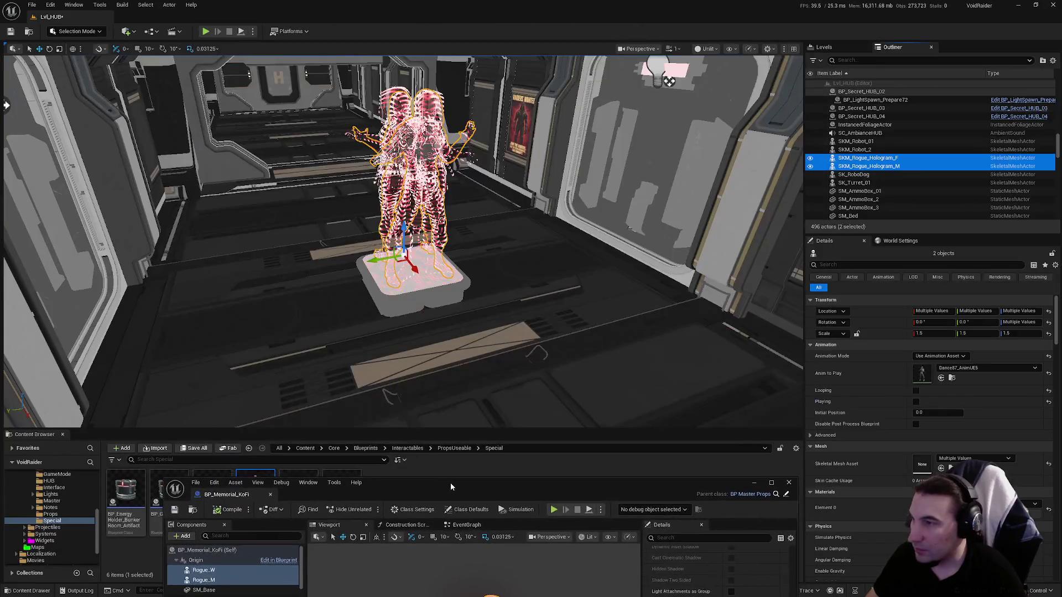
Delete the two standalone SKM_Rogue_Hologram actors and set BP_Memorial_KoFi's yaw to 270.
{"action": "left_click", "coordinate": [887, 159]}
{"action": "left_click", "coordinate": [879, 166], "text": "ctrl"}
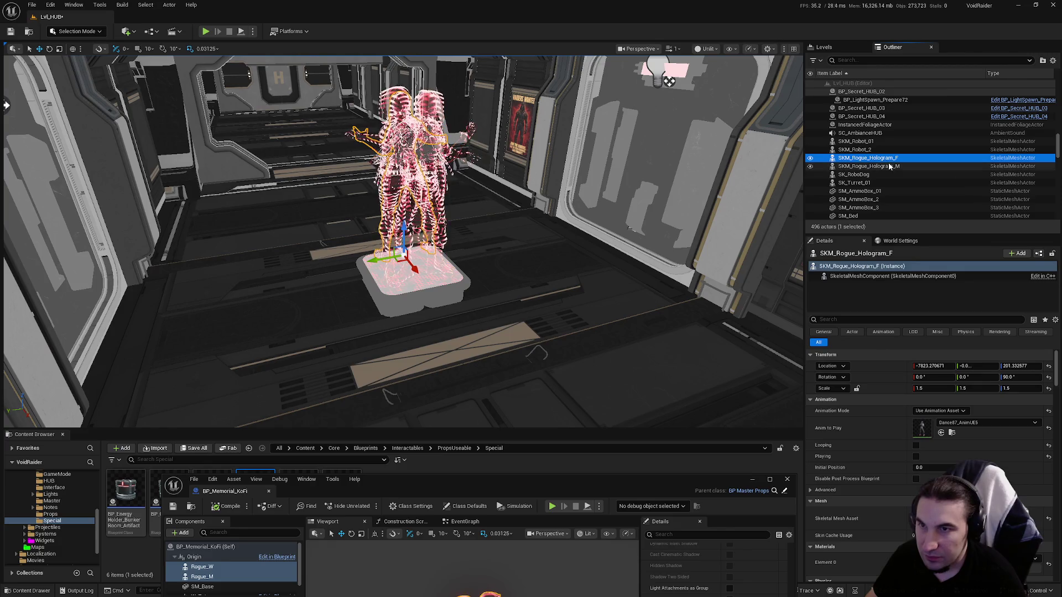
{"action": "key", "text": "Delete"}
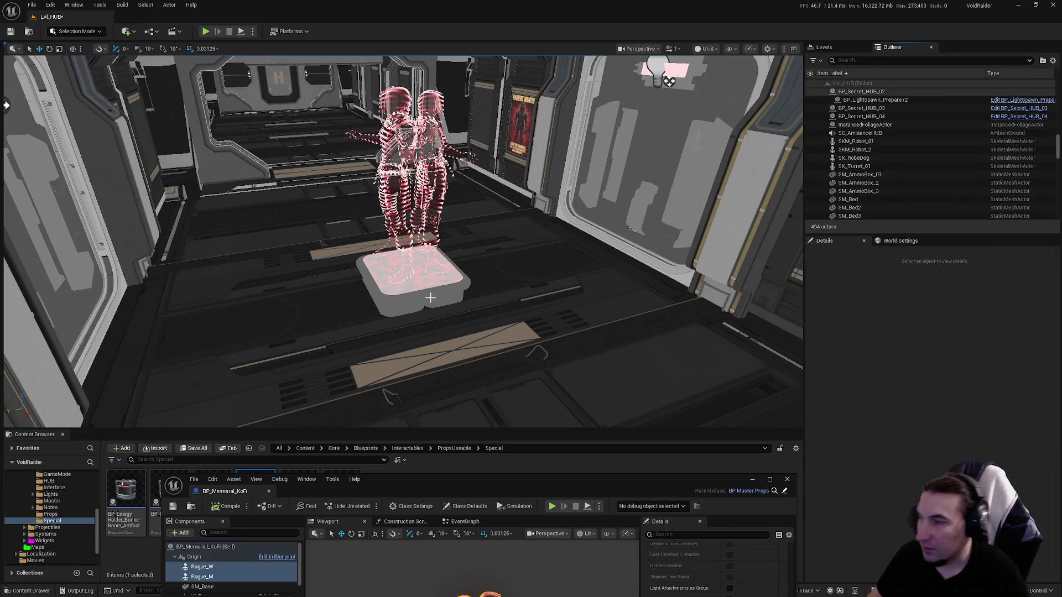
{"action": "left_click", "coordinate": [430, 298]}
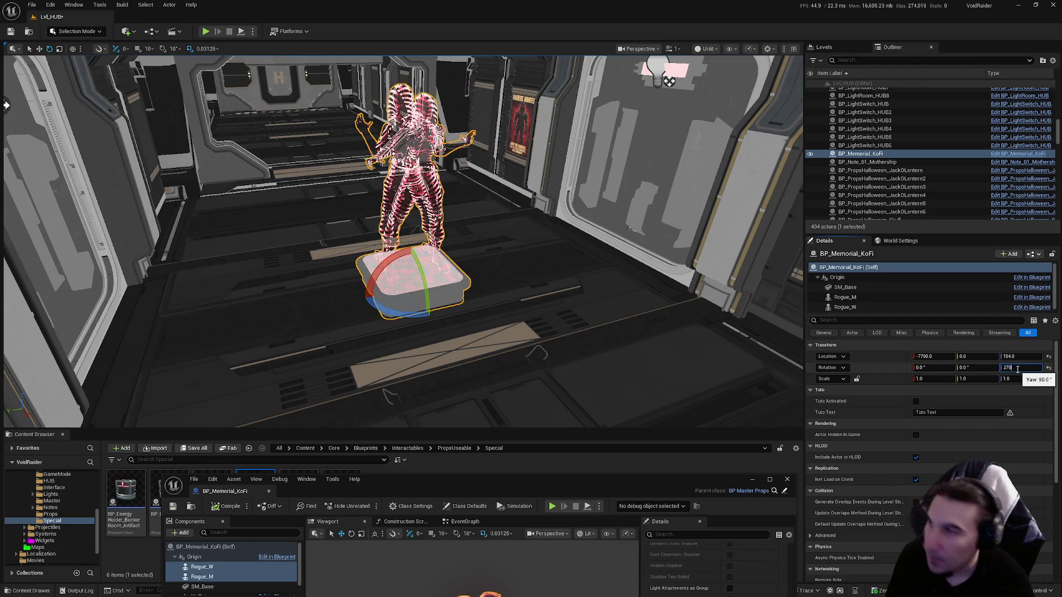
{"action": "left_click_drag", "start_coordinate": [578, 342], "coordinate": [578, 342]}
{"action": "double_click", "coordinate": [527, 486]}
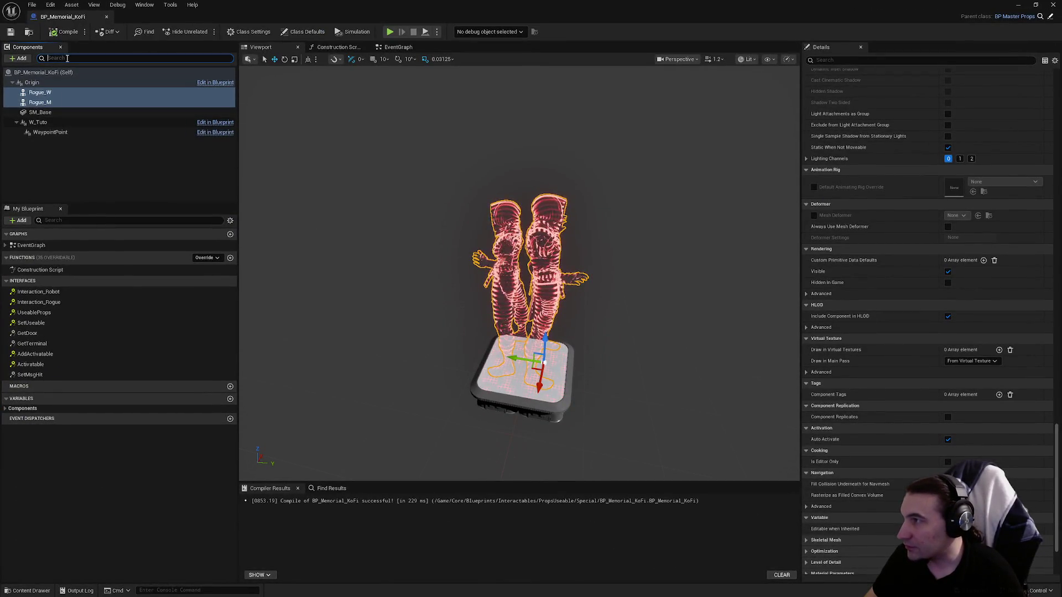
Add a RectLight component under Origin in BP_Memorial_KoFi.
{"action": "left_click", "coordinate": [44, 113]}
{"action": "left_click", "coordinate": [66, 58]}
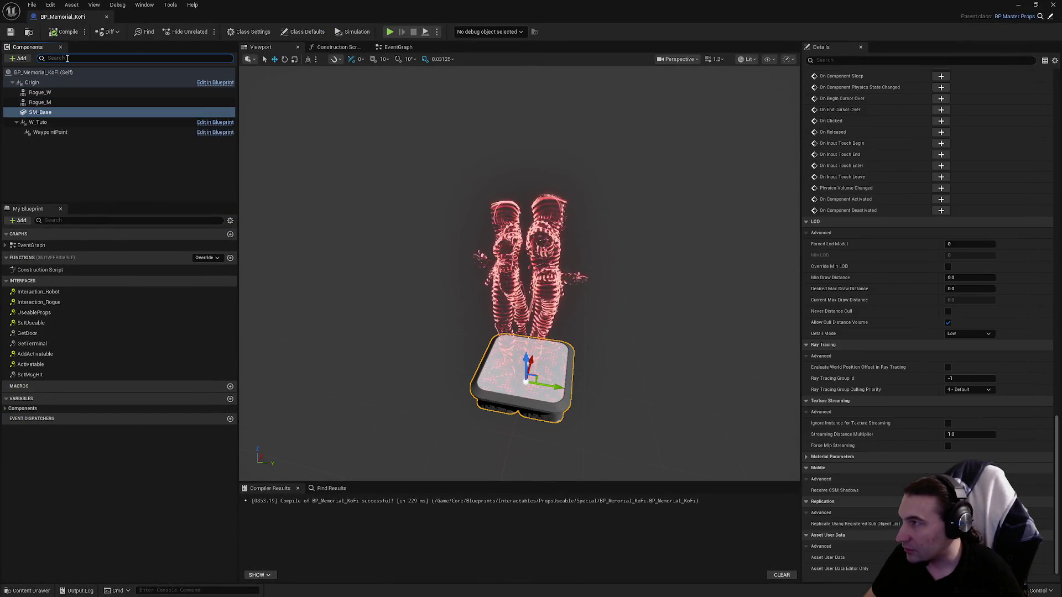
{"action": "type", "text": "light"}
{"action": "left_click", "coordinate": [42, 58]}
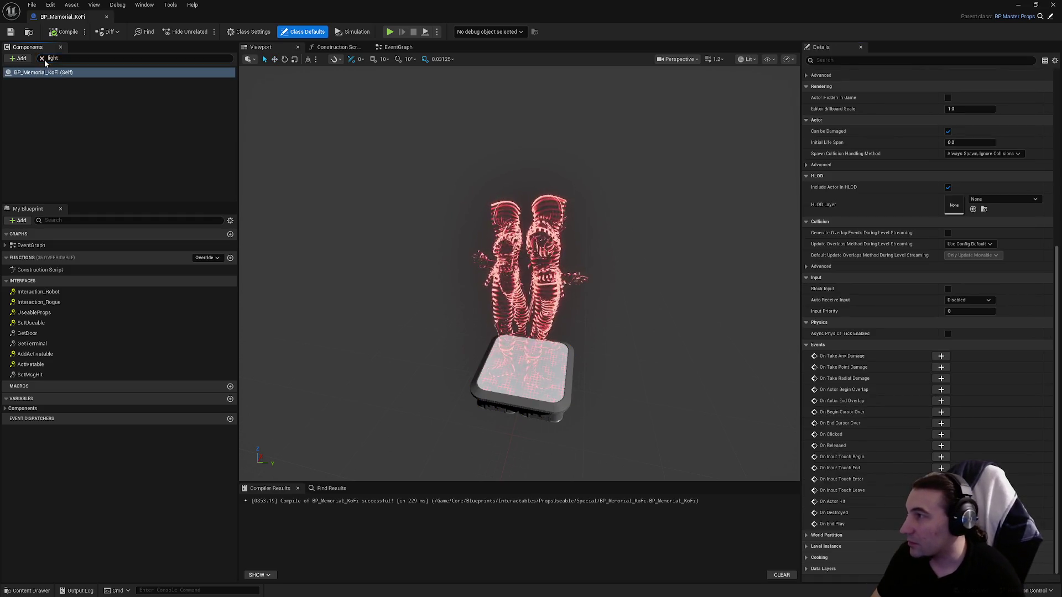
{"action": "left_click", "coordinate": [22, 59]}
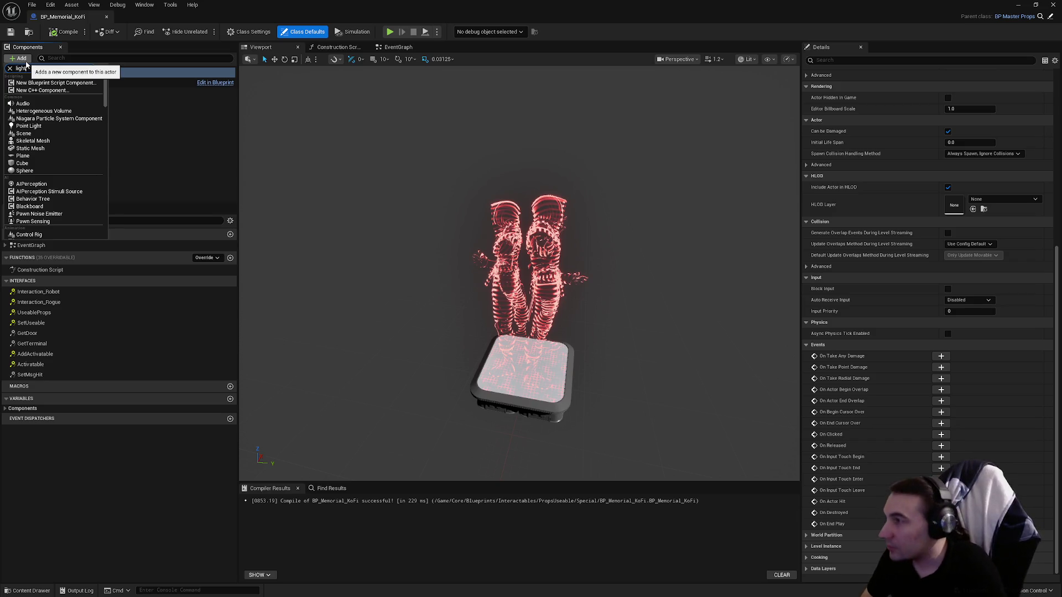
{"action": "left_click", "coordinate": [33, 98]}
Pitch the rect light about -90° so it lies flat over the platform.
{"action": "left_click_drag", "start_coordinate": [519, 273], "coordinate": [518, 221]}
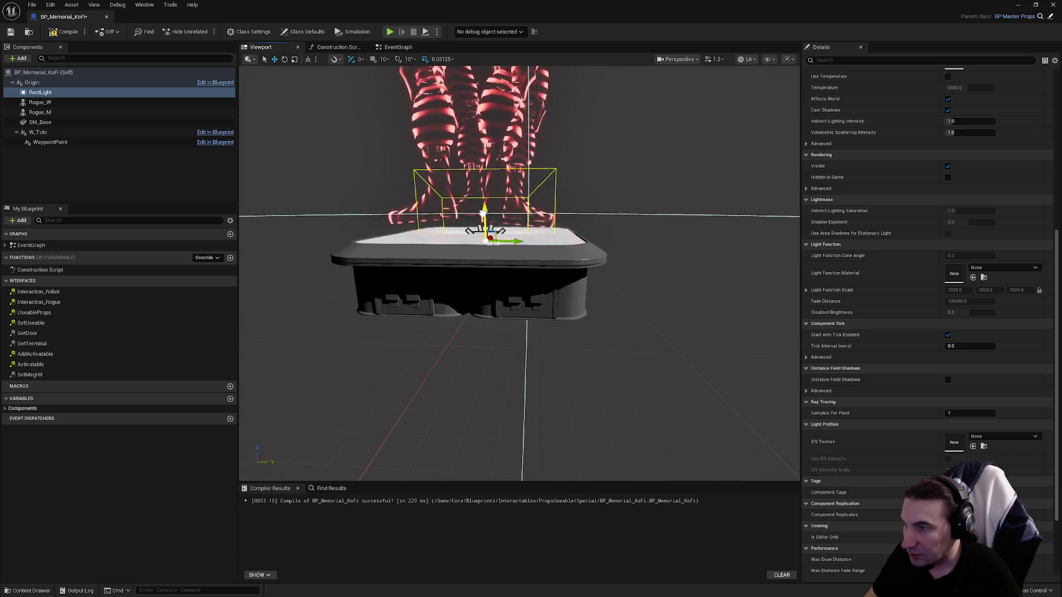
{"action": "key", "text": "e"}
{"action": "left_click_drag", "start_coordinate": [484, 260], "coordinate": [482, 150]}
{"action": "key", "text": "f"}
{"action": "scroll", "coordinate": [677, 185], "scroll_direction": "down", "scroll_amount": 5}
{"action": "scroll", "coordinate": [677, 186], "scroll_direction": "up", "scroll_amount": 4}
{"action": "scroll", "coordinate": [677, 186], "scroll_direction": "down", "scroll_amount": 4}
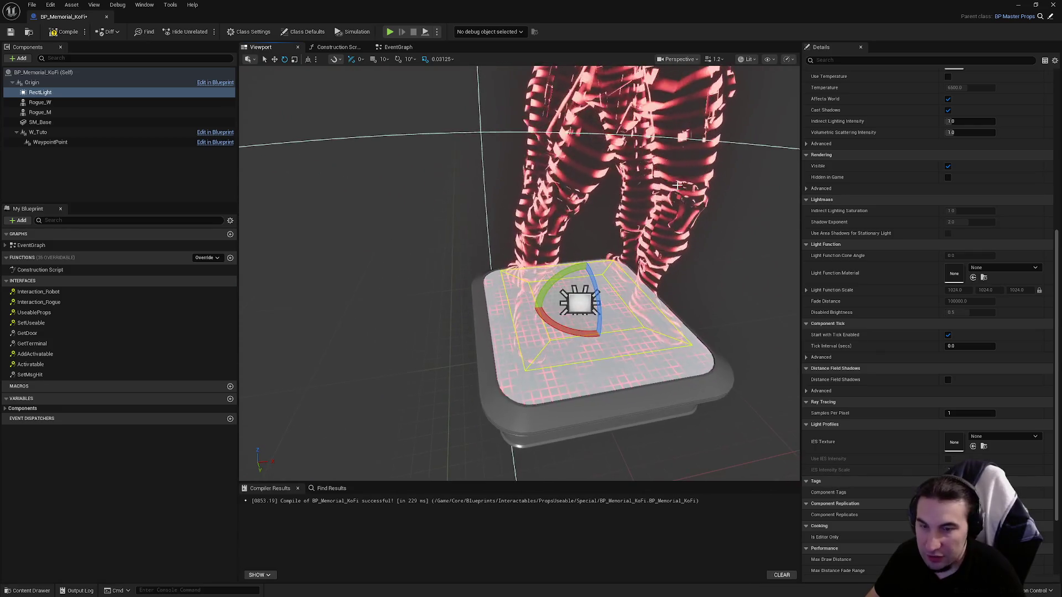
{"action": "scroll", "coordinate": [962, 331], "scroll_direction": "up", "scroll_amount": 5}
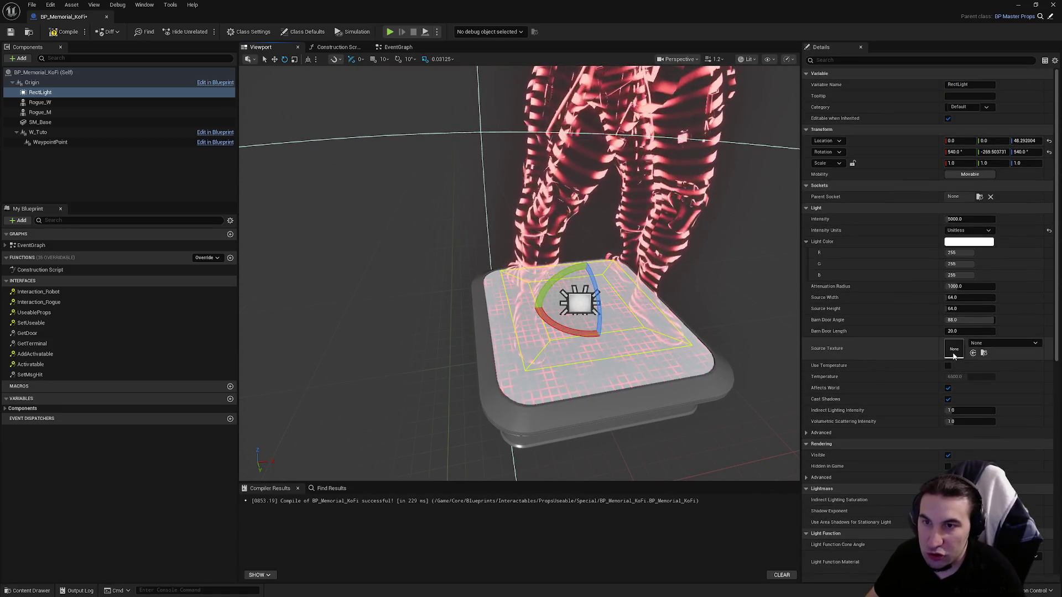
Set the rect light to 10 normalized lumens and colour it pure red.
{"action": "left_click", "coordinate": [964, 228]}
{"action": "left_click", "coordinate": [967, 246]}
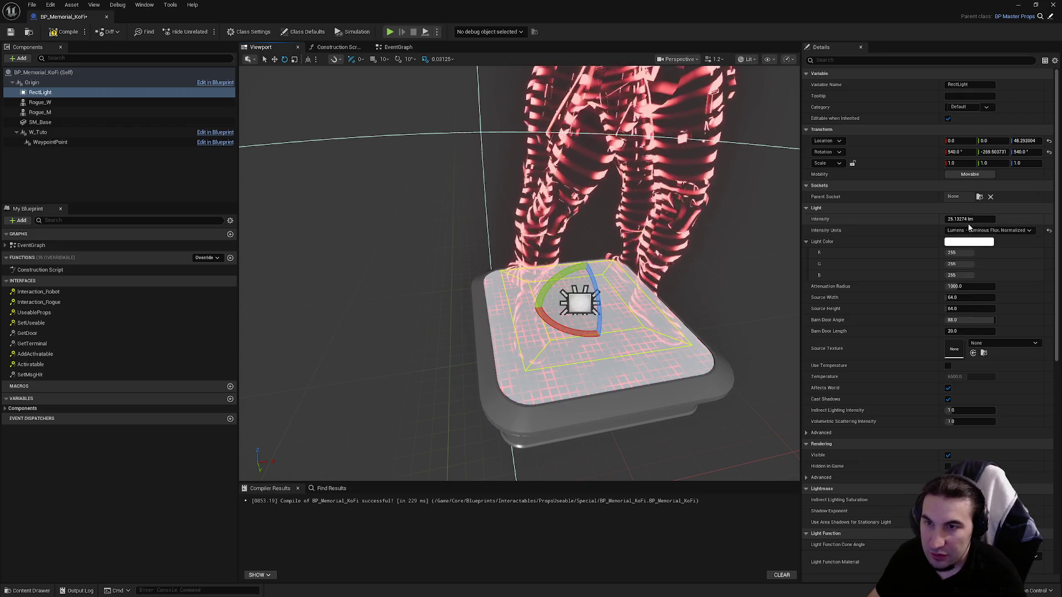
{"action": "left_click", "coordinate": [965, 220]}
{"action": "key", "text": "Return"}
{"action": "left_click", "coordinate": [967, 242]}
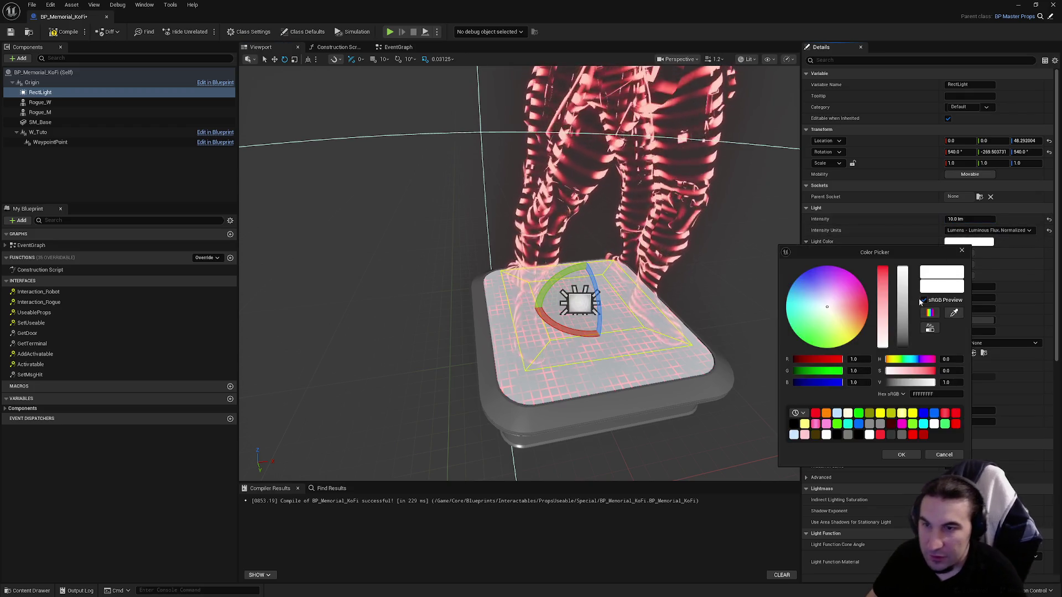
{"action": "left_click", "coordinate": [868, 307]}
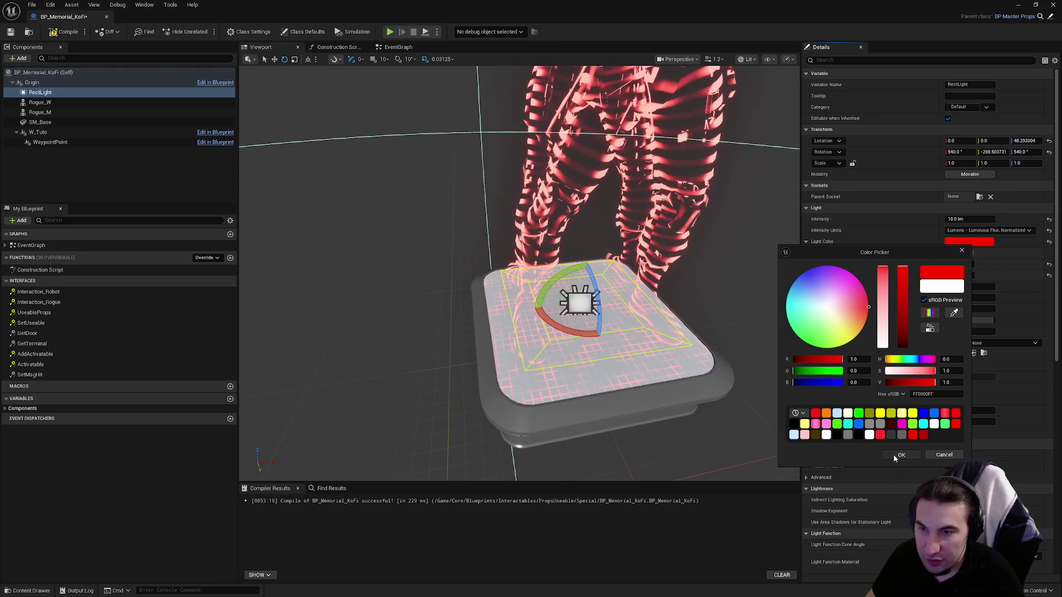
{"action": "left_click", "coordinate": [900, 454]}
Set attenuation radius to 600 and source width and height to 100.
{"action": "left_click", "coordinate": [962, 286]}
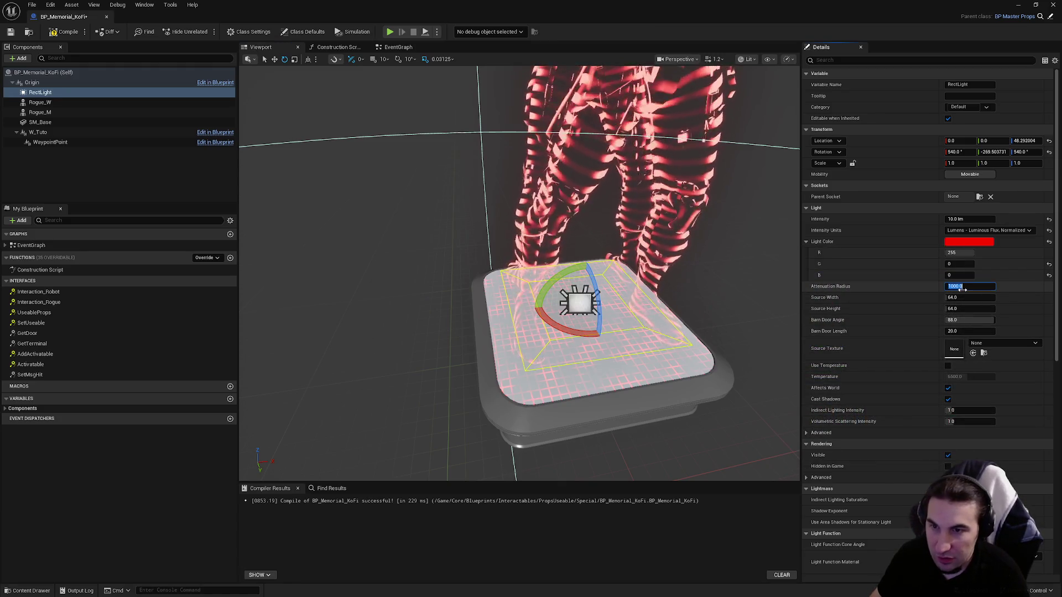
{"action": "type", "text": "0"}
{"action": "key", "text": "Return"}
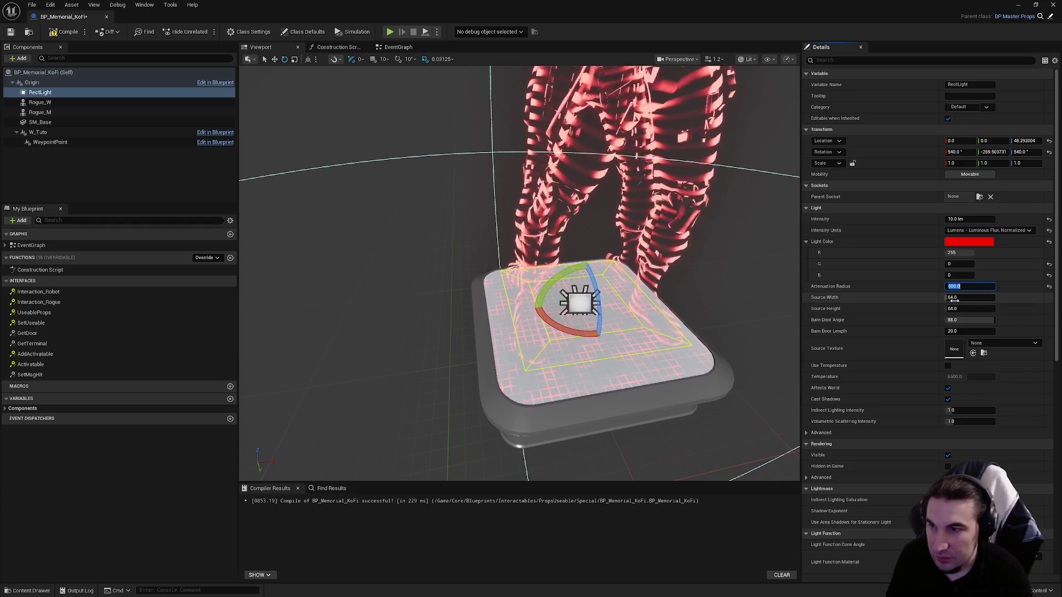
{"action": "type", "text": "80"}
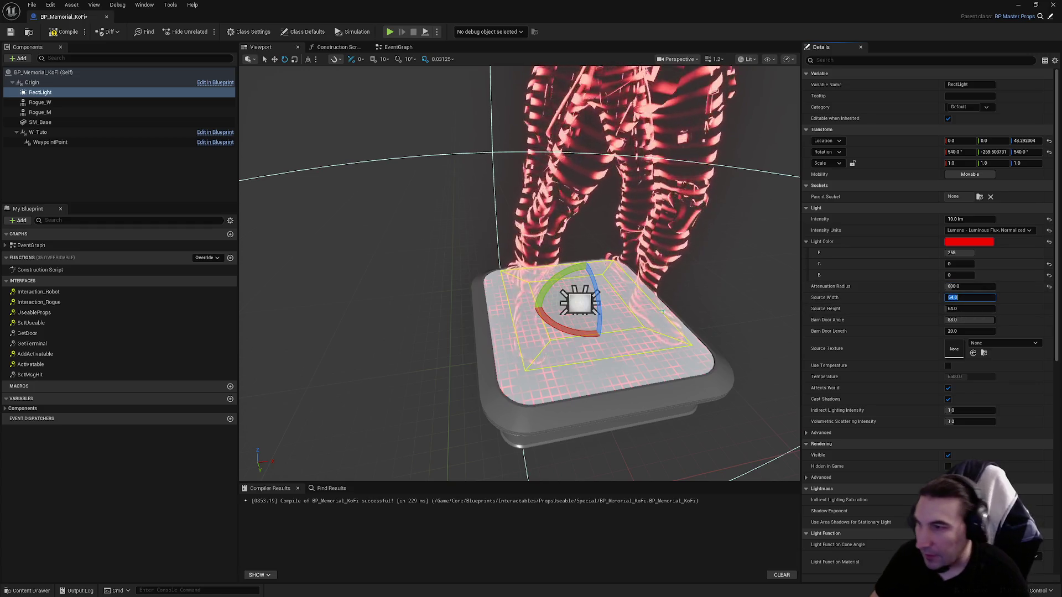
{"action": "key", "text": "BackSpace"}
{"action": "key", "text": "BackSpace"}
{"action": "type", "text": "90"}
{"action": "key", "text": "Return"}
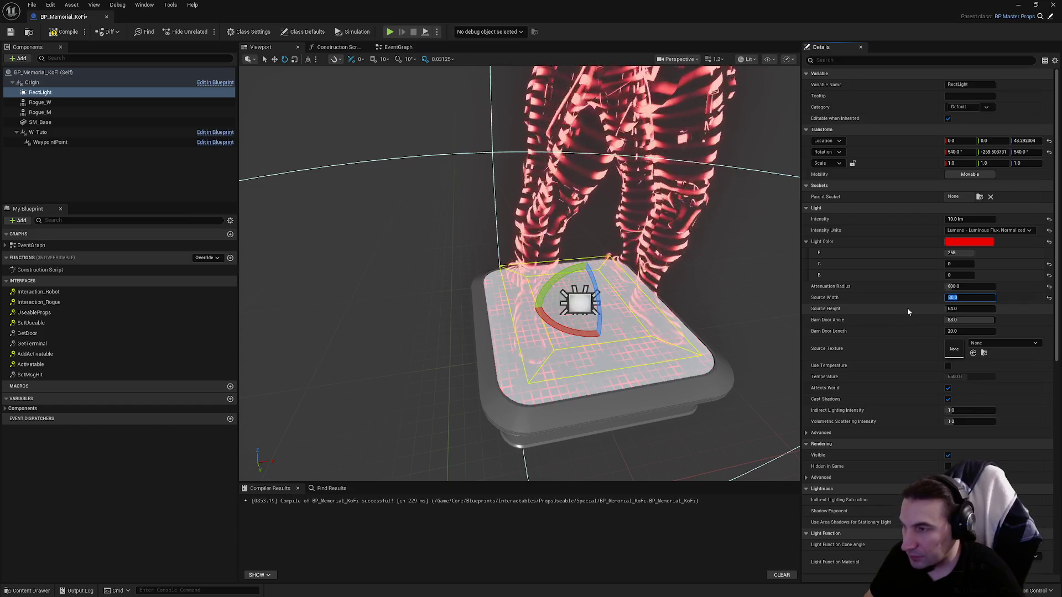
{"action": "left_click", "coordinate": [962, 308]}
{"action": "type", "text": "90"}
{"action": "key", "text": "Return"}
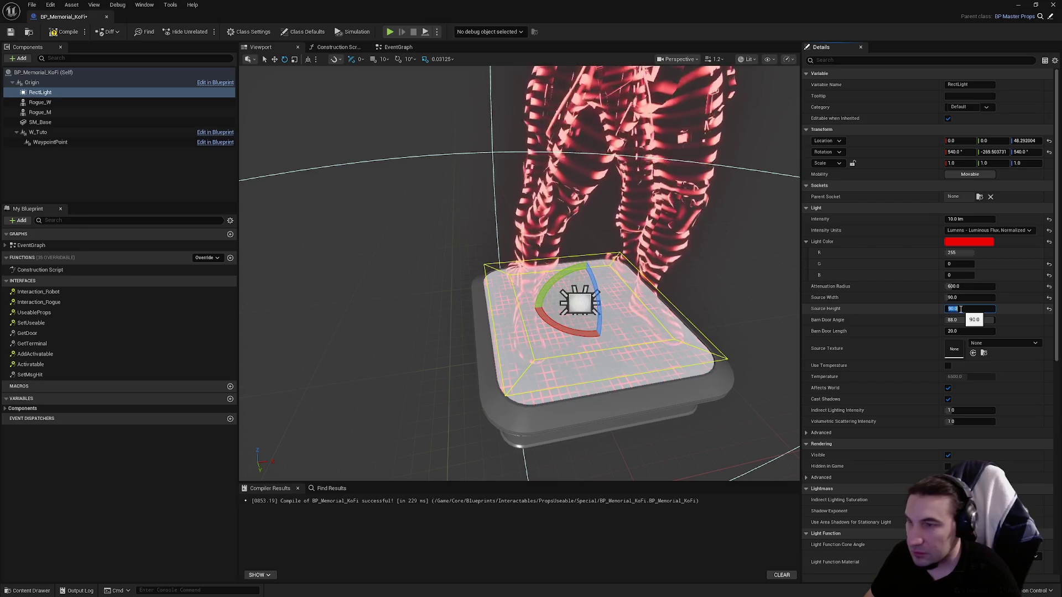
{"action": "type", "text": "100"}
{"action": "left_click", "coordinate": [956, 298]}
{"action": "type", "text": "100"}
{"action": "key", "text": "Return"}
Place the light at location 0, 0, 42 with rotation 0, 90, 0, and compile.
{"action": "key", "text": "w"}
{"action": "mouse_move", "coordinate": [612, 310]}
{"action": "left_mouse_down"}
{"action": "mouse_move", "coordinate": [572, 304]}
{"action": "mouse_move", "coordinate": [547, 281]}
{"action": "left_mouse_up"}
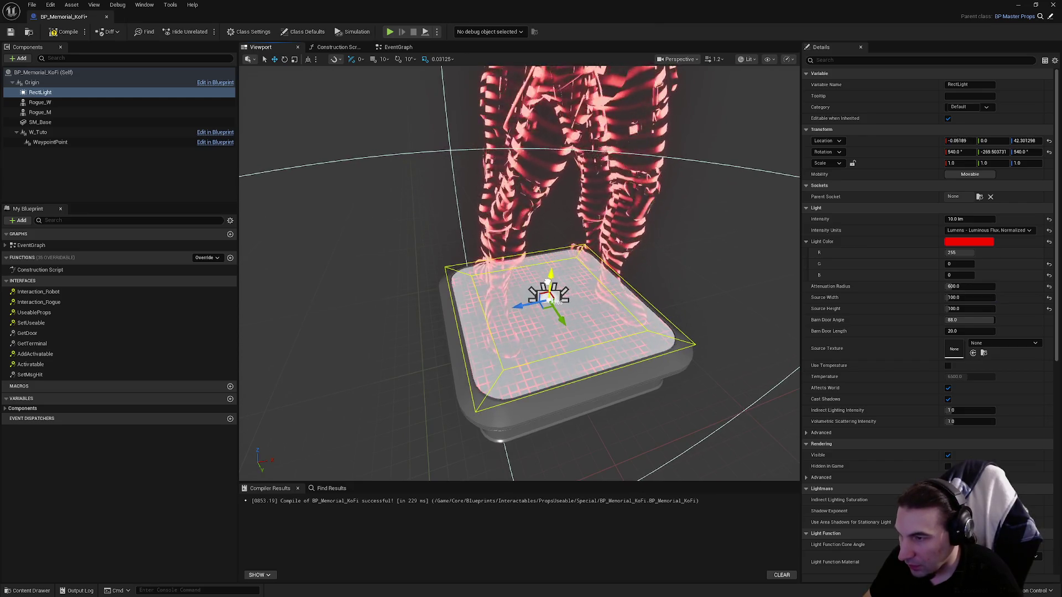
{"action": "left_click", "coordinate": [1024, 141]}
{"action": "type", "text": "42.0"}
{"action": "left_click", "coordinate": [961, 141]}
{"action": "type", "text": "0"}
{"action": "key", "text": "Return"}
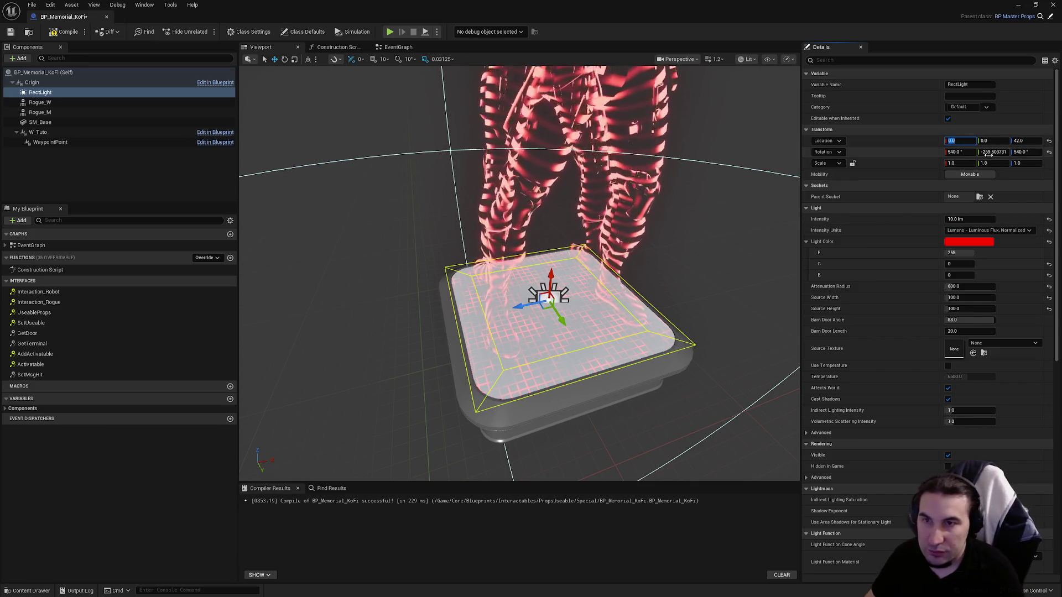
{"action": "type", "text": "0"}
{"action": "key", "text": "Return"}
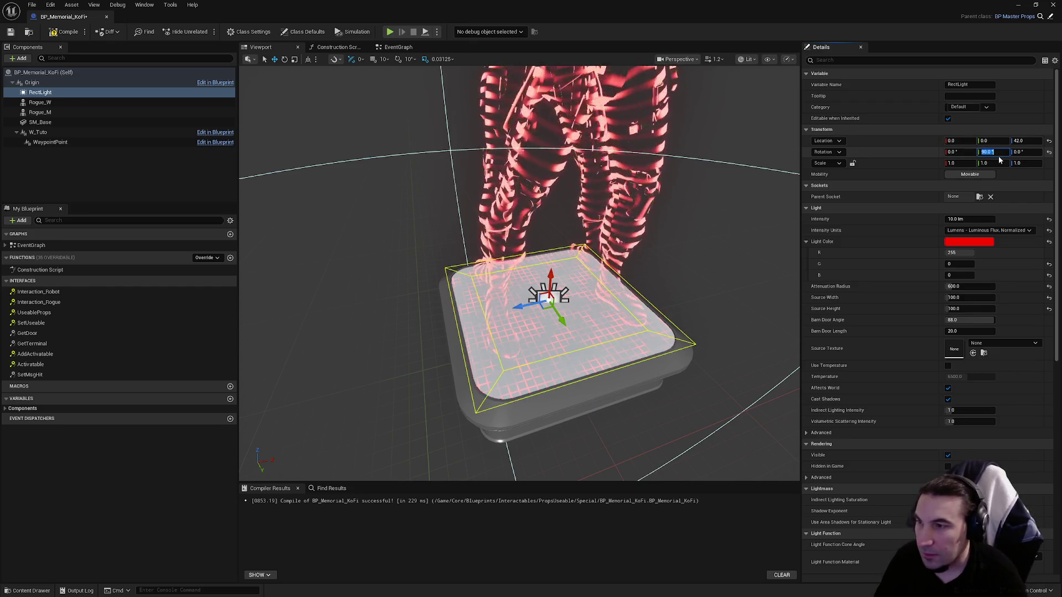
{"action": "type", "text": "90"}
{"action": "left_click_drag", "start_coordinate": [552, 277], "coordinate": [553, 221]}
{"action": "key", "text": "f"}
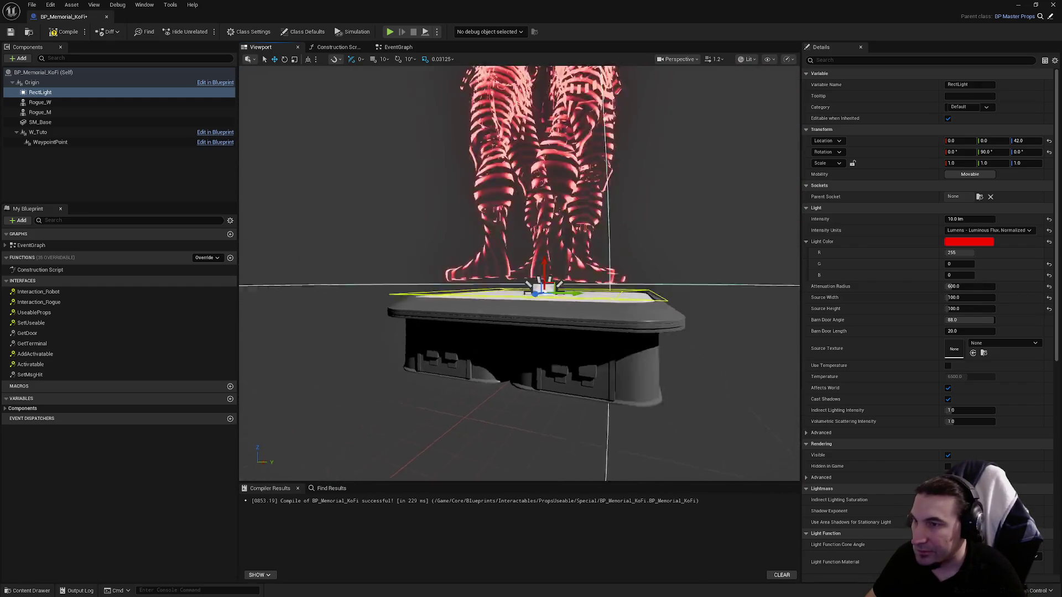
{"action": "left_click", "coordinate": [57, 34]}
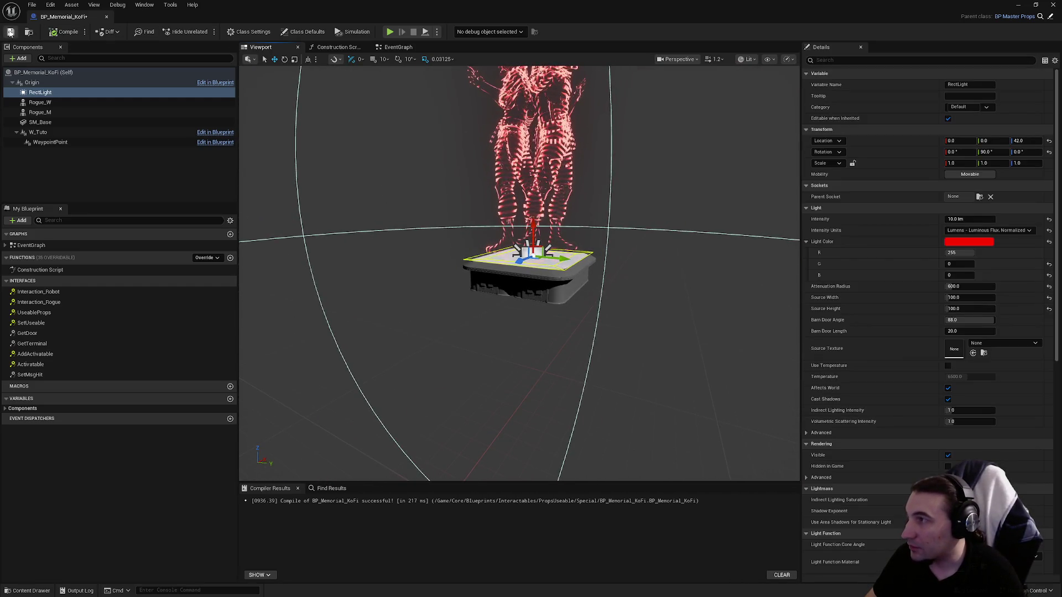
Set Barn Door Angle to 45 and Barn Door Length to 20, then save the blueprint.
{"action": "left_click", "coordinate": [984, 321]}
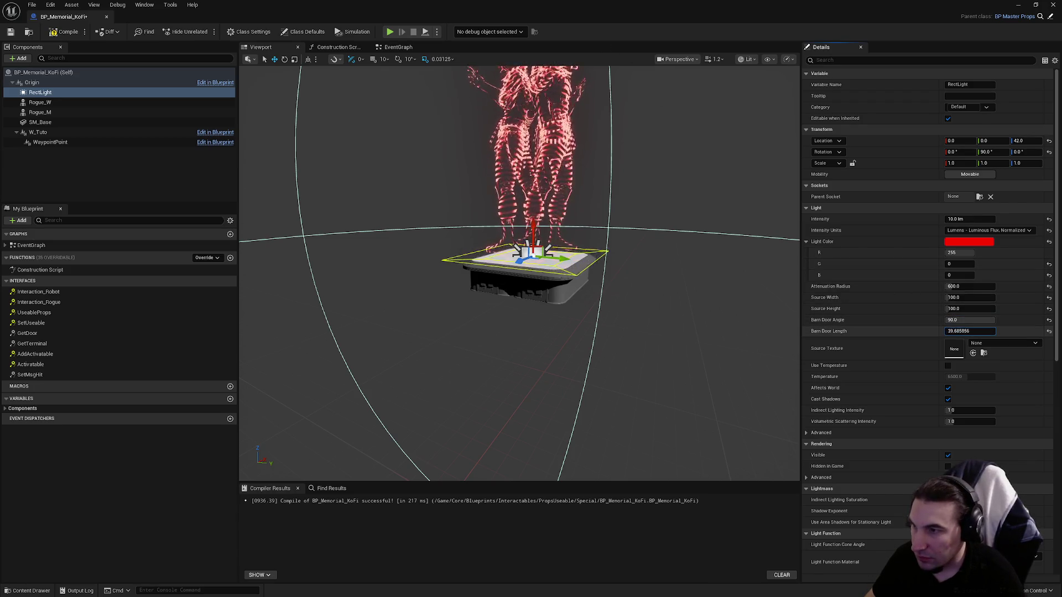
{"action": "left_click_drag", "start_coordinate": [969, 331], "coordinate": [1023, 319]}
{"action": "left_click", "coordinate": [971, 319]}
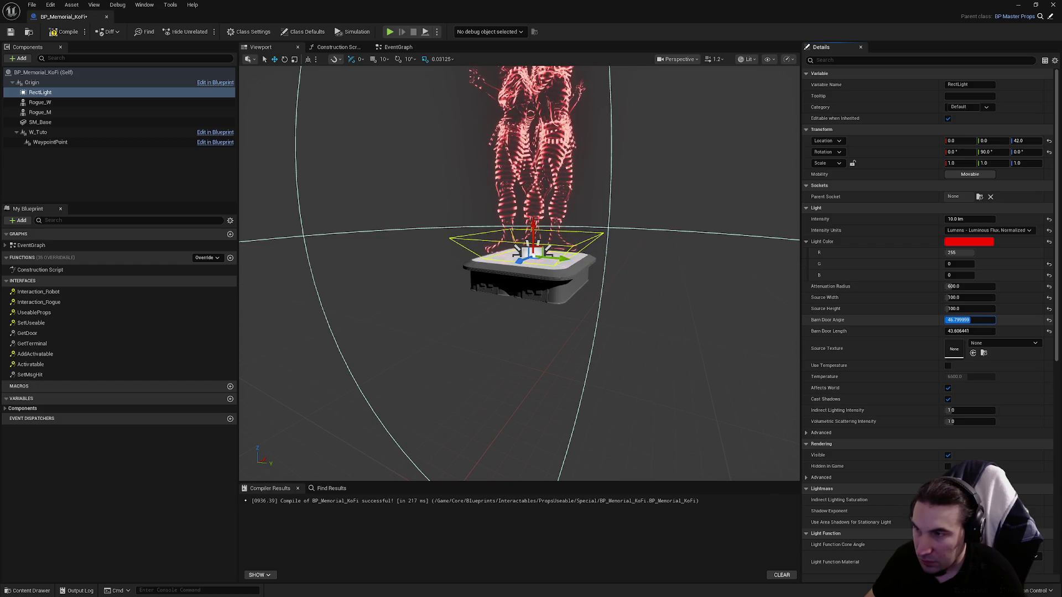
{"action": "left_click", "coordinate": [968, 331]}
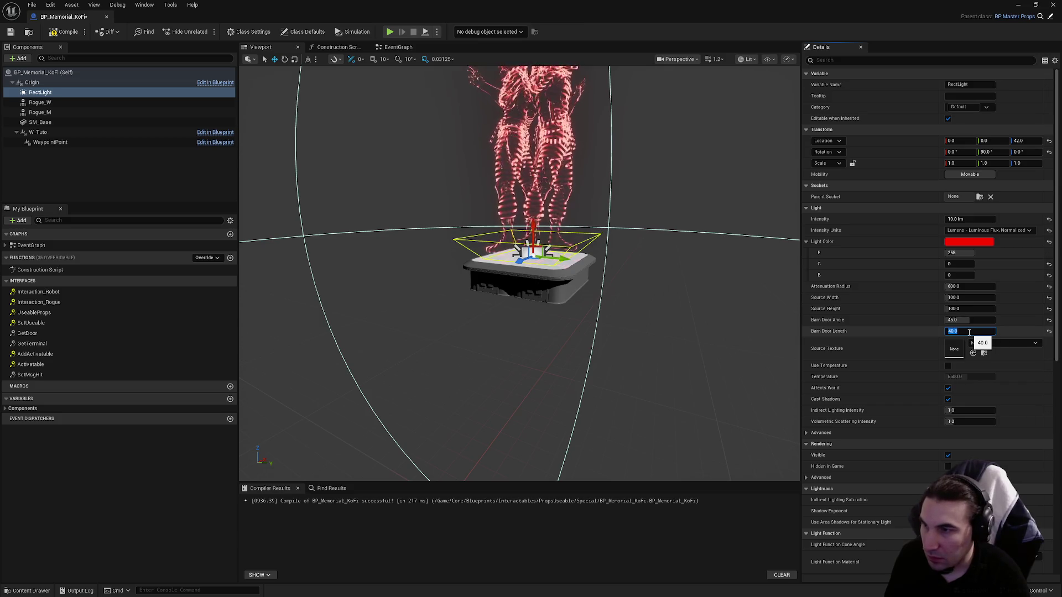
{"action": "type", "text": "20"}
{"action": "key", "text": "Return"}
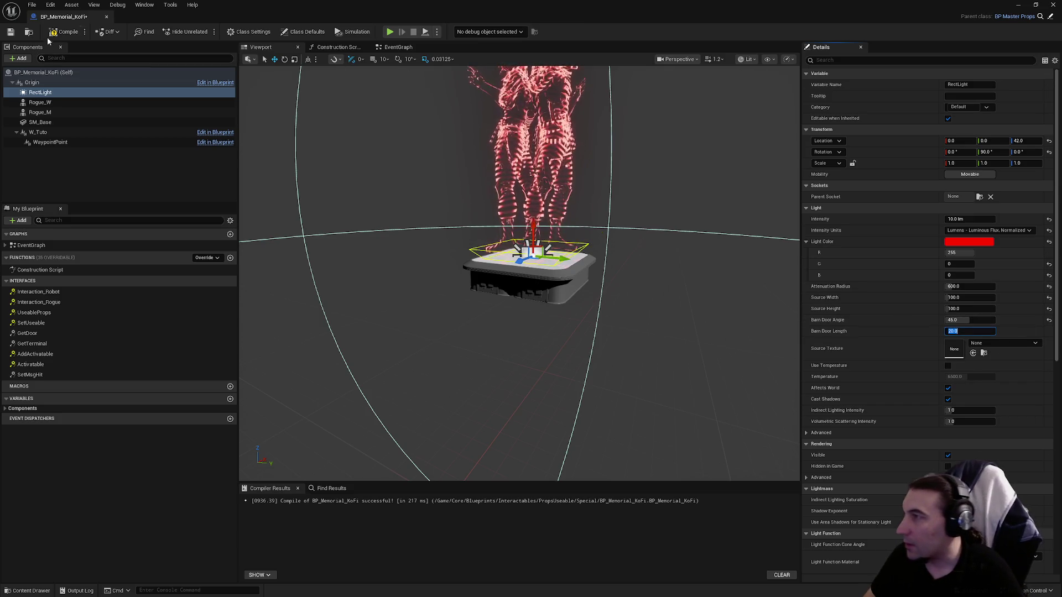
{"action": "left_click", "coordinate": [9, 32]}
{"action": "left_click_drag", "start_coordinate": [387, 11], "coordinate": [387, 486]}
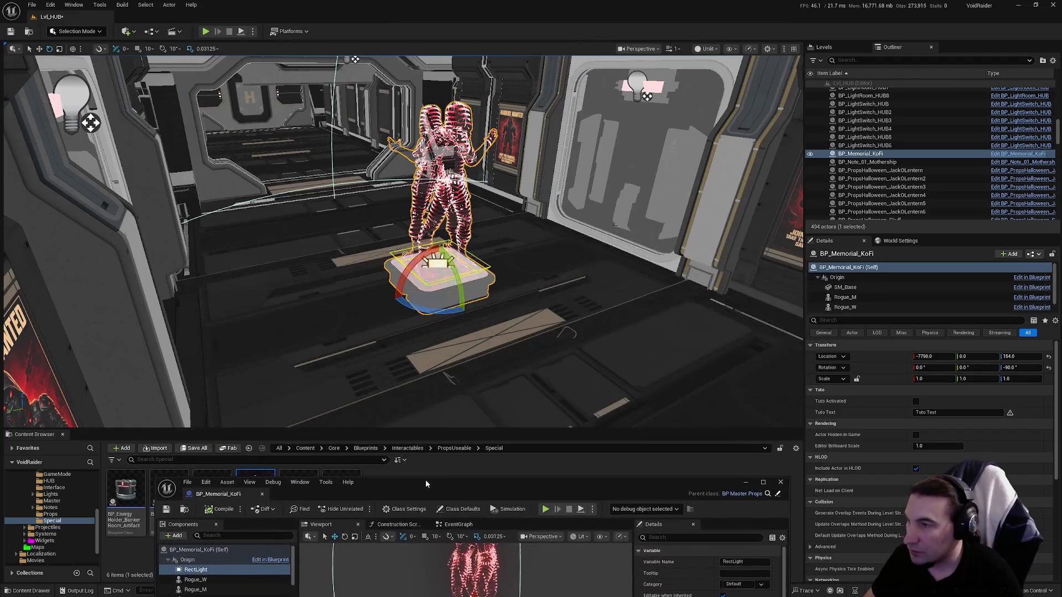
Switch the level viewport to Lit, orbit the memorial statue, and start Play In Editor.
{"action": "left_click", "coordinate": [705, 49]}
{"action": "left_click", "coordinate": [685, 127]}
{"action": "key", "text": "alt+4"}
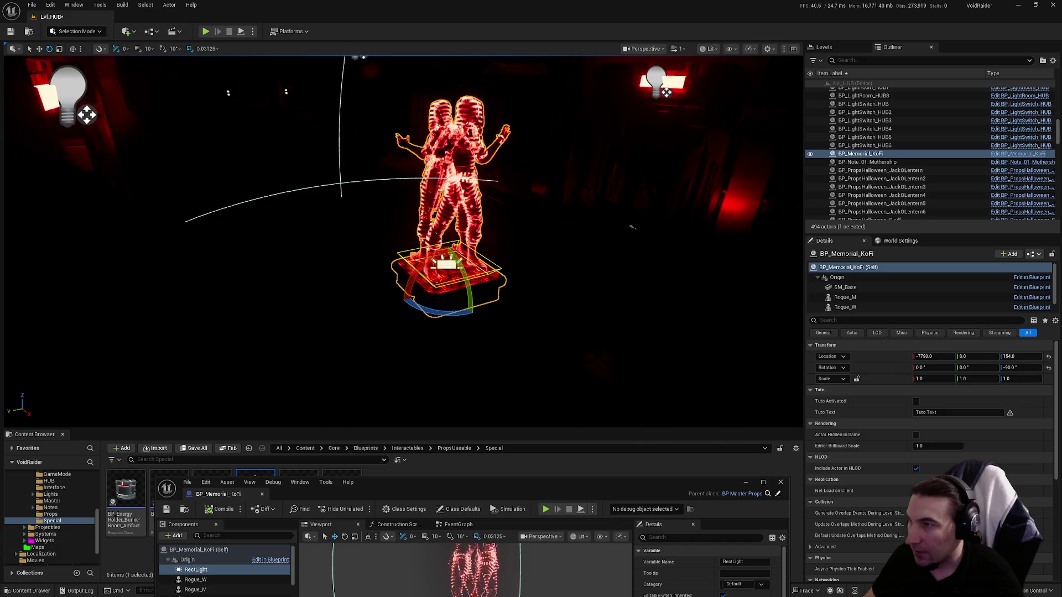
{"action": "scroll", "coordinate": [619, 146], "scroll_direction": "up", "scroll_amount": 5}
{"action": "left_click_drag", "start_coordinate": [436, 257], "coordinate": [172, 223]}
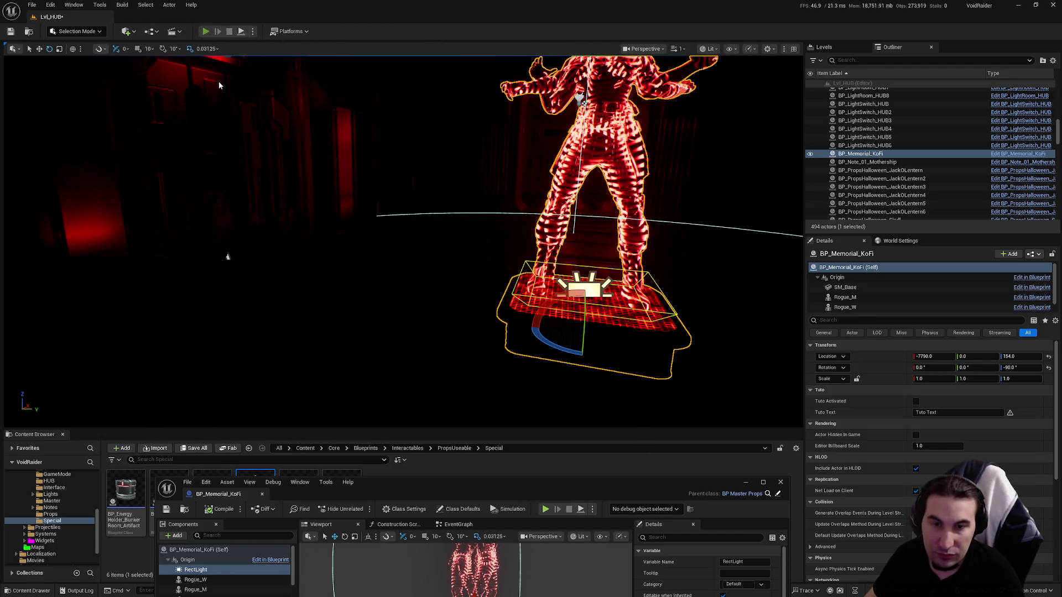
{"action": "key", "text": "alt+p"}
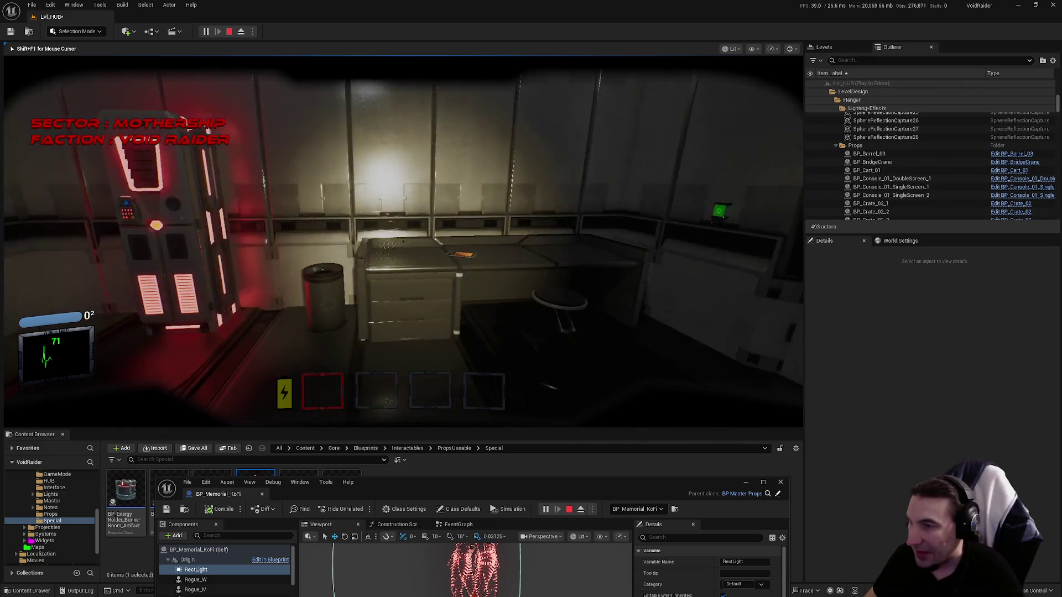
Walk to the memorial room, open its door, inspect the red hologram, then stop playing.
{"action": "key", "text": "w"}
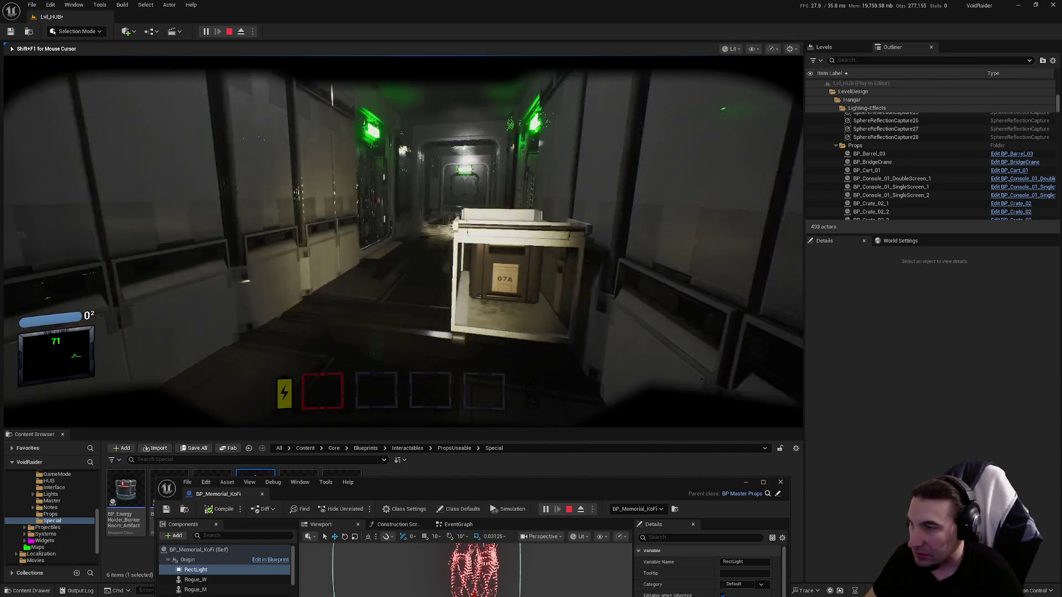
{"action": "key", "text": "w"}
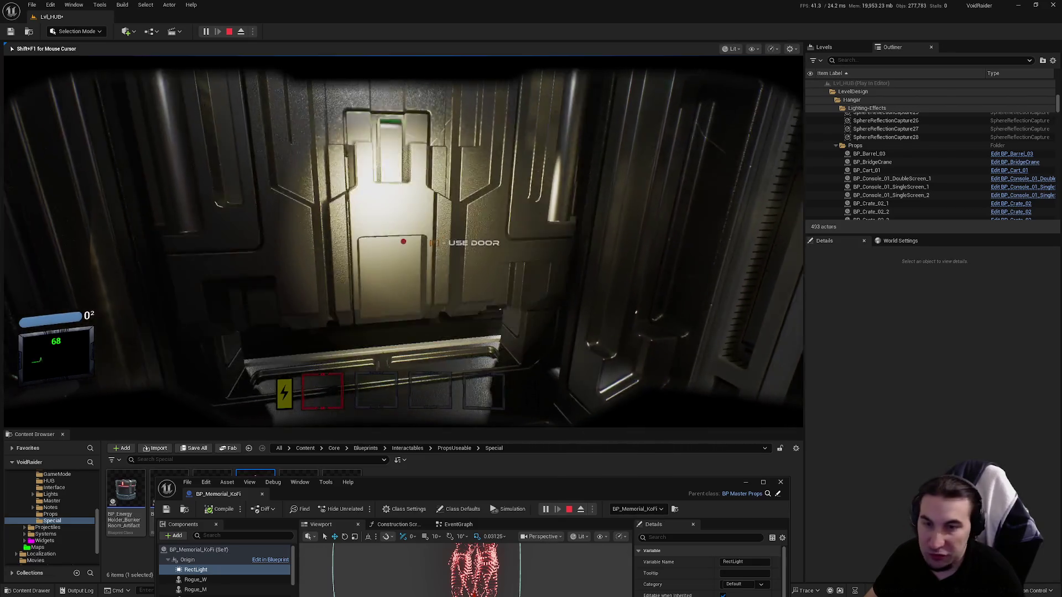
{"action": "key", "text": "e"}
{"action": "key", "text": "w"}
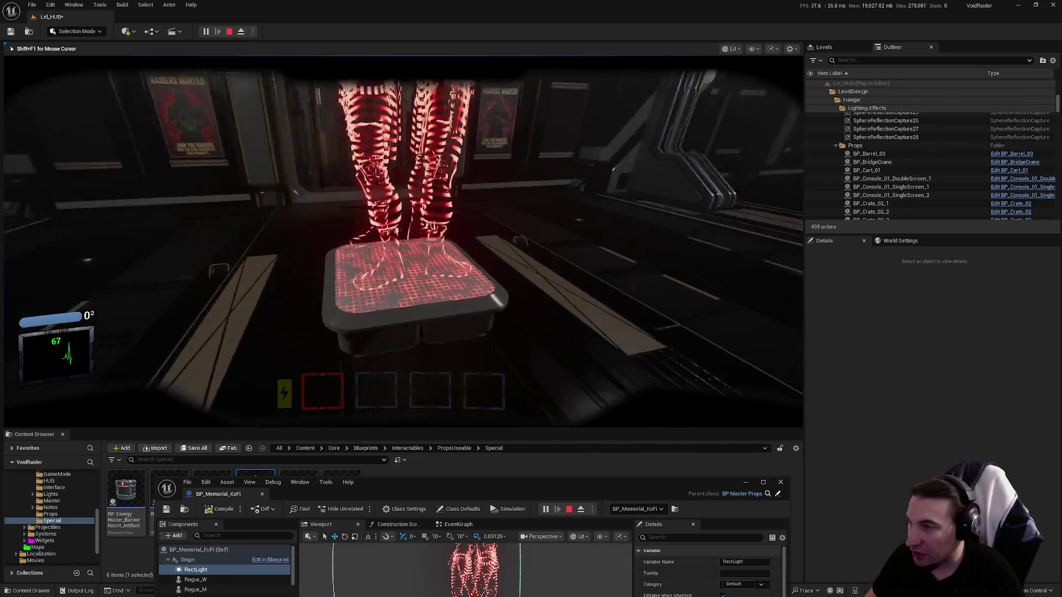
{"action": "key", "text": "s"}
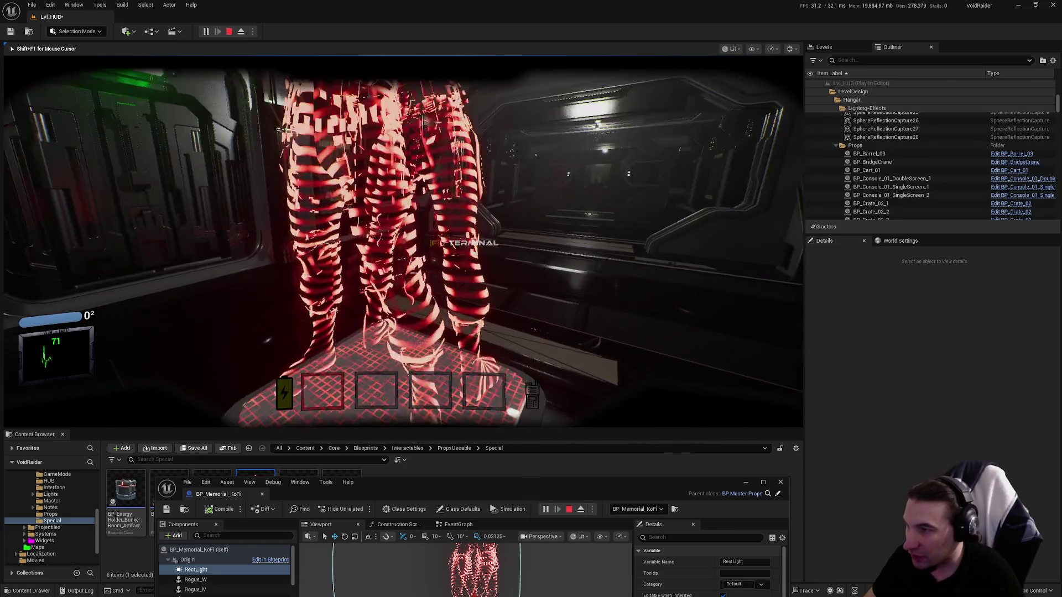
{"action": "key", "text": "w"}
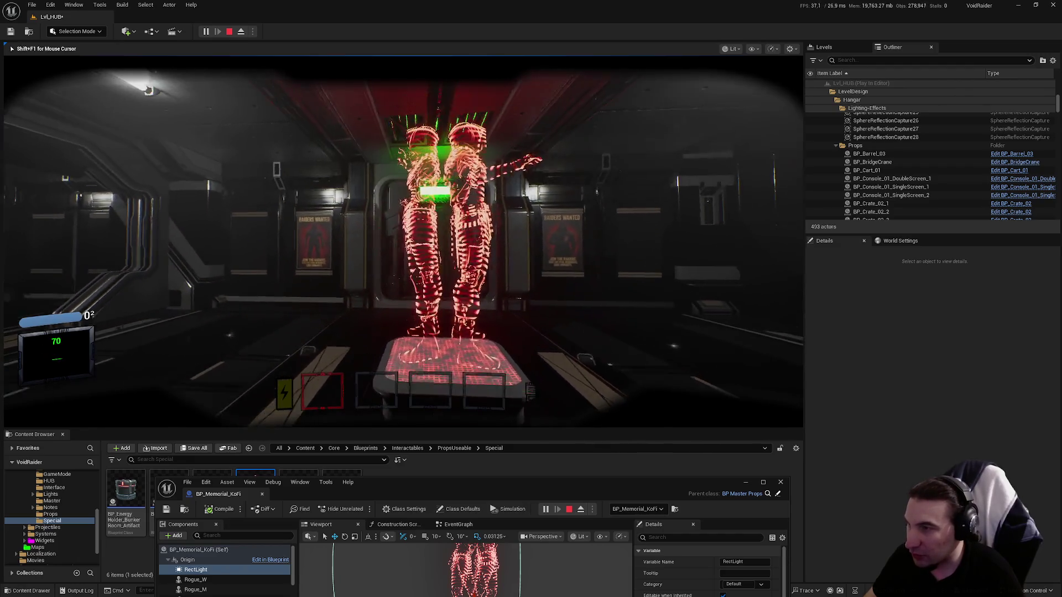
{"action": "key", "text": "Escape"}
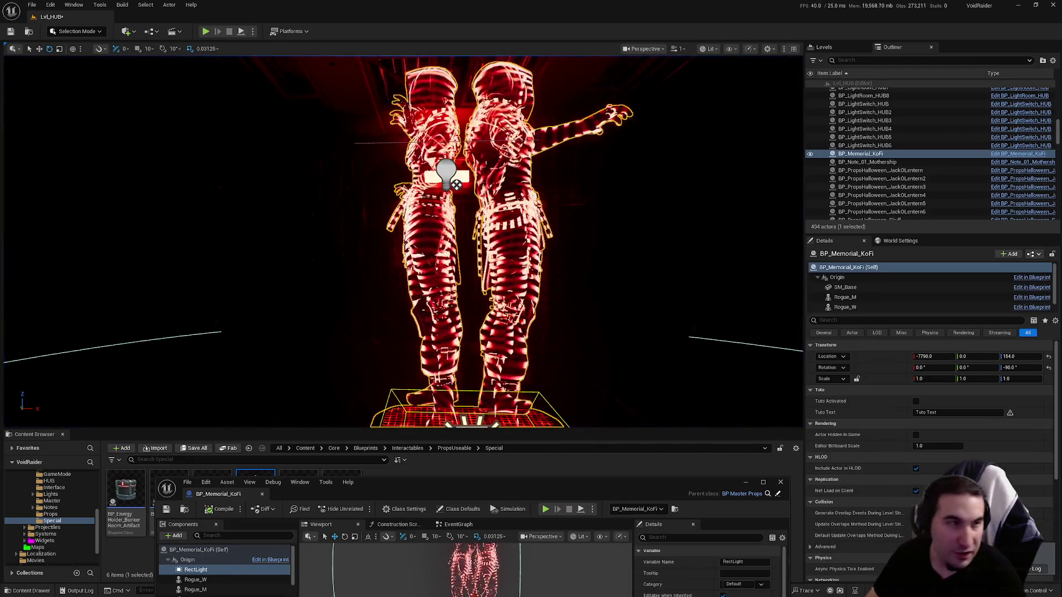
Maximize the BP_Memorial_KoFi editor and zoom out to see the light's attenuation spheres.
{"action": "double_click", "coordinate": [556, 487]}
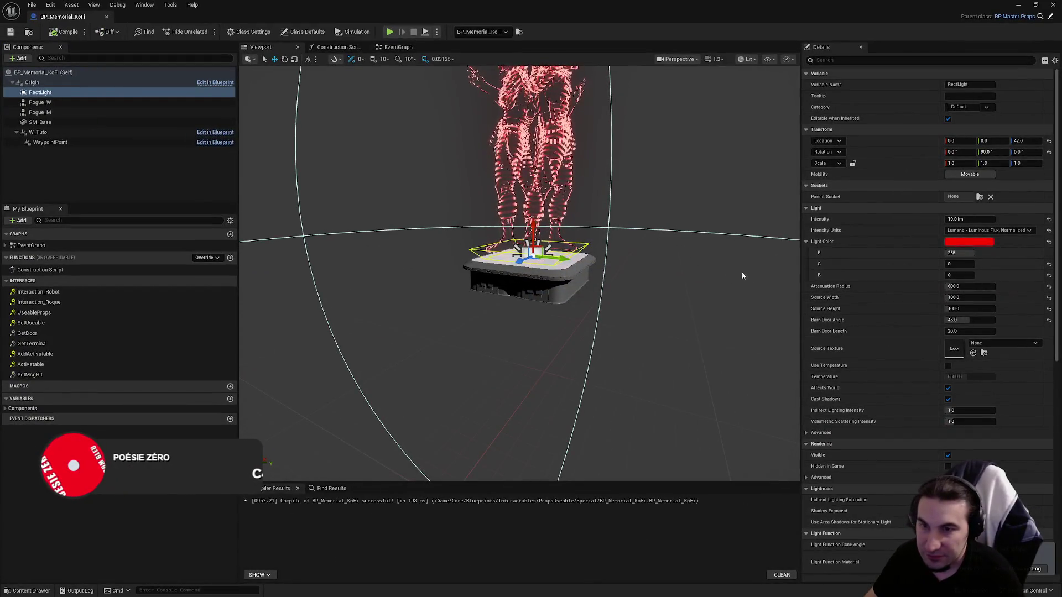
{"action": "mouse_move", "coordinate": [586, 222]}
{"action": "left_mouse_down"}
{"action": "mouse_move", "coordinate": [525, 260]}
{"action": "mouse_move", "coordinate": [726, 275]}
{"action": "left_mouse_up"}
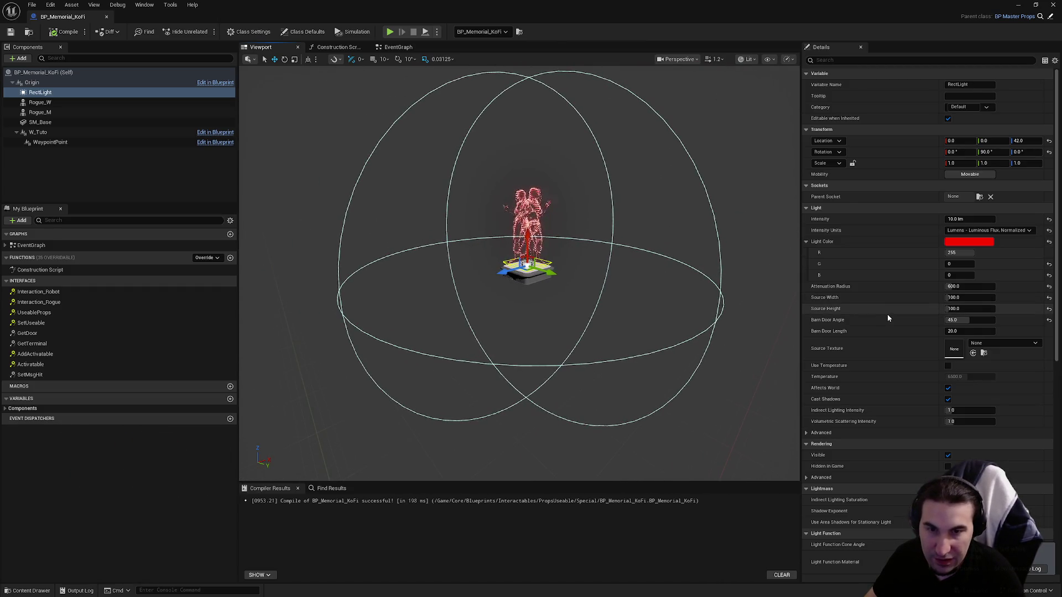
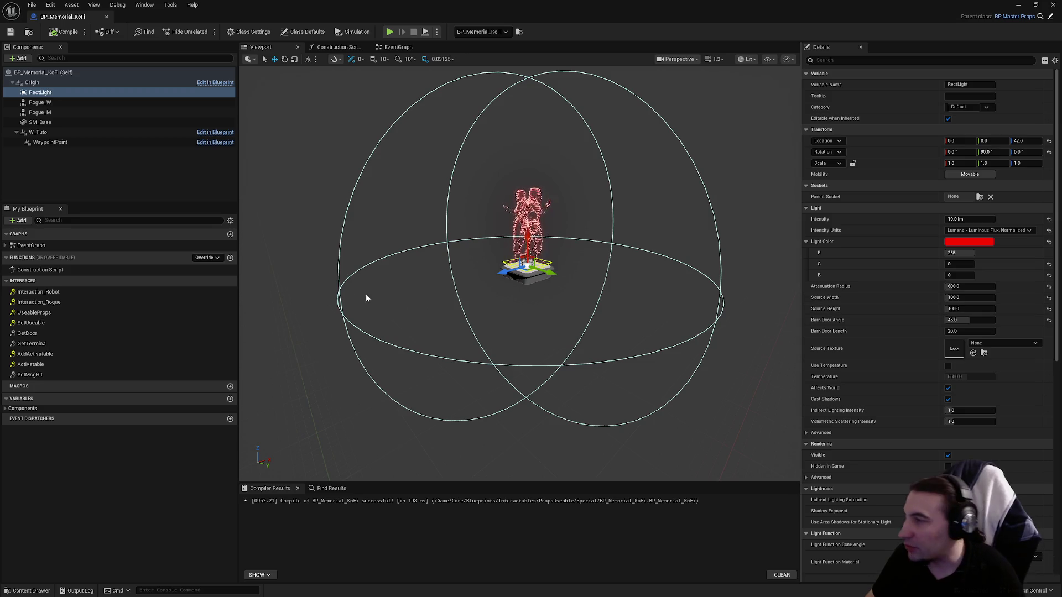
Zoom toward the memorial statues and open the SetMsgHit function graph from Interfaces.
{"action": "left_click_drag", "start_coordinate": [472, 214], "coordinate": [467, 168]}
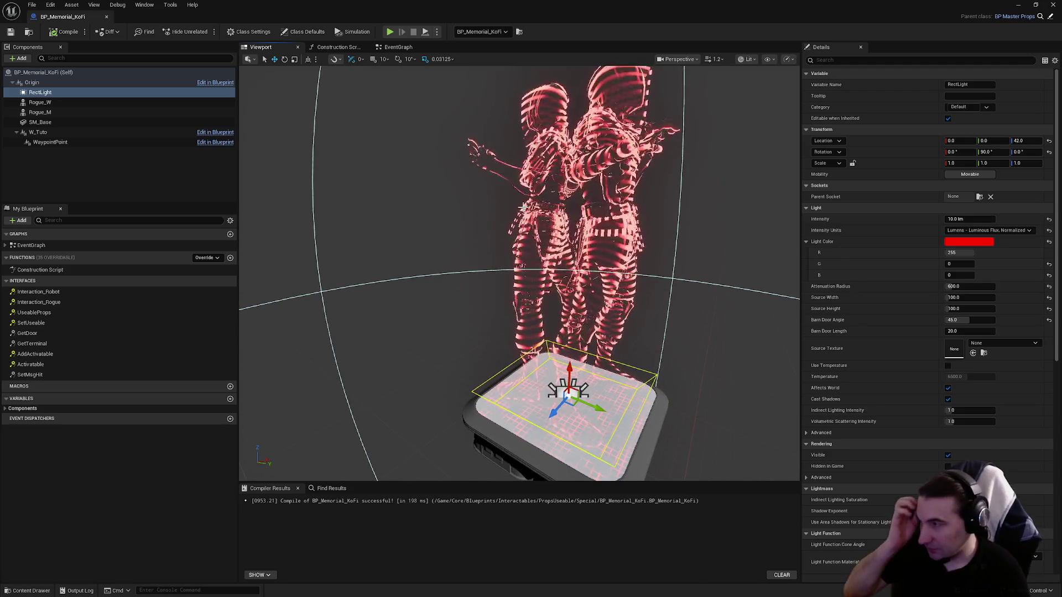
{"action": "left_click", "coordinate": [47, 376]}
{"action": "double_click", "coordinate": [47, 375]}
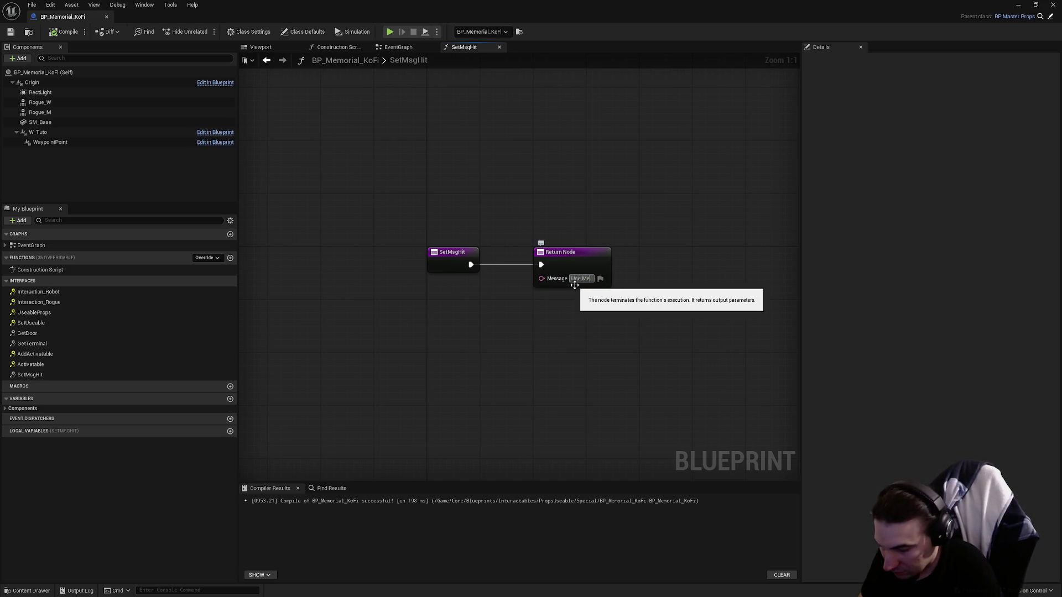
Change the Return Node message to 'Use Memorial' and add a Create Widget node in the EventGraph.
{"action": "type", "text": "morial"}
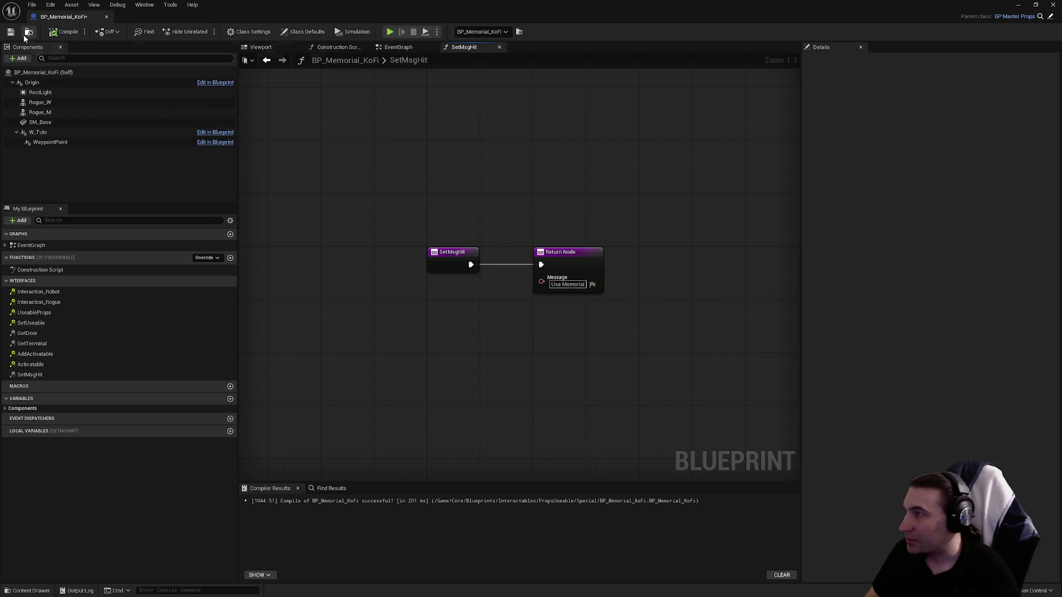
{"action": "left_click", "coordinate": [499, 47]}
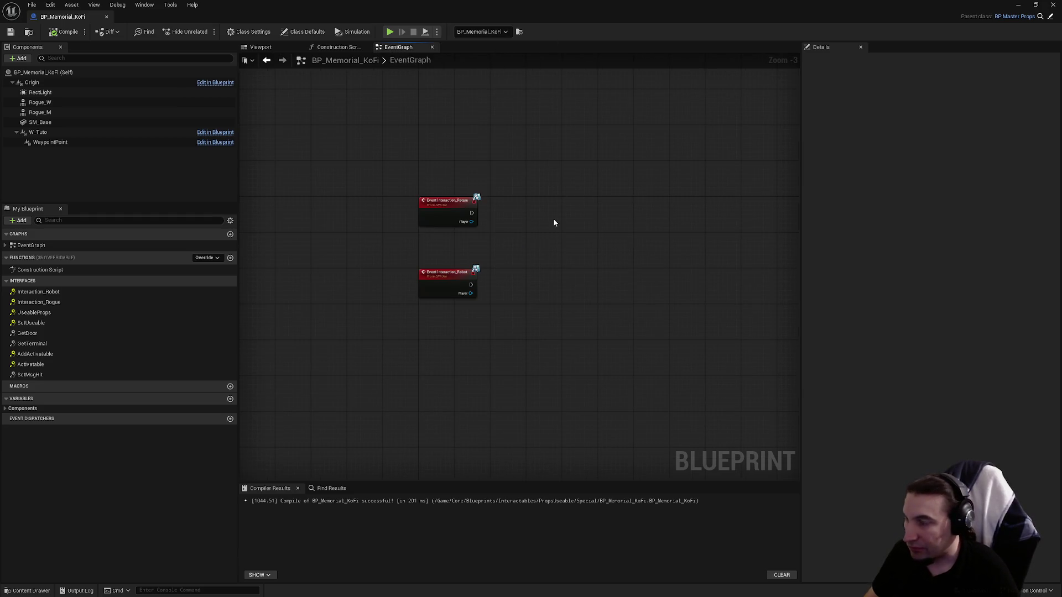
{"action": "right_click", "coordinate": [554, 222]}
{"action": "type", "text": "create wi"}
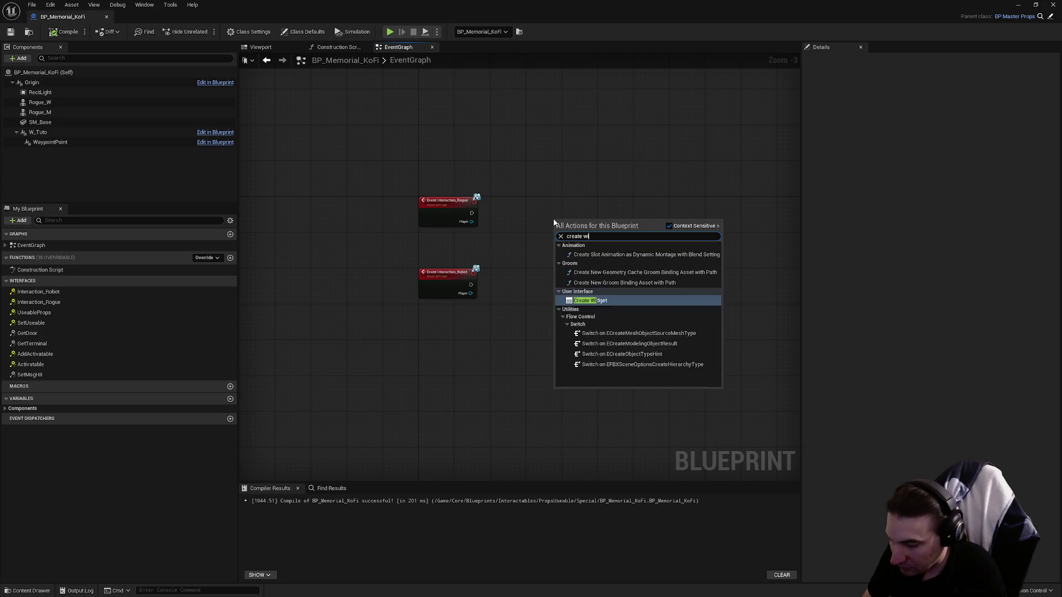
{"action": "key", "text": "Return"}
{"action": "scroll", "coordinate": [563, 248], "scroll_direction": "up", "scroll_amount": 3}
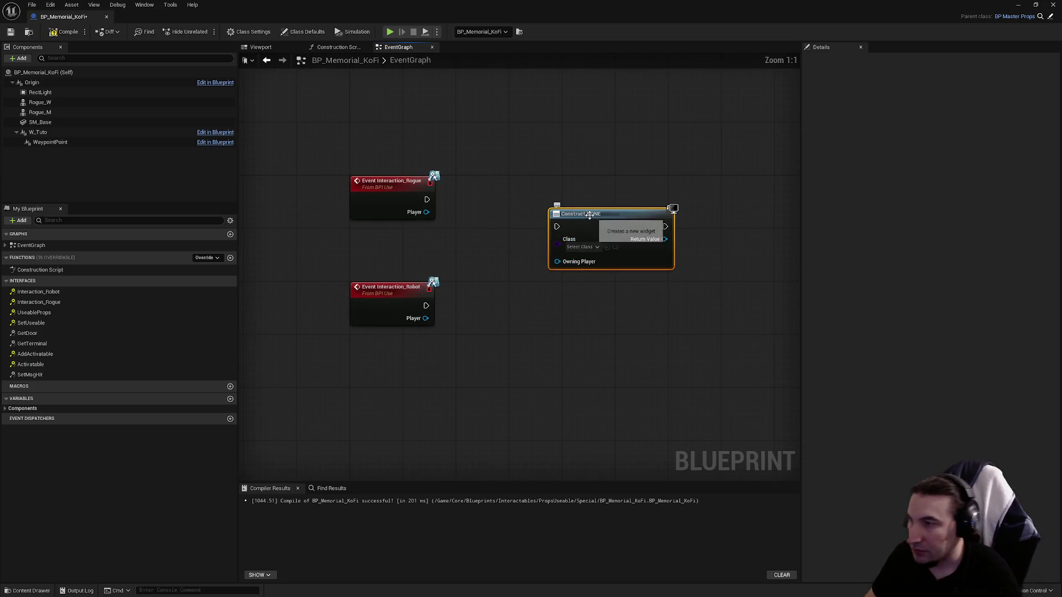
{"action": "left_click_drag", "start_coordinate": [590, 214], "coordinate": [603, 236]}
{"action": "left_click_drag", "start_coordinate": [590, 7], "coordinate": [597, 577]}
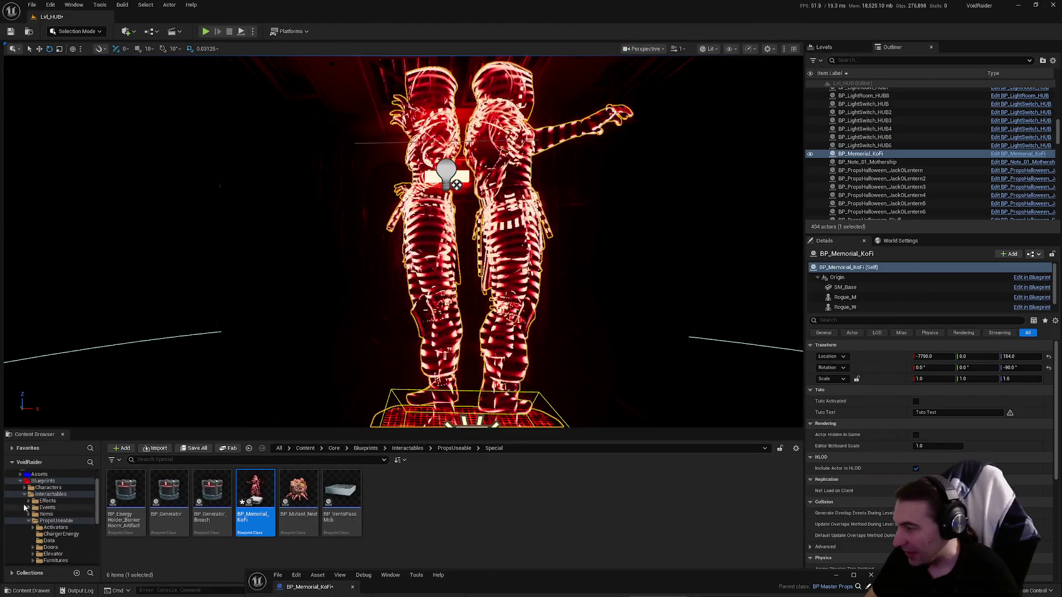
Browse the Widgets folders, looking into Menu and Player > Presets.
{"action": "left_click", "coordinate": [24, 493]}
{"action": "left_click", "coordinate": [44, 513]}
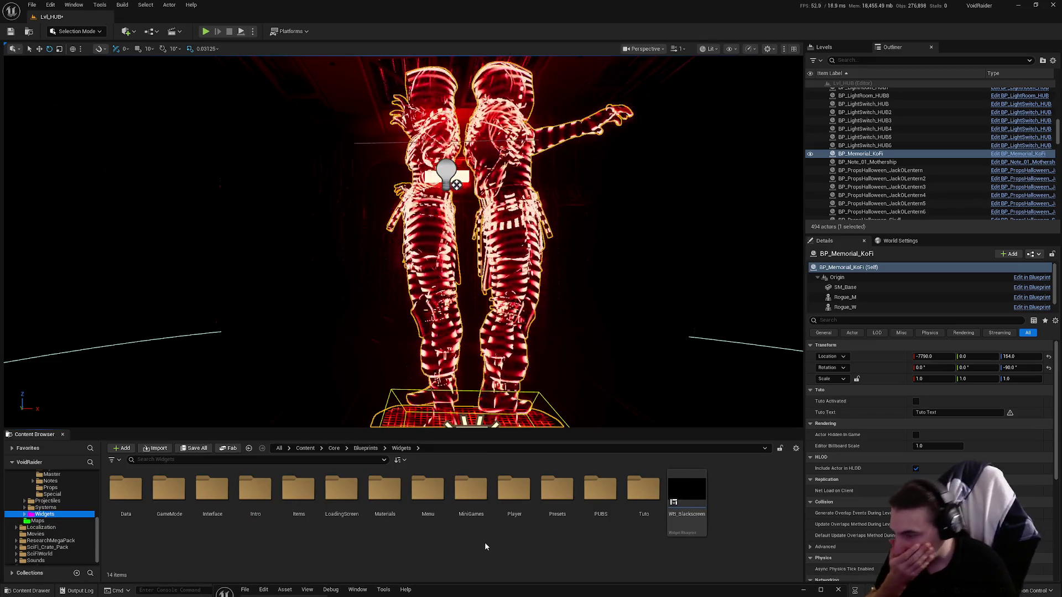
{"action": "left_click", "coordinate": [425, 502]}
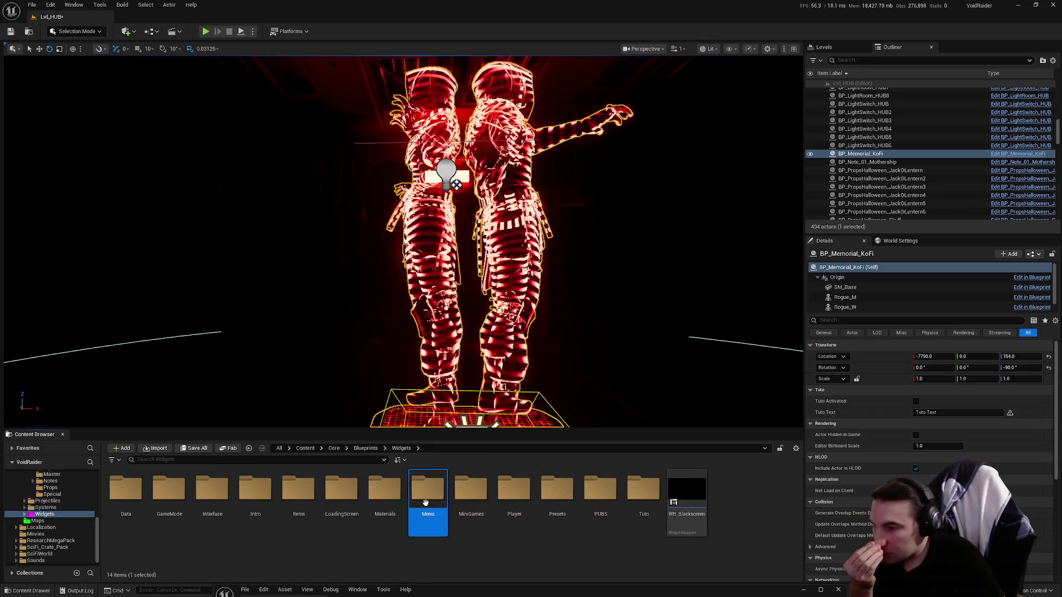
{"action": "double_click", "coordinate": [425, 502]}
{"action": "left_click", "coordinate": [401, 448]}
{"action": "double_click", "coordinate": [514, 489]}
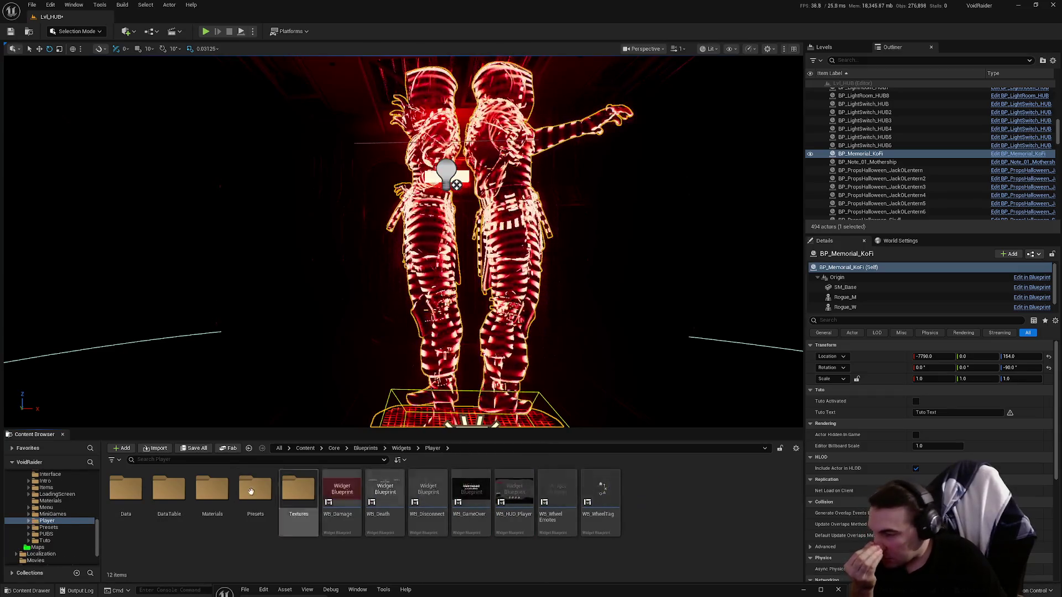
{"action": "double_click", "coordinate": [250, 491]}
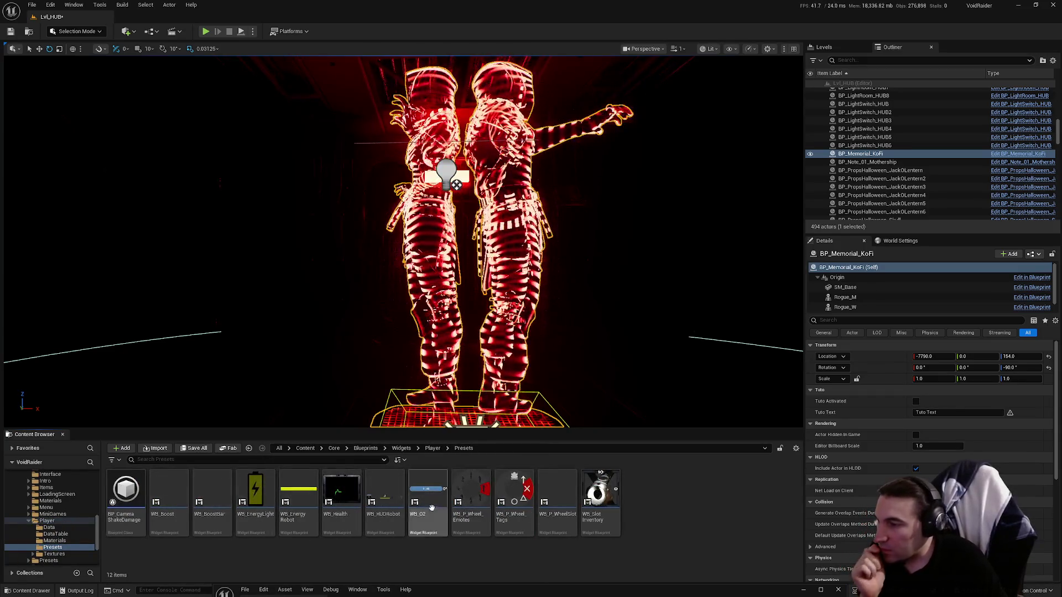
{"action": "left_click", "coordinate": [401, 448]}
{"action": "left_click", "coordinate": [426, 502]}
{"action": "double_click", "coordinate": [425, 503]}
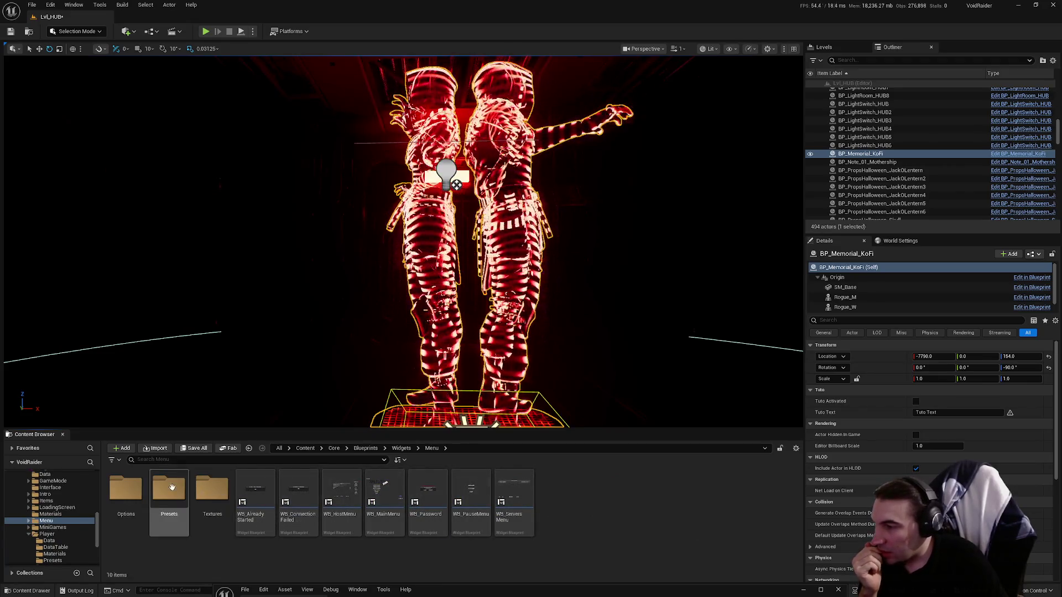
Explore Items > Console > Presets, then return to the Menu folder.
{"action": "key", "text": "alt+Left"}
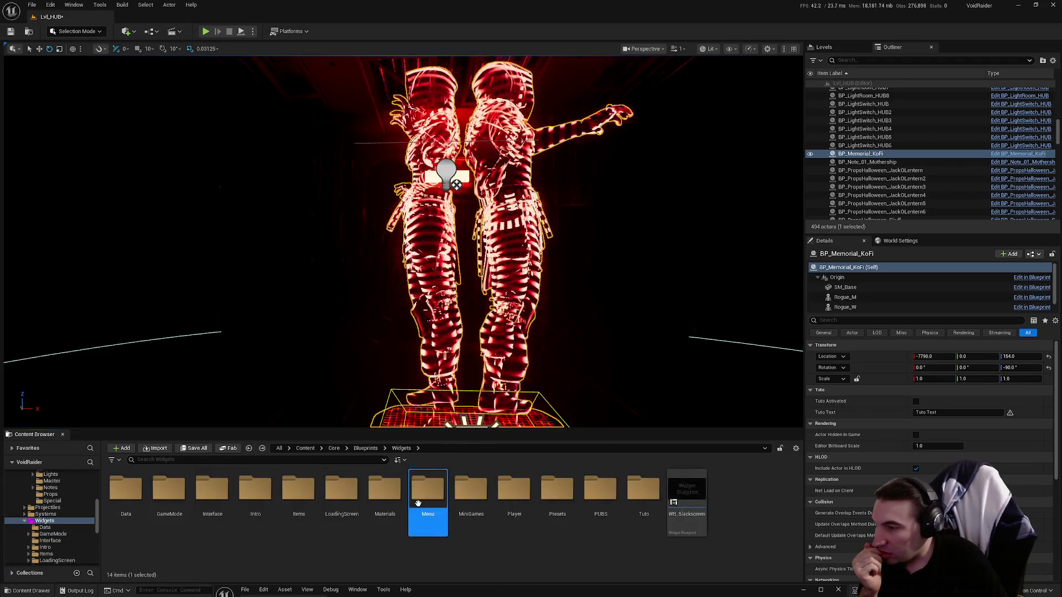
{"action": "double_click", "coordinate": [299, 495]}
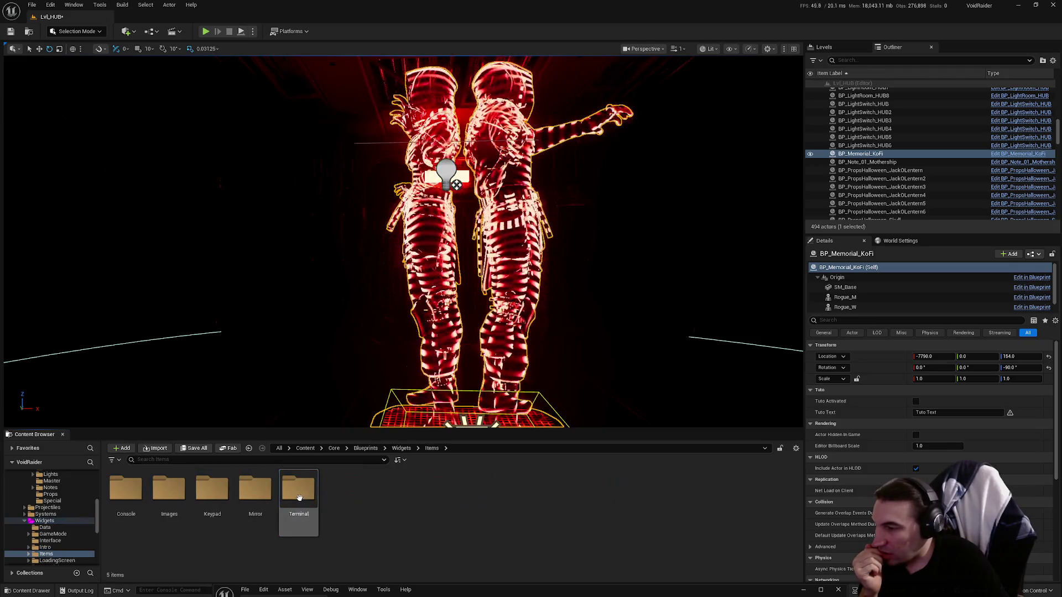
{"action": "double_click", "coordinate": [126, 490]}
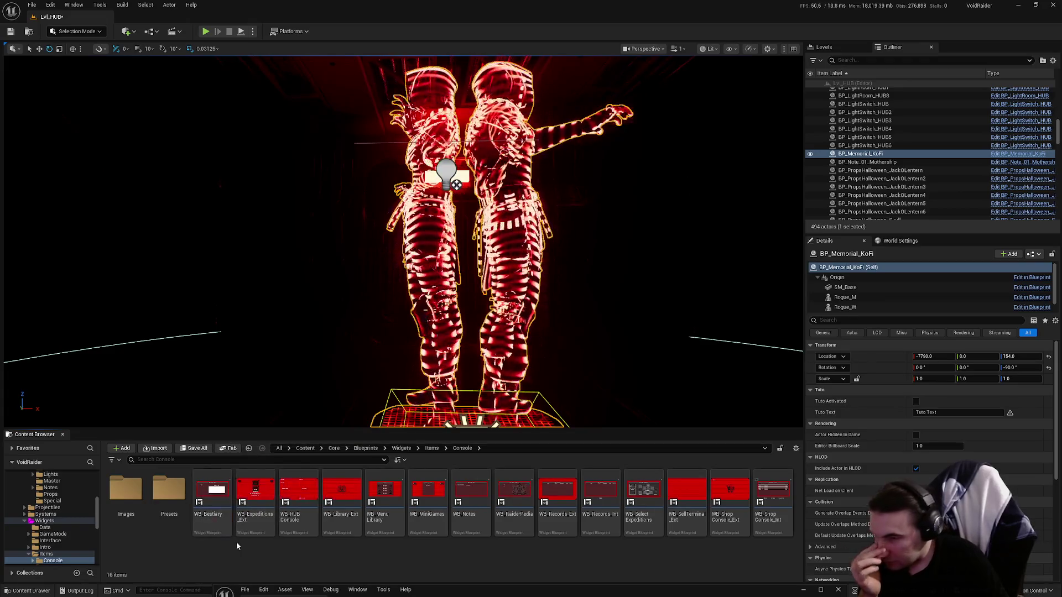
{"action": "double_click", "coordinate": [167, 512]}
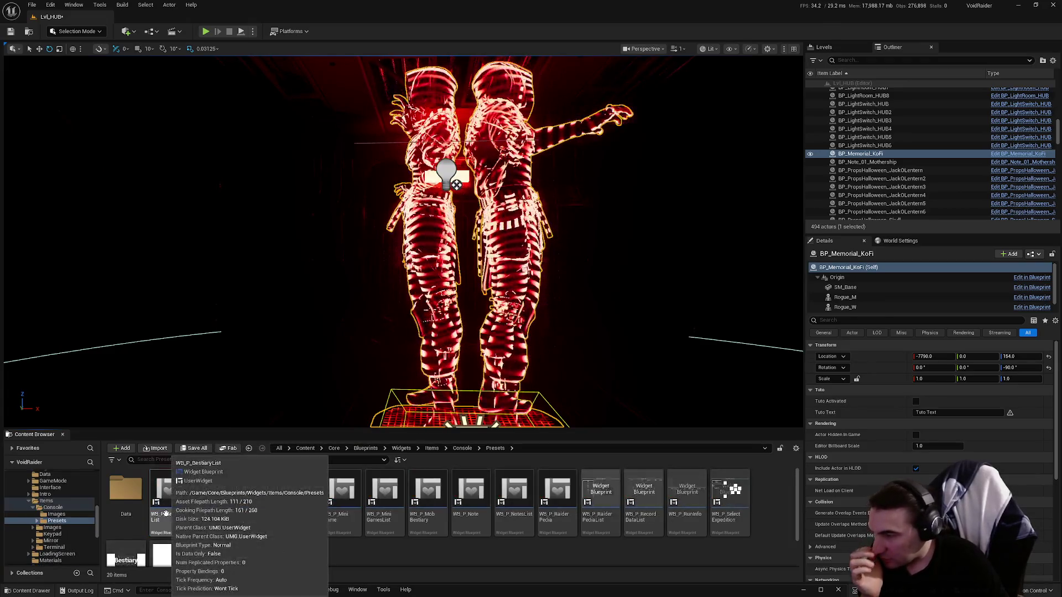
{"action": "scroll", "coordinate": [449, 546], "scroll_direction": "down", "scroll_amount": 1}
{"action": "scroll", "coordinate": [449, 546], "scroll_direction": "up", "scroll_amount": 1}
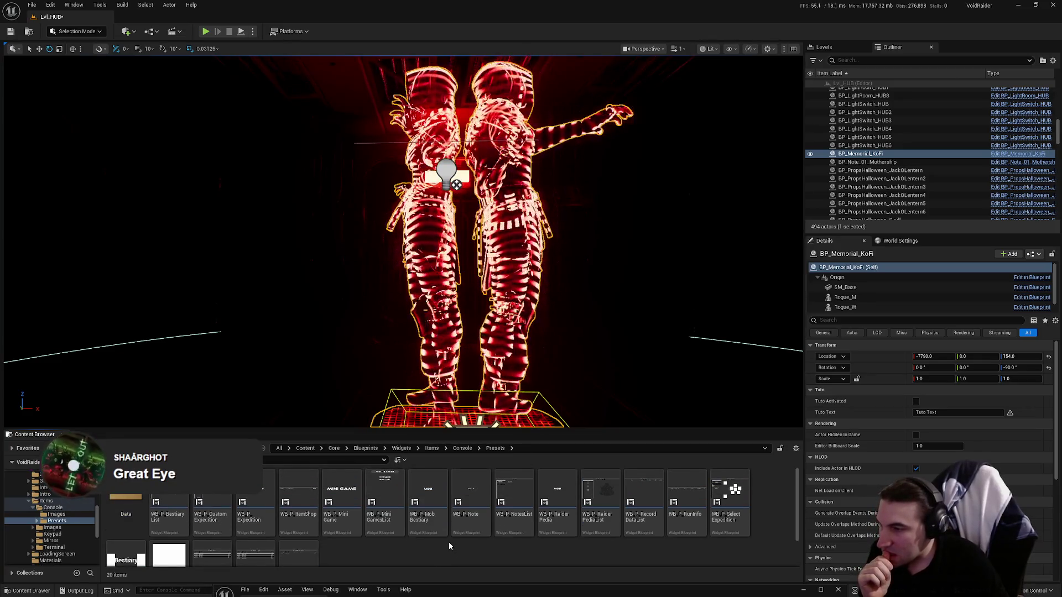
{"action": "key", "text": "BackSpace"}
{"action": "key", "text": "BackSpace"}
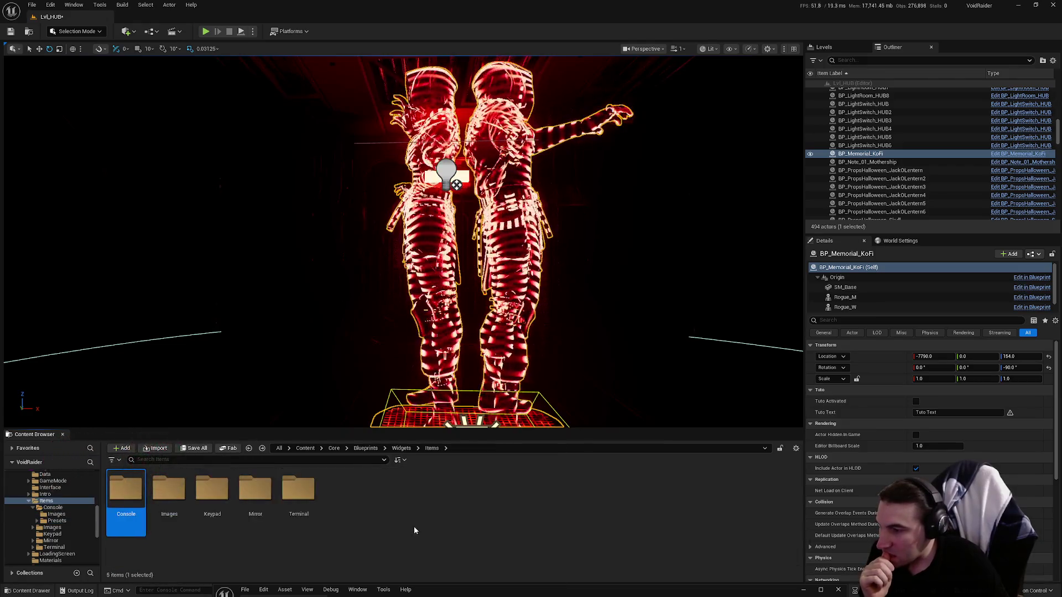
{"action": "key", "text": "BackSpace"}
{"action": "double_click", "coordinate": [422, 503]}
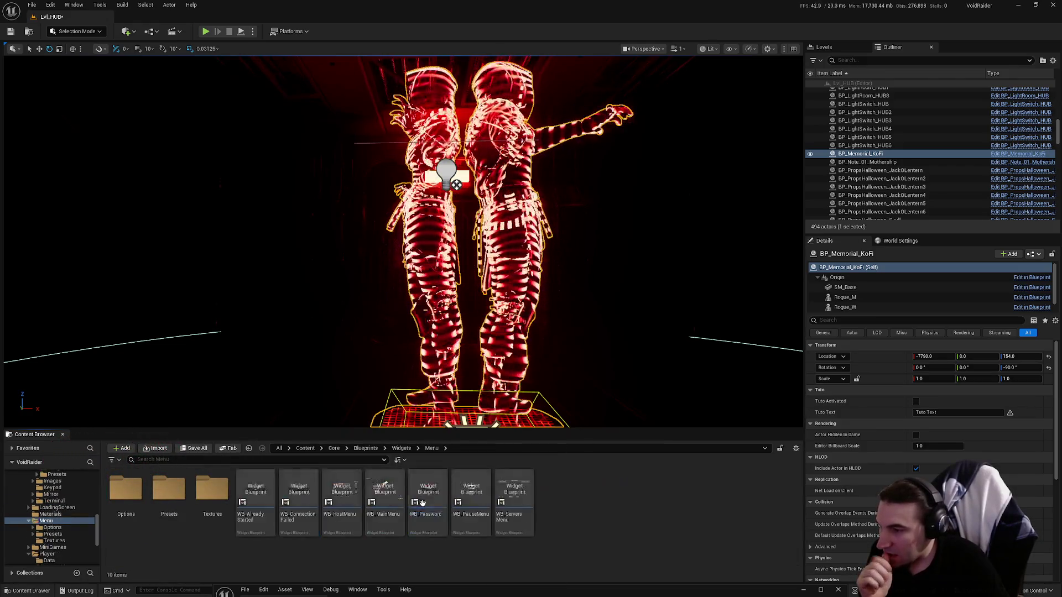
{"action": "double_click", "coordinate": [169, 489]}
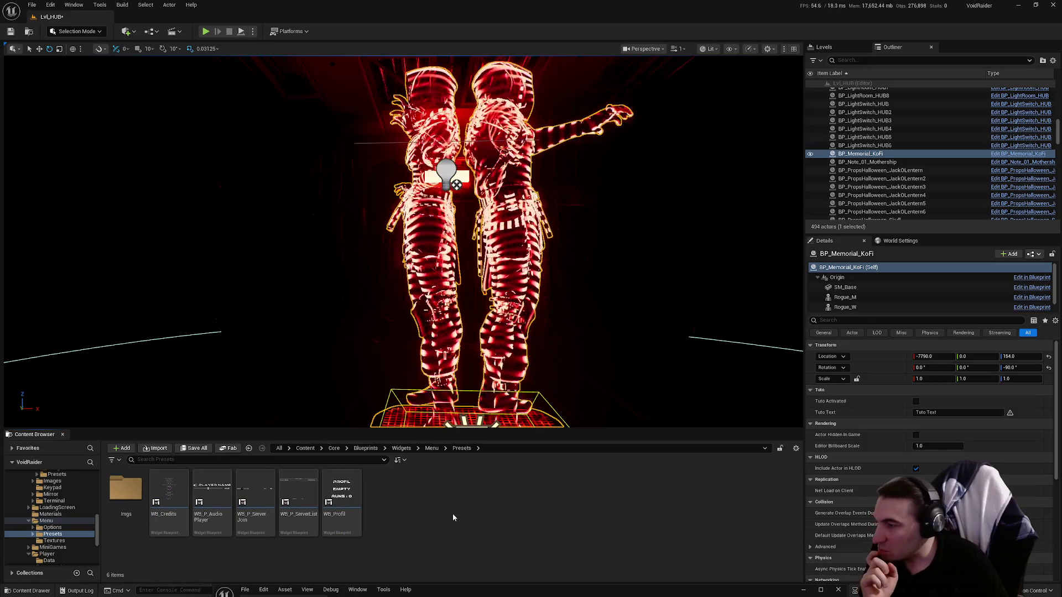
{"action": "key", "text": "BackSpace"}
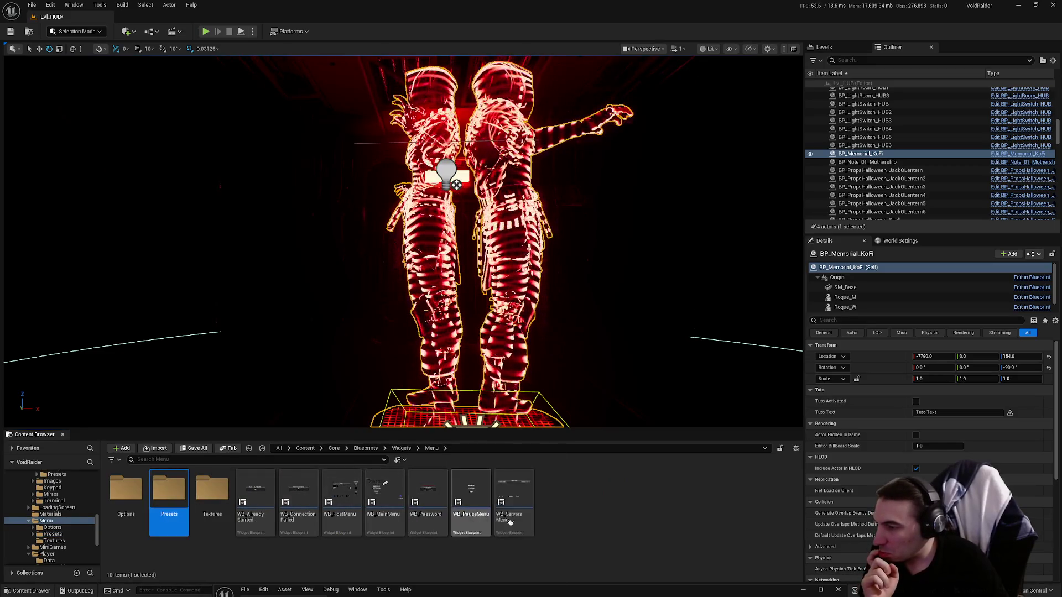
Duplicate WB_ConnectionFailed in the Menu folder.
{"action": "left_click", "coordinate": [414, 501]}
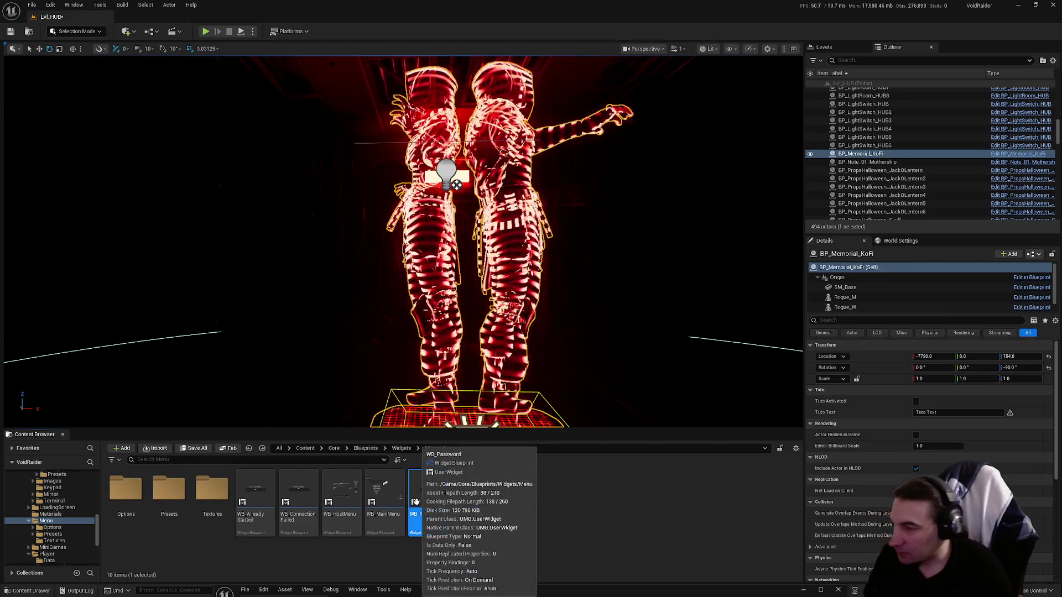
{"action": "left_click", "coordinate": [298, 495]}
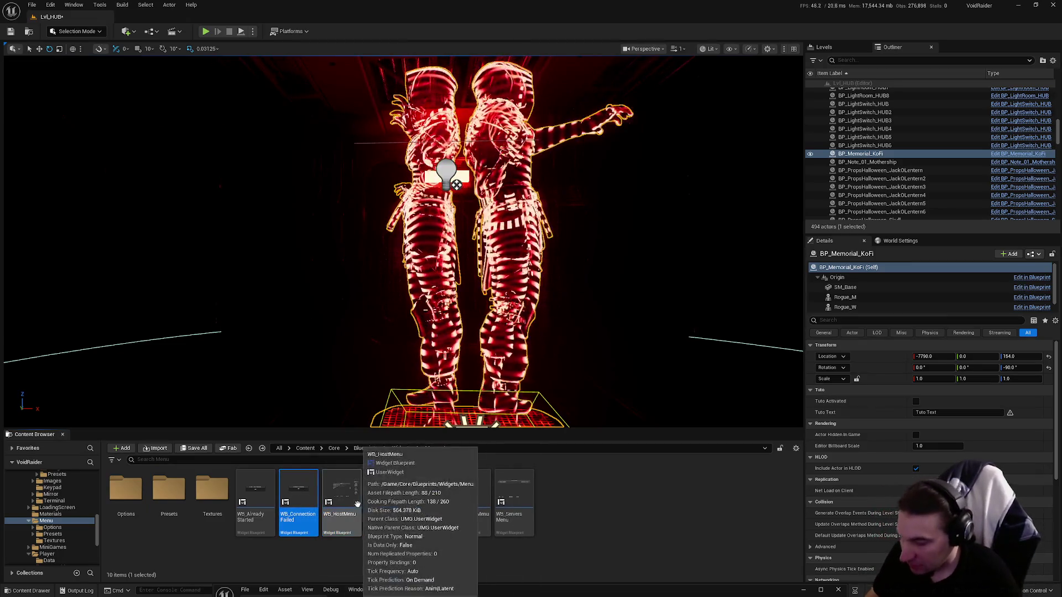
{"action": "key", "text": "ctrl+d"}
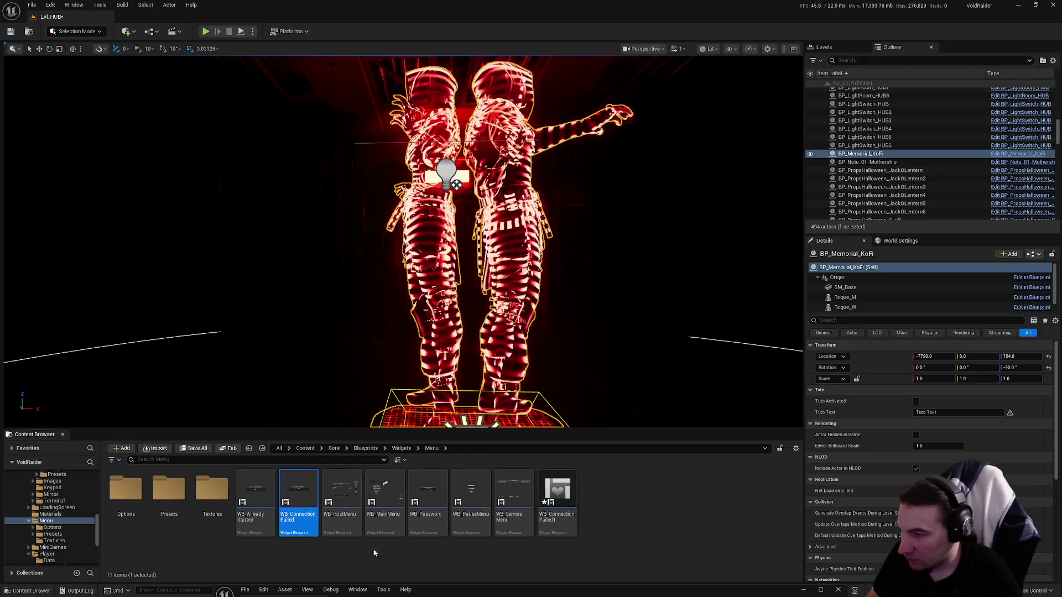
Delete the extra WB_ConnectionFailed2 copy made by a second duplicate.
{"action": "key", "text": "ctrl+d"}
{"action": "left_click", "coordinate": [608, 526]}
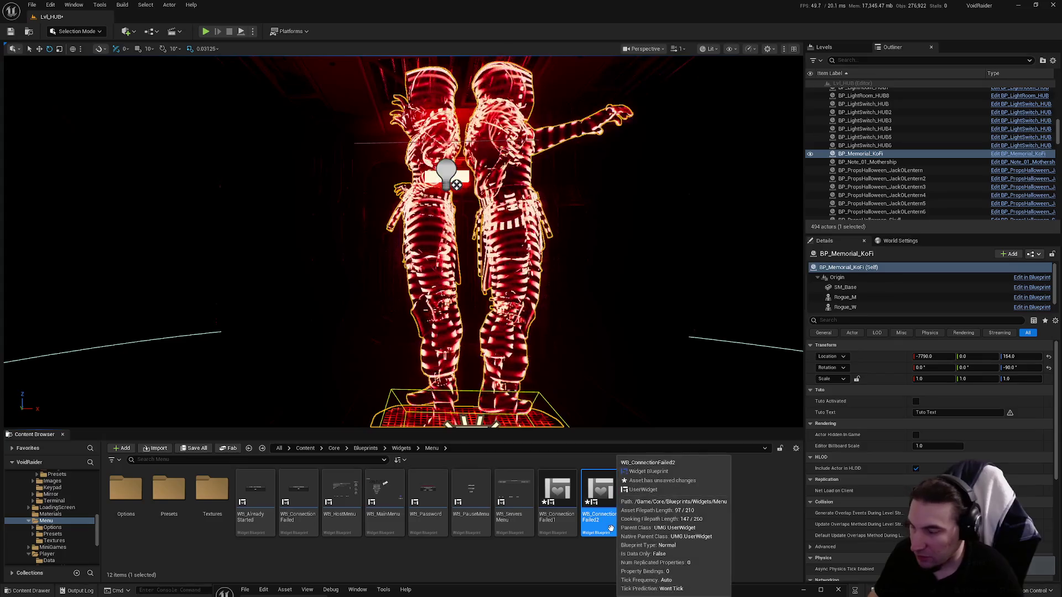
{"action": "key", "text": "Delete"}
{"action": "left_click", "coordinate": [510, 438]}
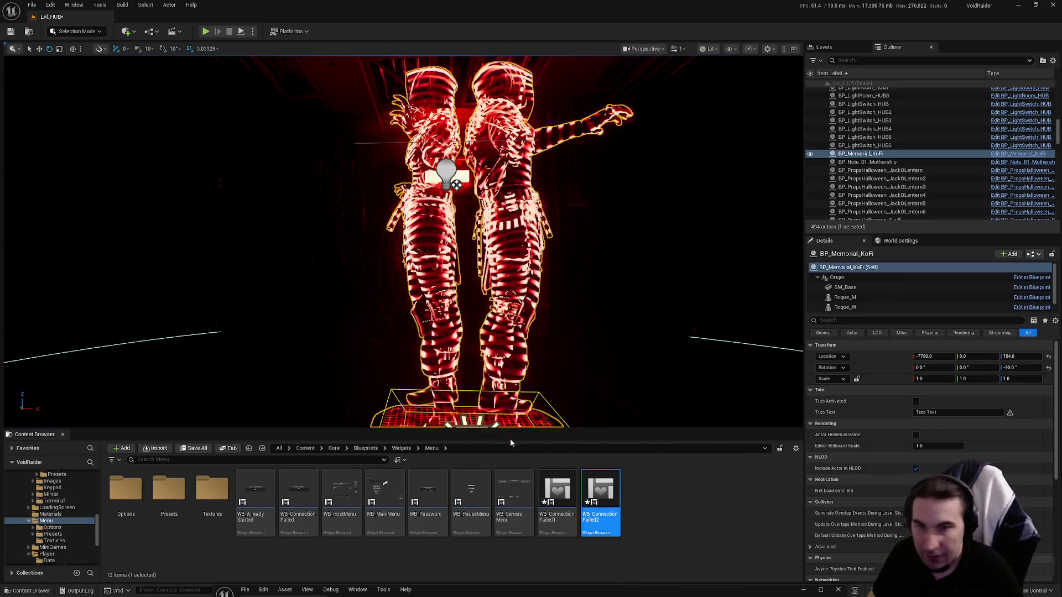
{"action": "left_click", "coordinate": [530, 470]}
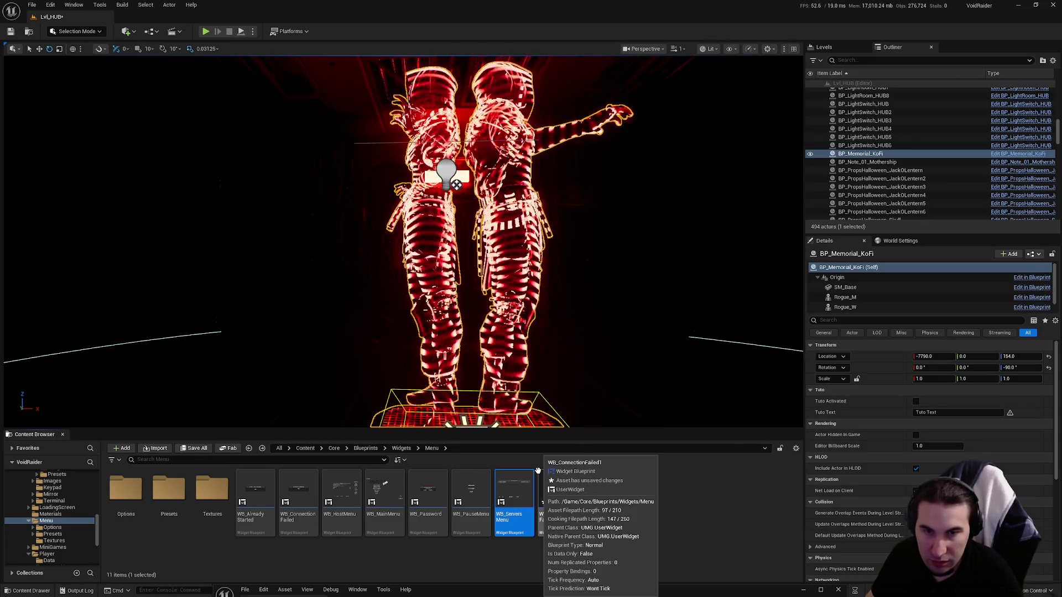
Rename WB_ConnectionFailed1 to WB_Memorial and open it for editing.
{"action": "left_click", "coordinate": [542, 481]}
{"action": "key", "text": "F2"}
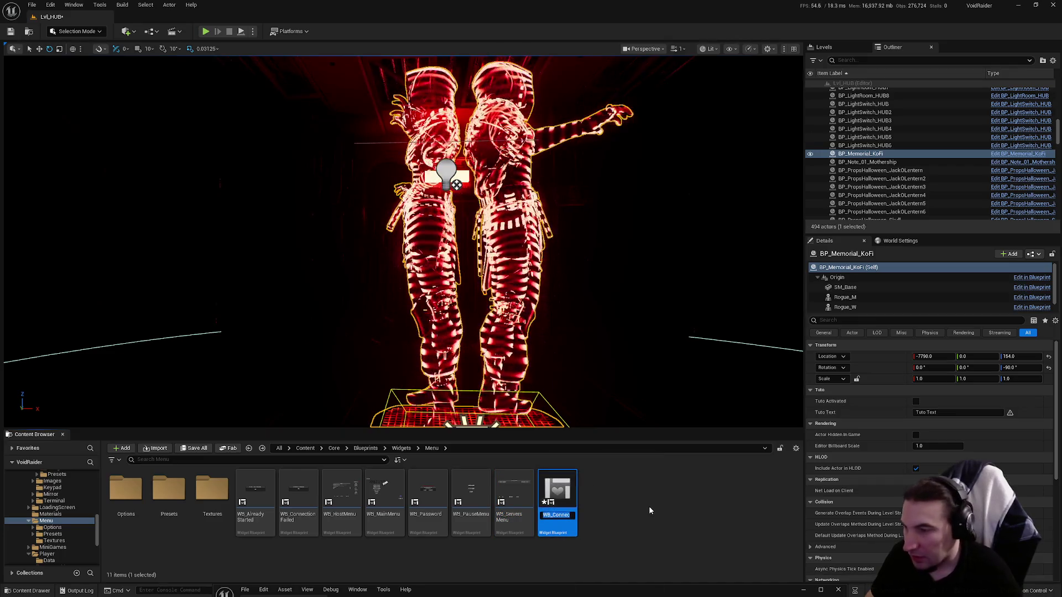
{"action": "key", "text": "BackSpace"}
{"action": "key", "text": "BackSpace"}
{"action": "key", "text": "BackSpace"}
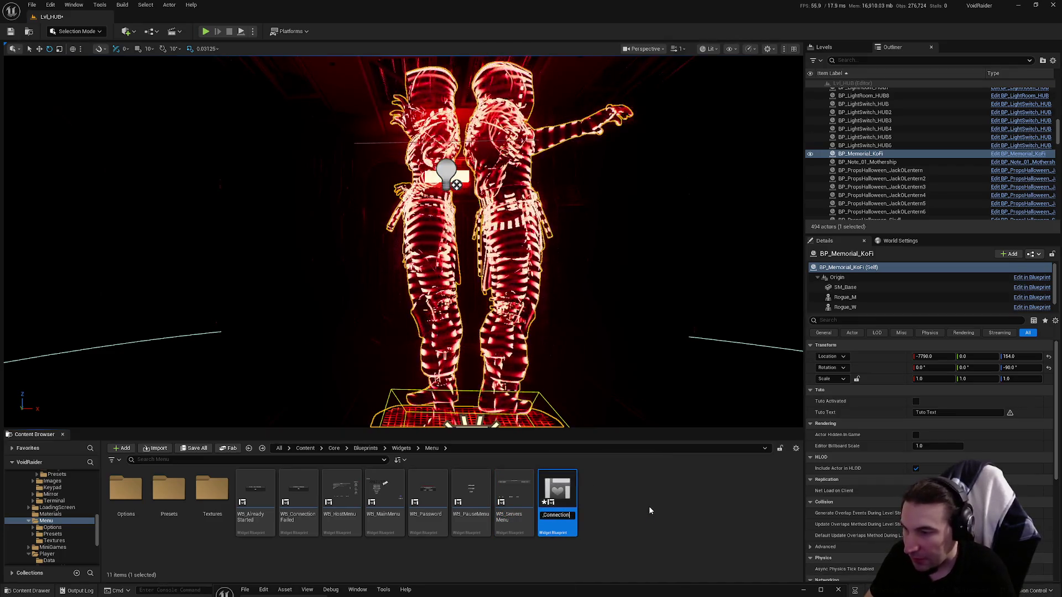
{"action": "key", "text": "BackSpace"}
{"action": "key", "text": "BackSpace"}
{"action": "key", "text": "BackSpace"}
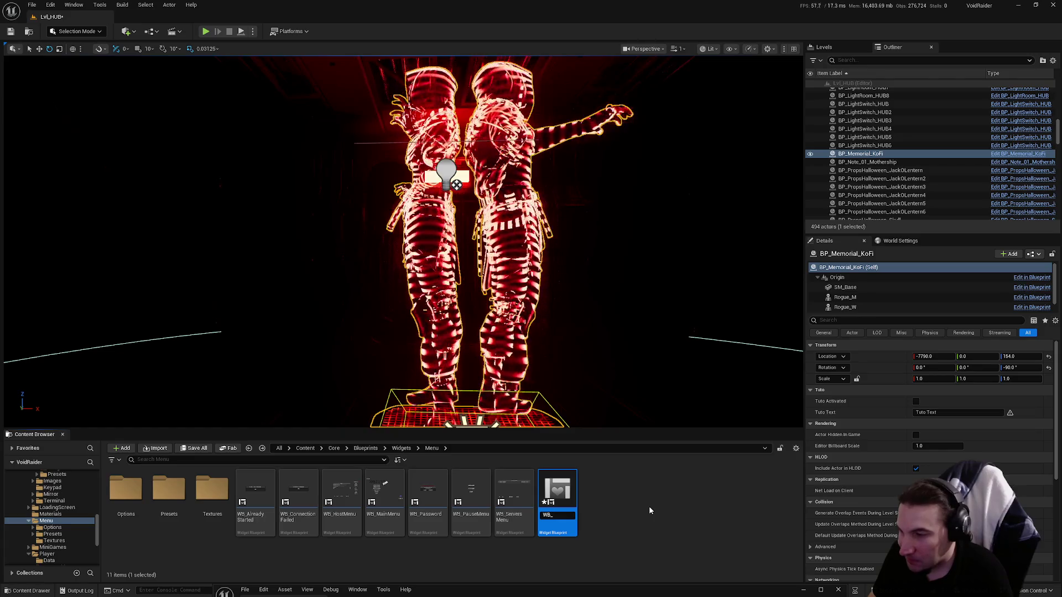
{"action": "type", "text": "Memorial"}
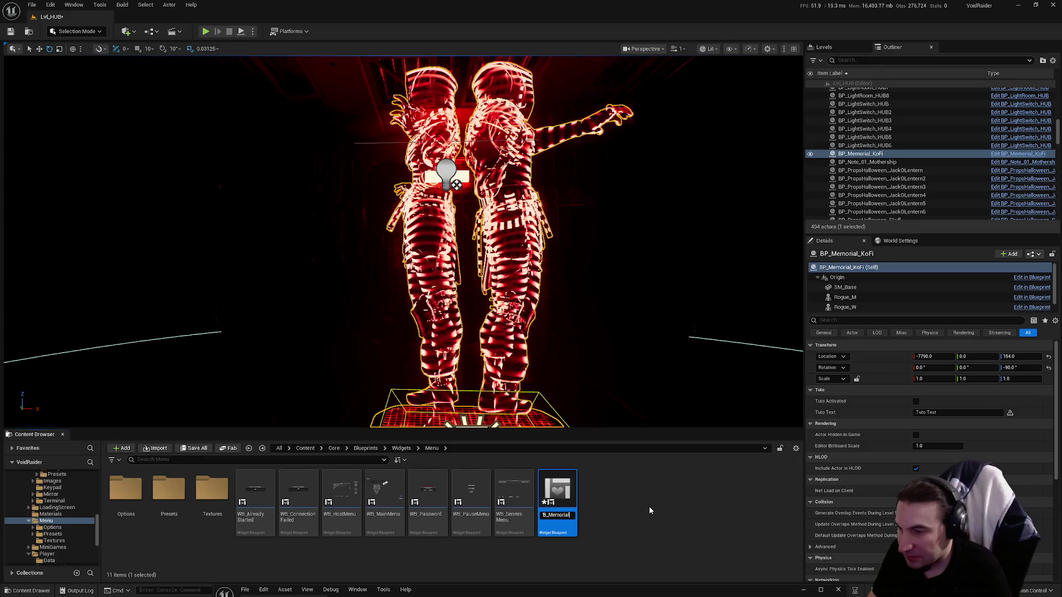
{"action": "key", "text": "Return"}
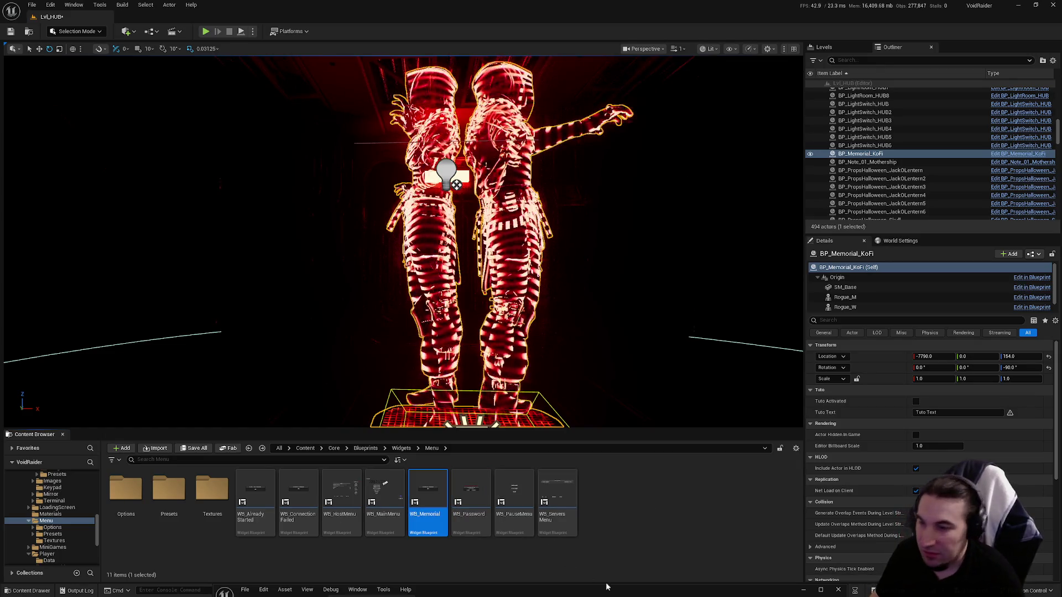
{"action": "key", "text": "Return"}
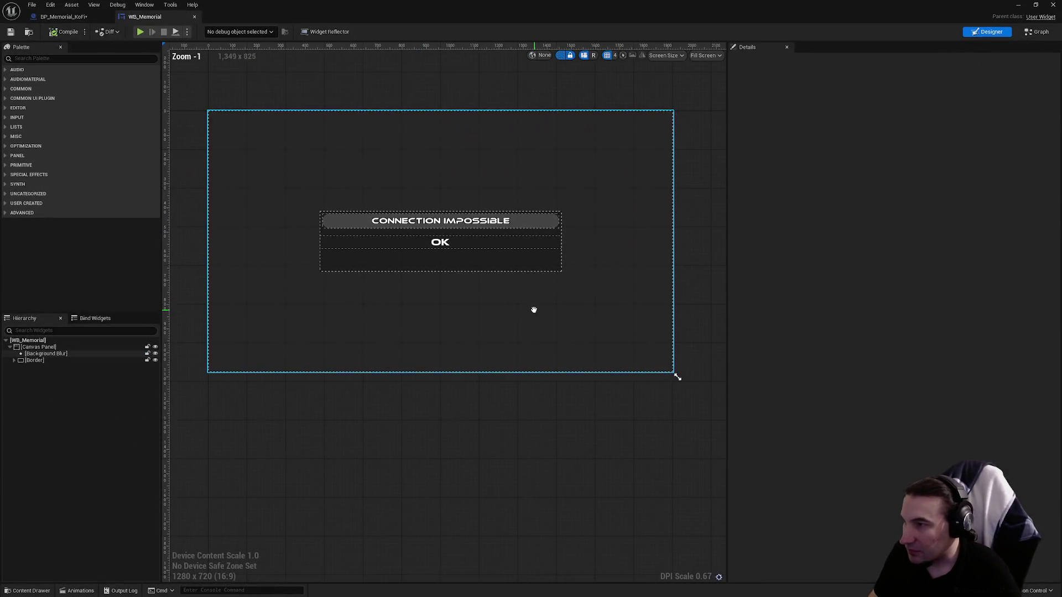
Change the popup title text from CONNECTION IMPOSSIBLE to MEMORIAL.
{"action": "left_click", "coordinate": [440, 242]}
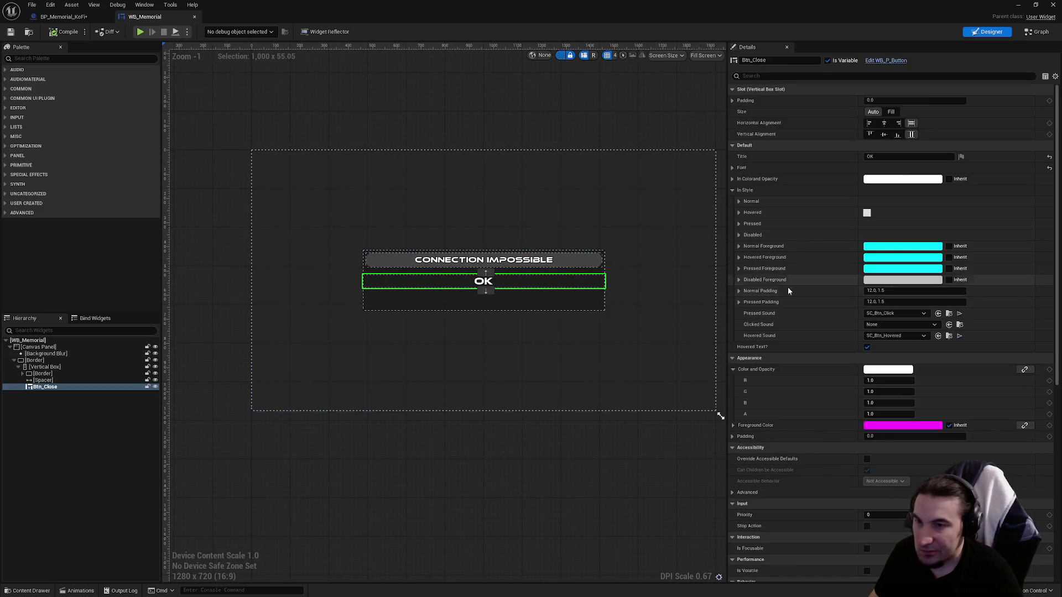
{"action": "scroll", "coordinate": [522, 271], "scroll_direction": "up", "scroll_amount": 4}
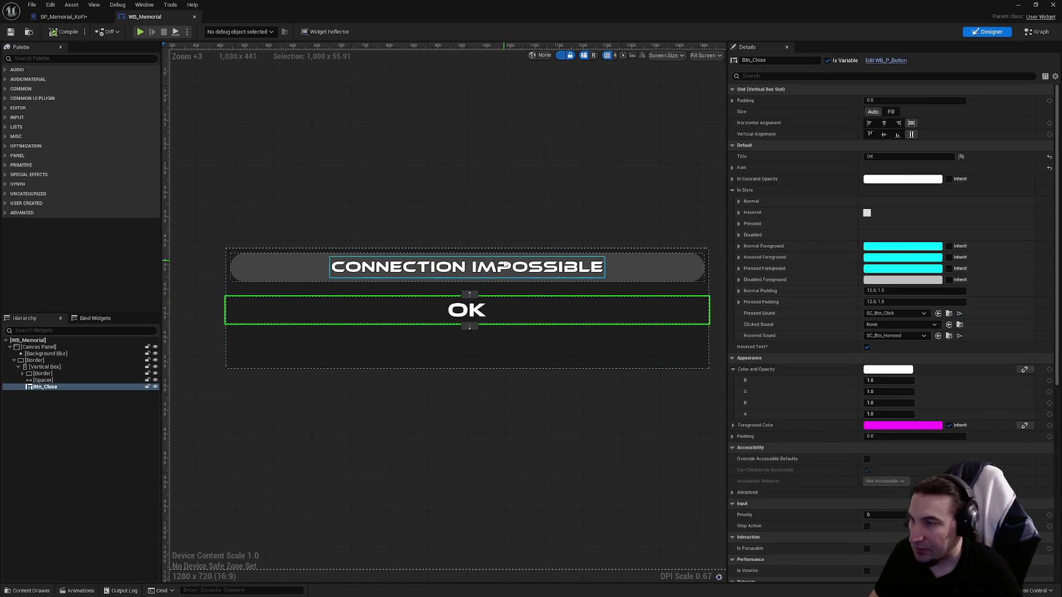
{"action": "double_click", "coordinate": [505, 266]}
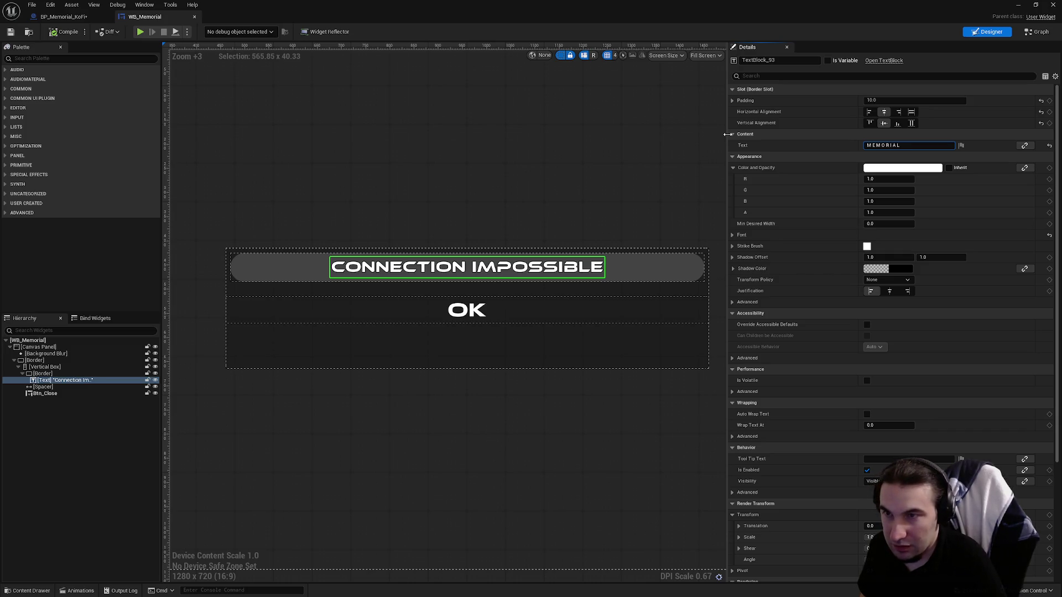
{"action": "key", "text": "Return"}
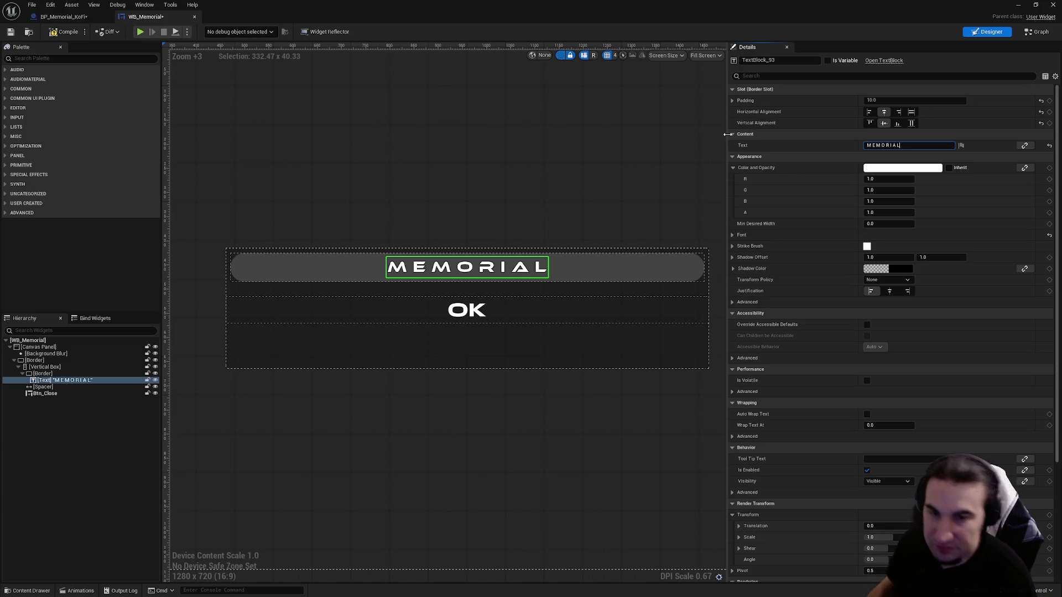
{"action": "left_click", "coordinate": [481, 311]}
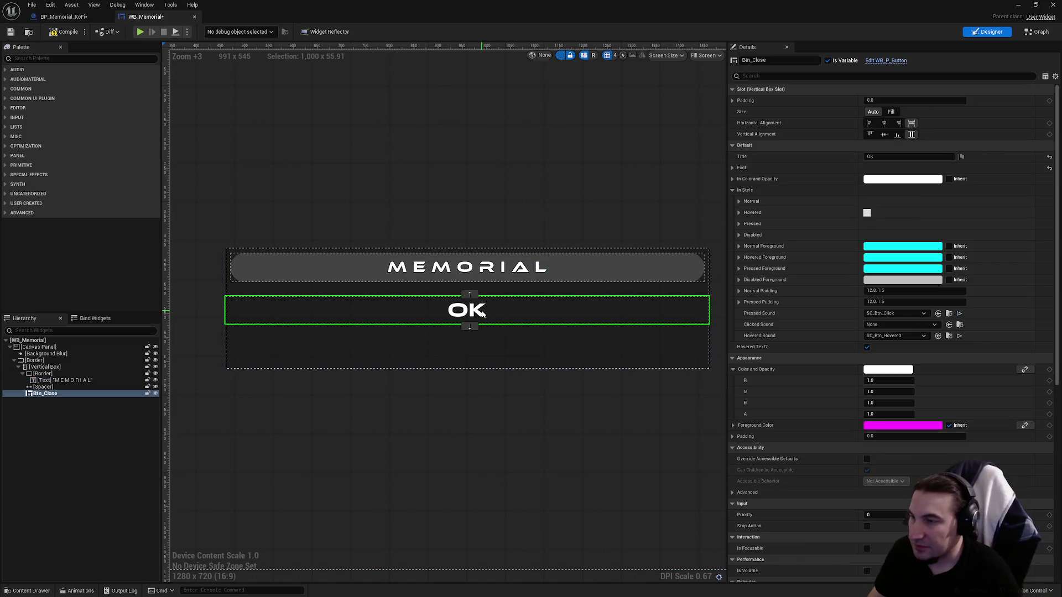
{"action": "left_click", "coordinate": [42, 387]}
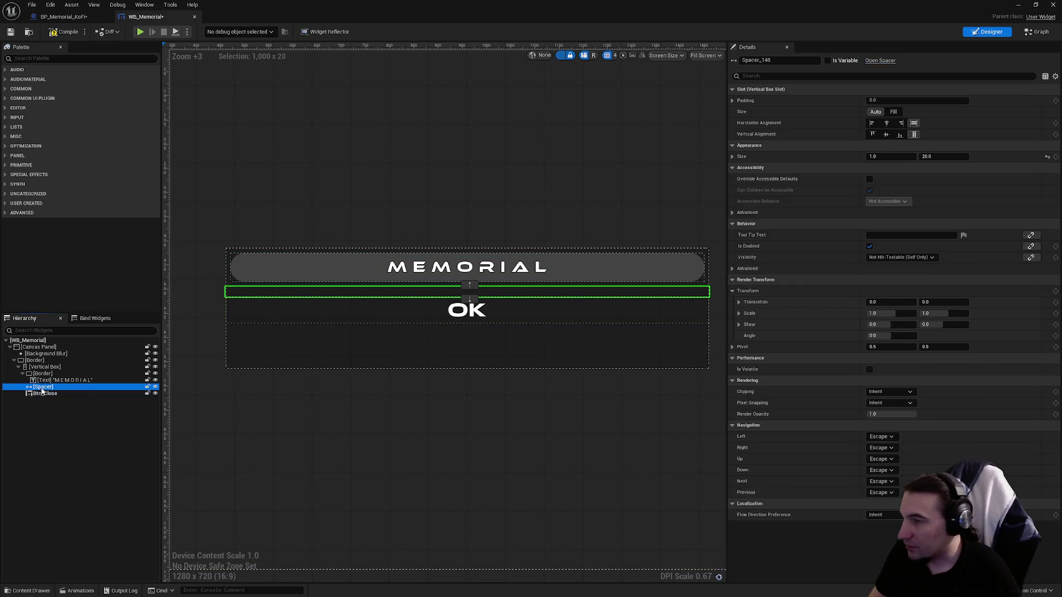
{"action": "left_click", "coordinate": [62, 381]}
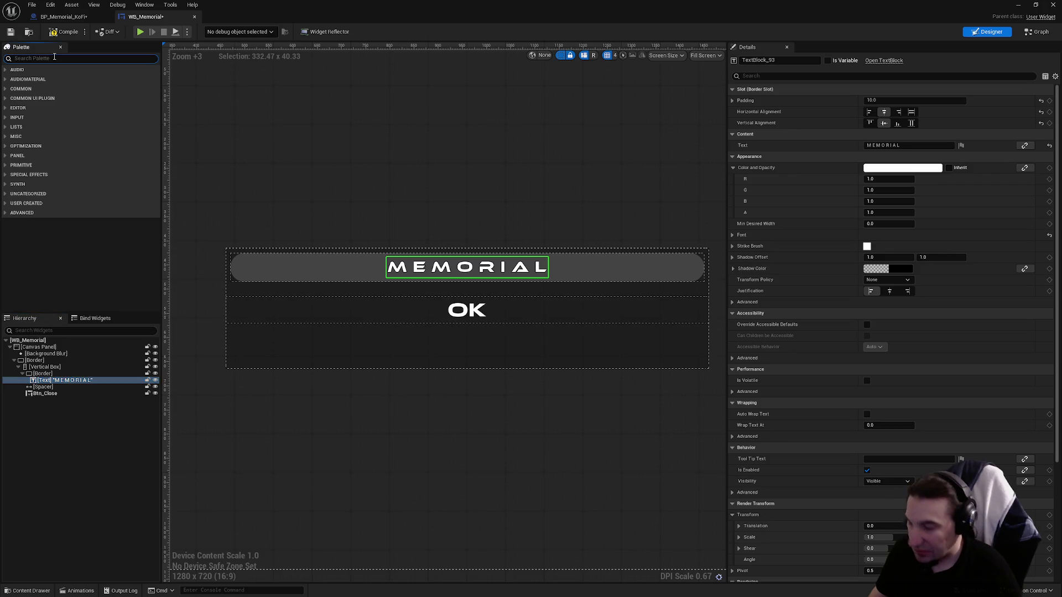
Insert a Horizontal Box below the MEMORIAL title with its size set to Fill.
{"action": "type", "text": "list"}
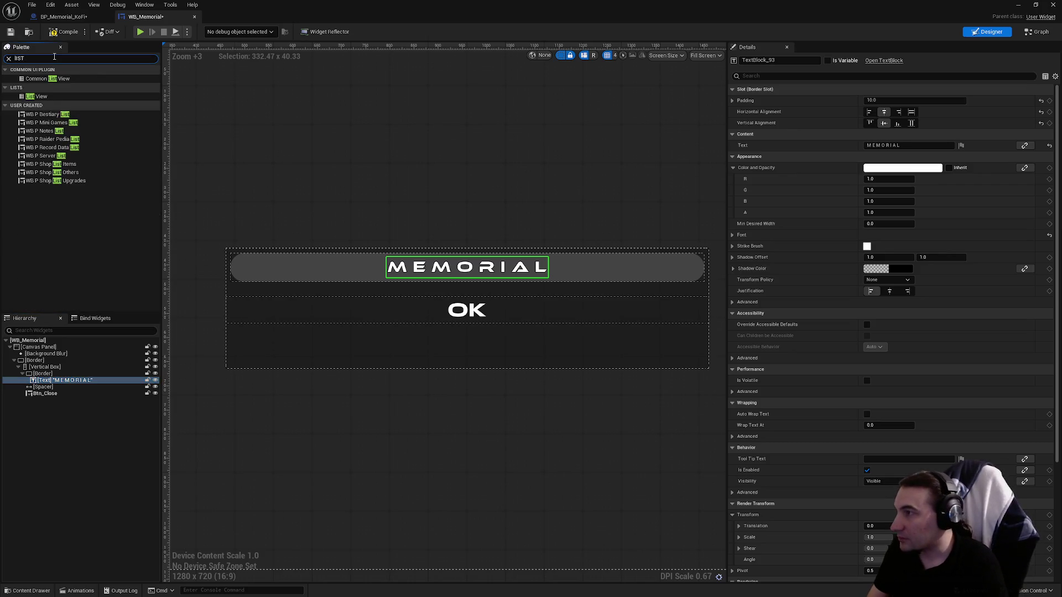
{"action": "key", "text": "BackSpace"}
{"action": "key", "text": "BackSpace"}
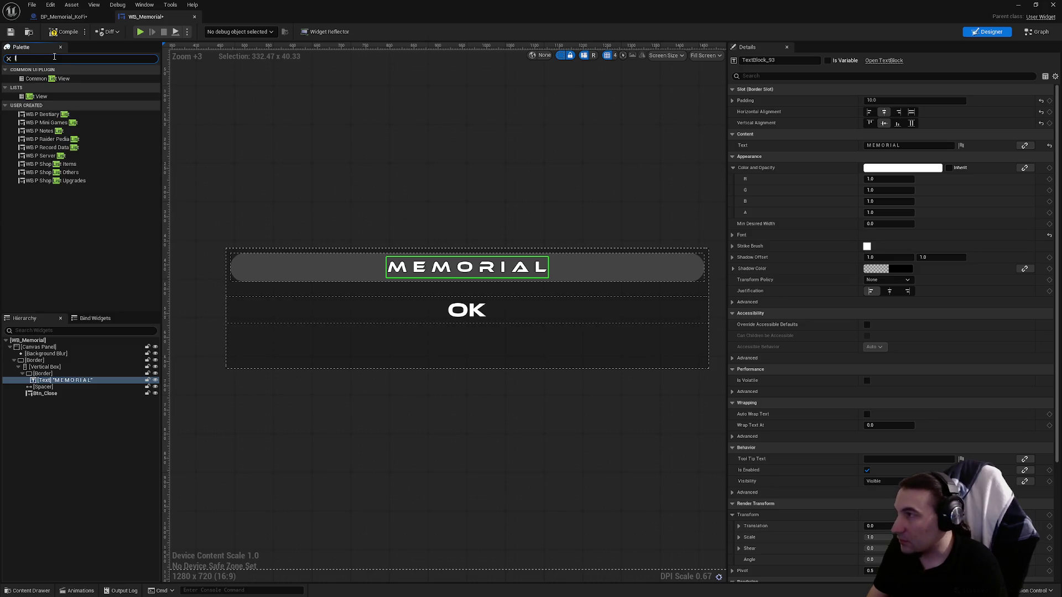
{"action": "type", "text": "ho"}
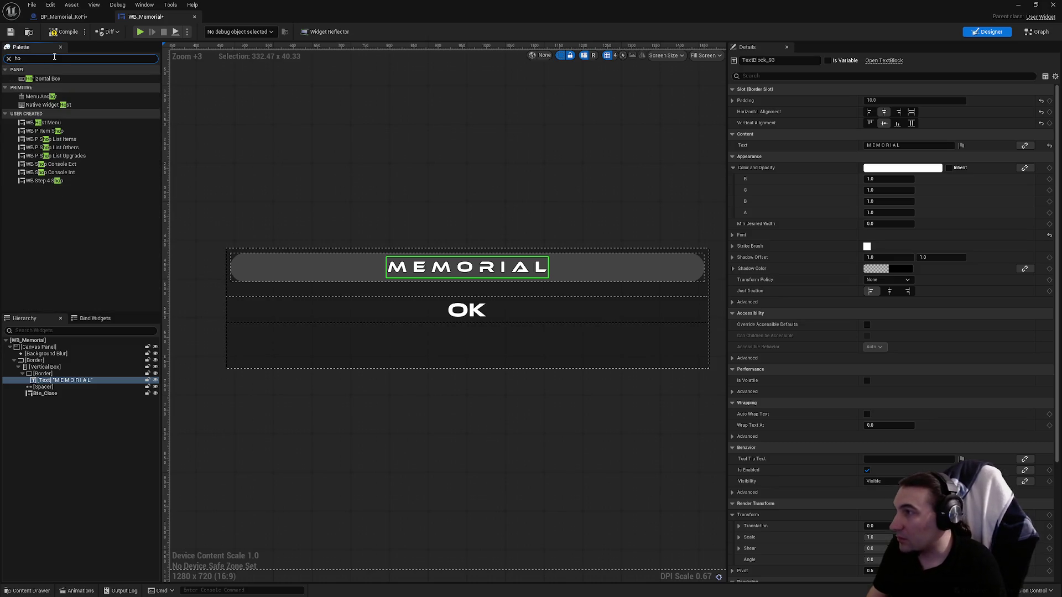
{"action": "mouse_move", "coordinate": [59, 78]}
{"action": "left_mouse_down"}
{"action": "mouse_move", "coordinate": [367, 253]}
{"action": "mouse_move", "coordinate": [454, 287]}
{"action": "mouse_move", "coordinate": [60, 369]}
{"action": "mouse_move", "coordinate": [56, 387]}
{"action": "left_mouse_up"}
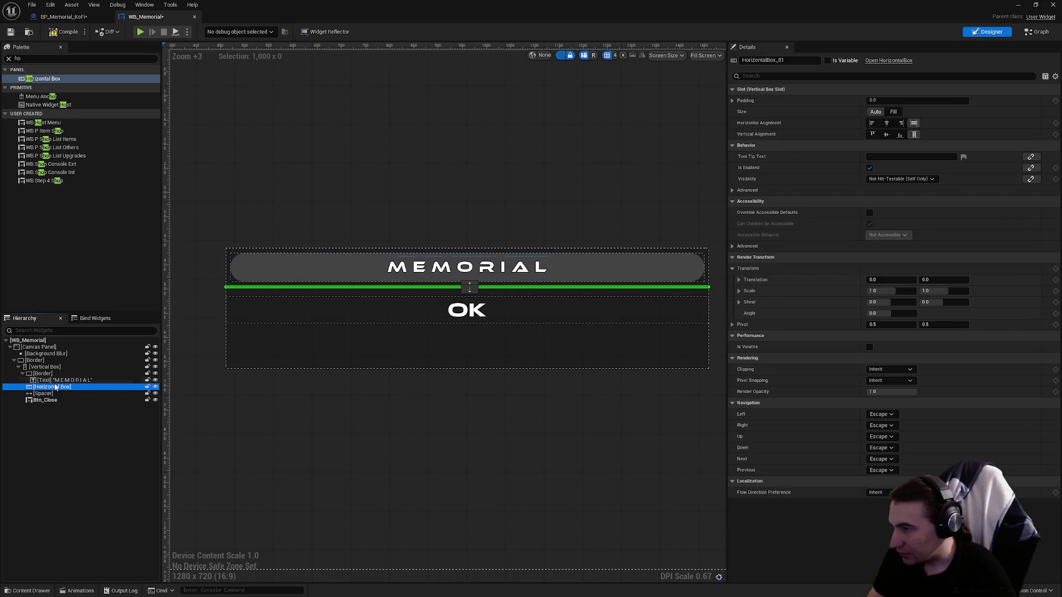
{"action": "left_click", "coordinate": [45, 375]}
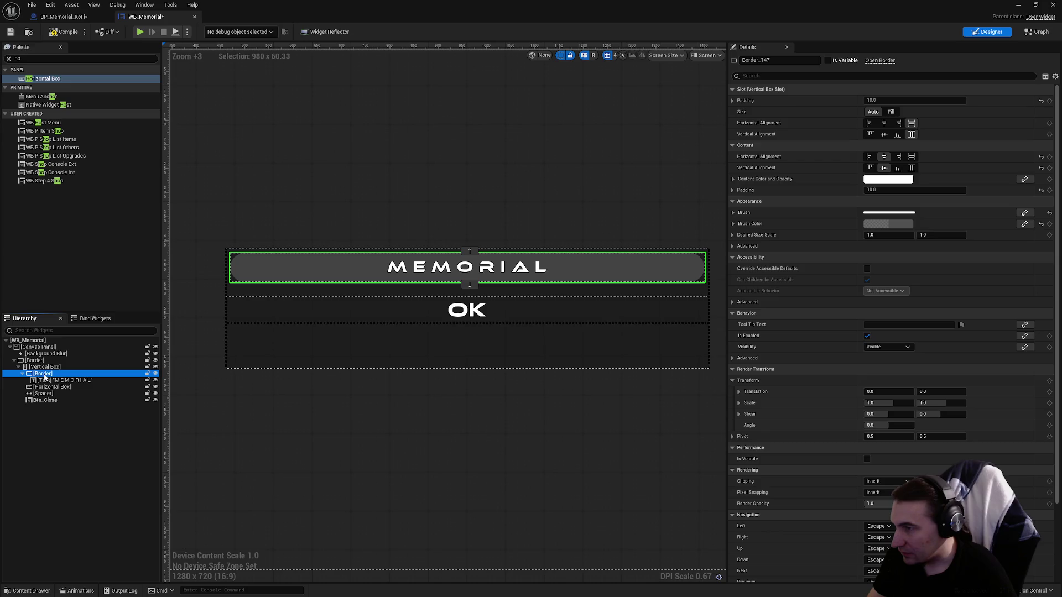
{"action": "left_click", "coordinate": [49, 387]}
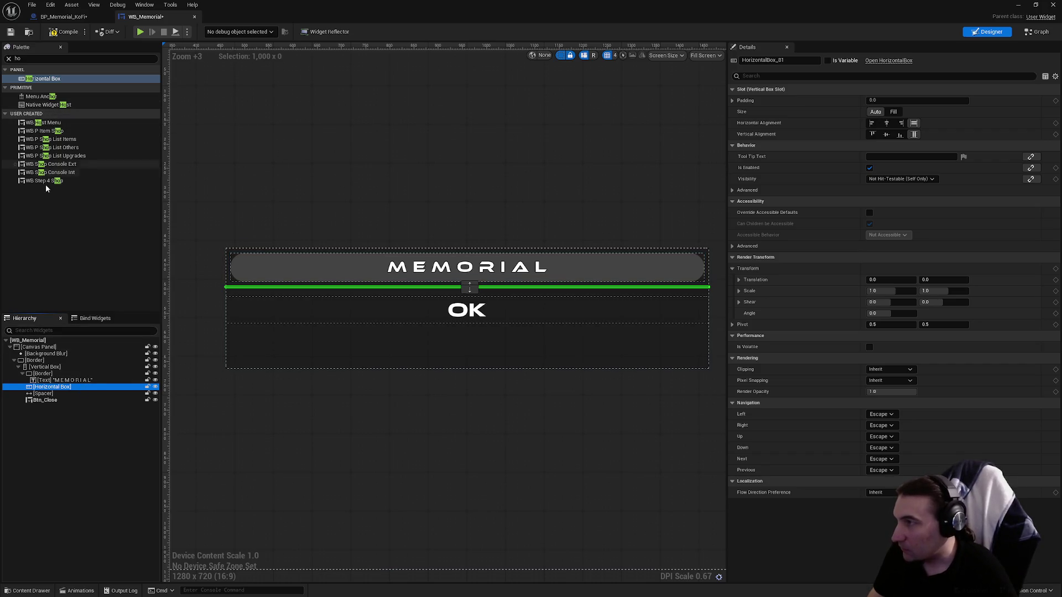
{"action": "left_click", "coordinate": [893, 112]}
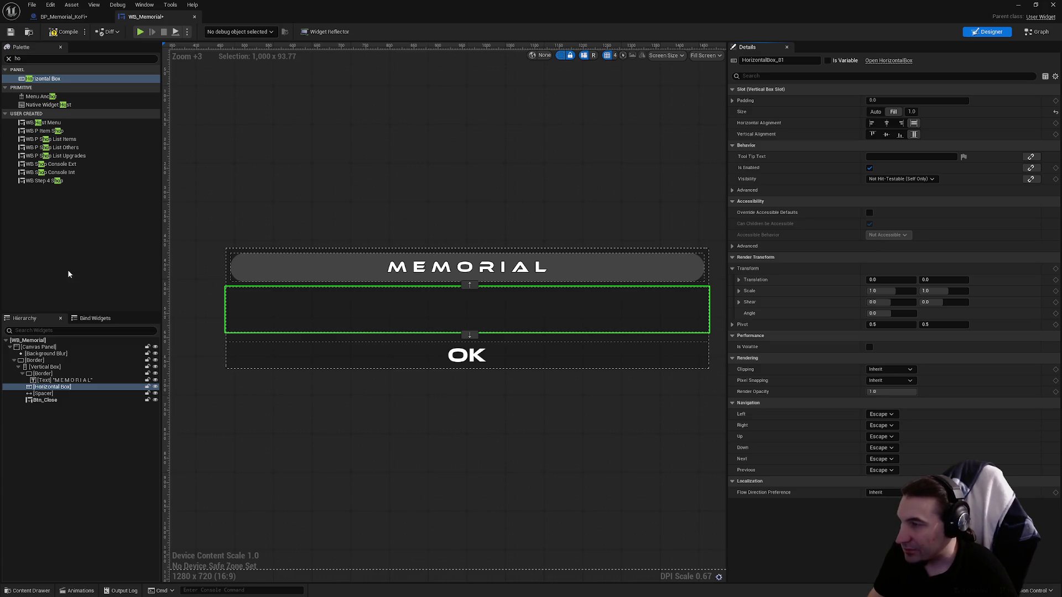
Add a Vertical Box and nest the Horizontal Box inside it.
{"action": "left_click", "coordinate": [43, 79]}
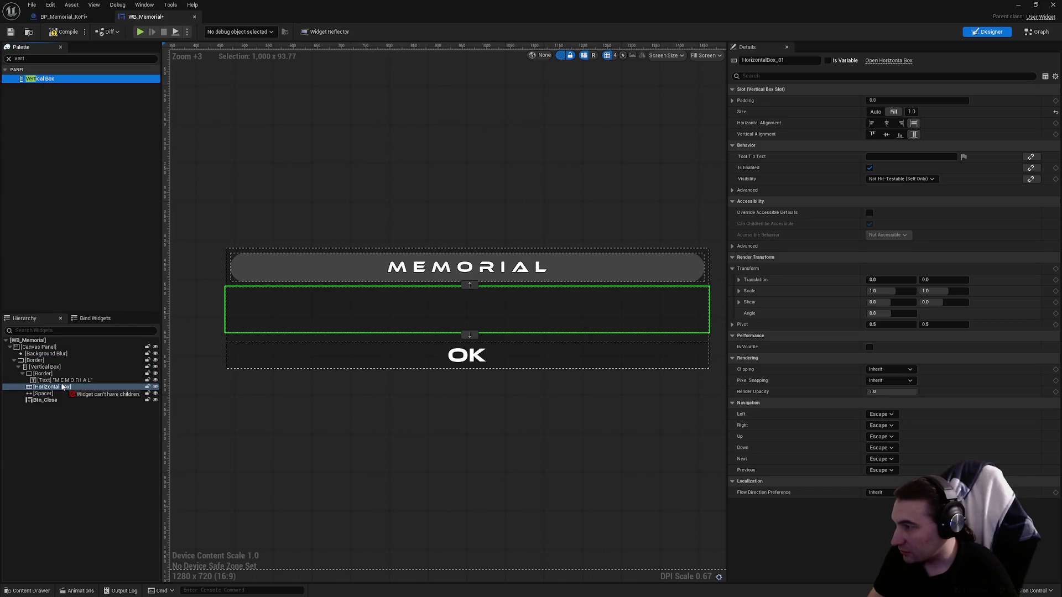
{"action": "left_click_drag", "start_coordinate": [63, 386], "coordinate": [55, 388]}
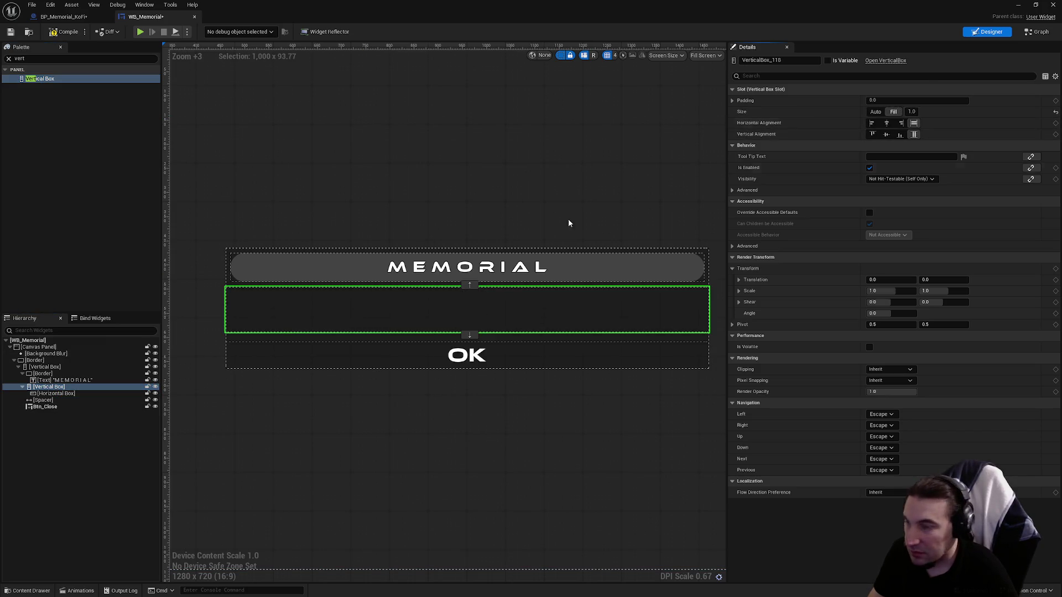
{"action": "left_click", "coordinate": [66, 394]}
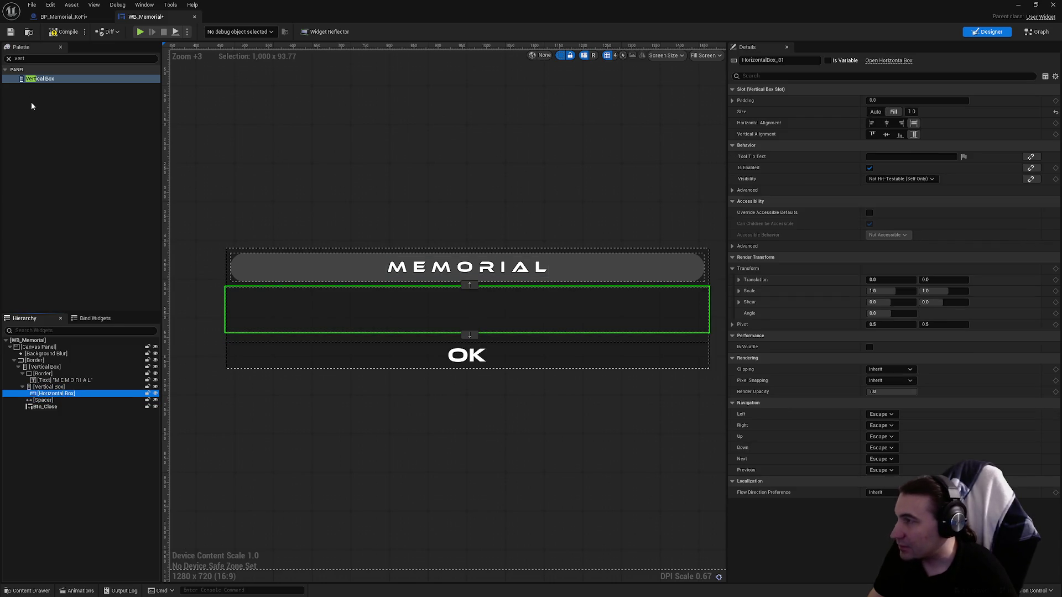
Add a Text Block set to Fill inside the Horizontal Box and narrow the popup border.
{"action": "type", "text": "text"}
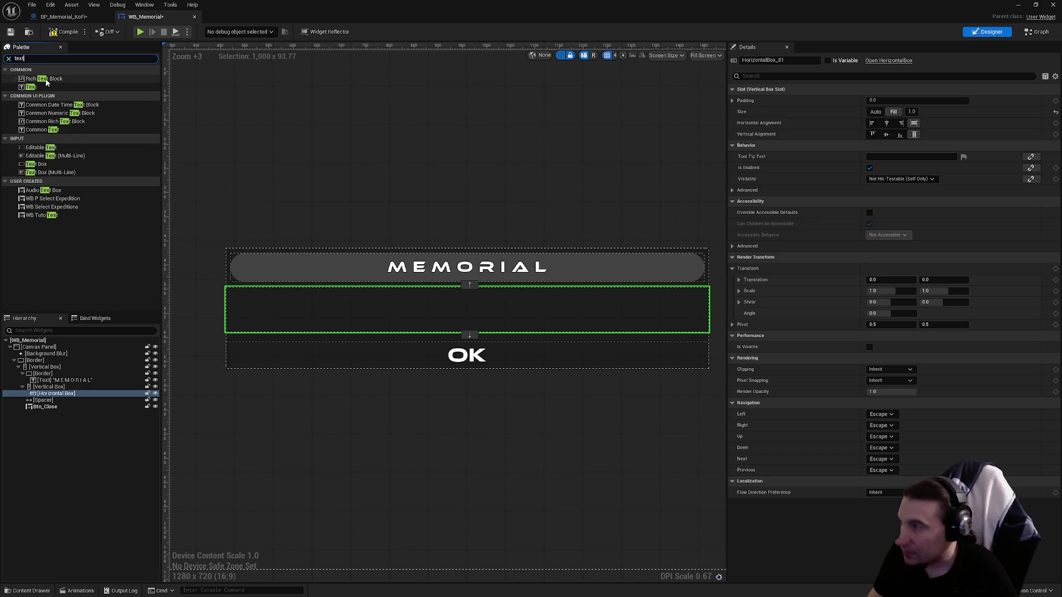
{"action": "left_click_drag", "start_coordinate": [74, 397], "coordinate": [83, 401]}
{"action": "left_click", "coordinate": [891, 100]}
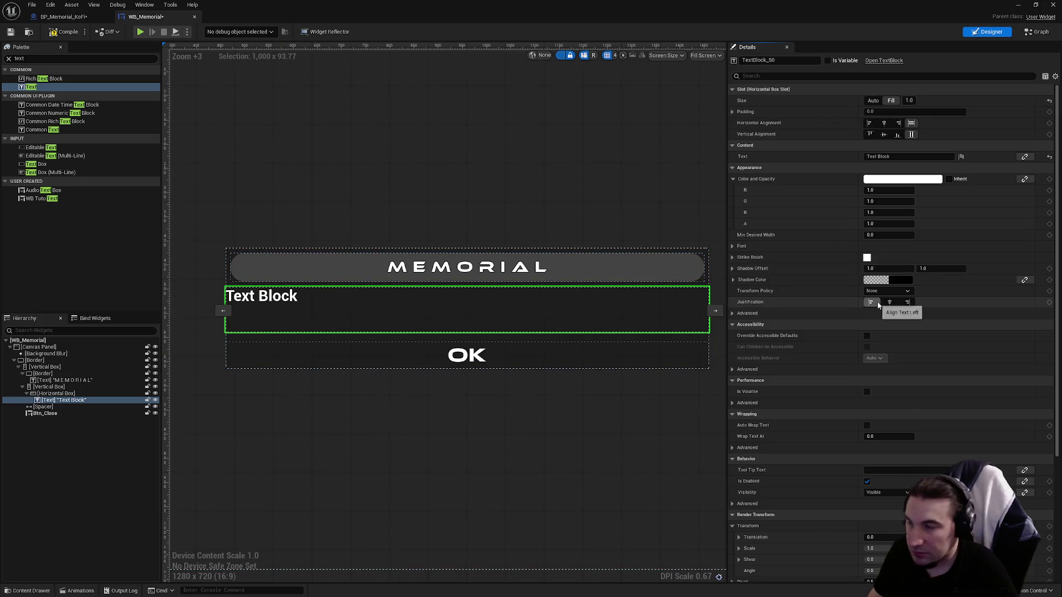
{"action": "left_click", "coordinate": [54, 361]}
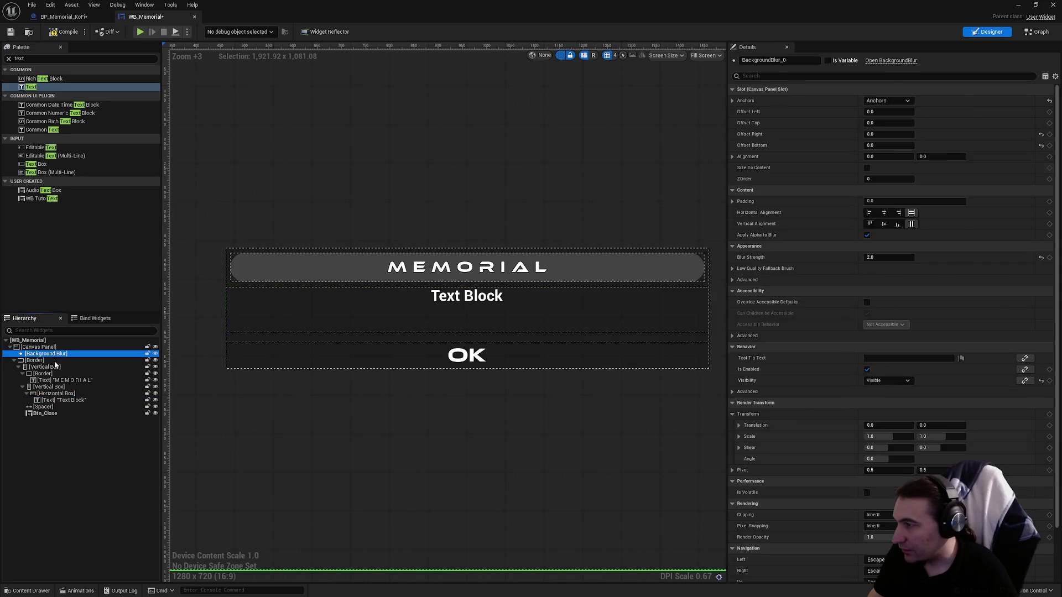
{"action": "left_click_drag", "start_coordinate": [222, 311], "coordinate": [375, 309]}
Set the popup border's X position to 0 and its width to 500.
{"action": "left_click_drag", "start_coordinate": [710, 307], "coordinate": [533, 308]}
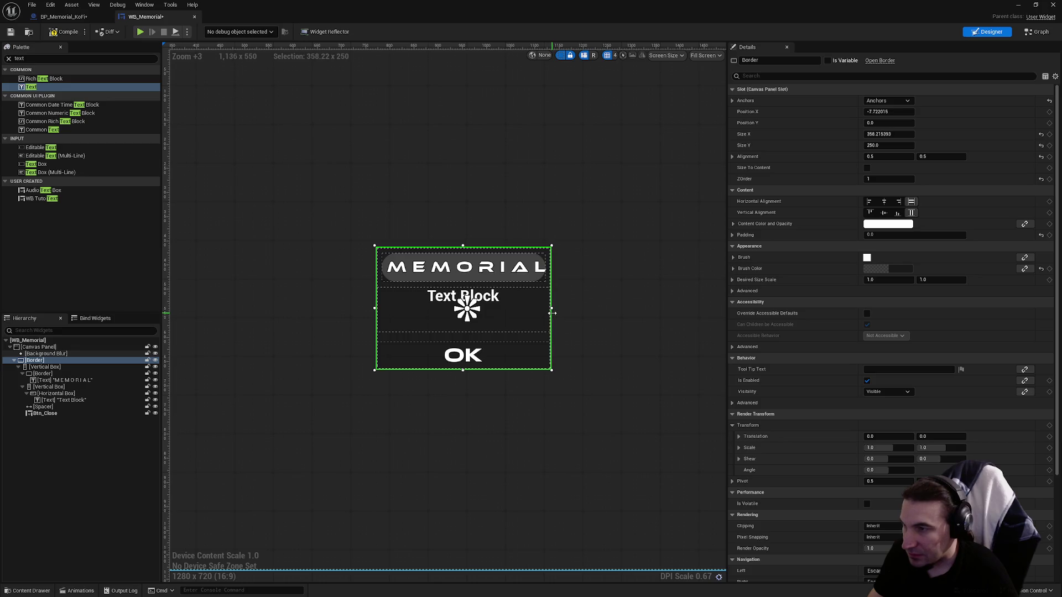
{"action": "left_click", "coordinate": [887, 111]}
{"action": "type", "text": "0"}
{"action": "key", "text": "Return"}
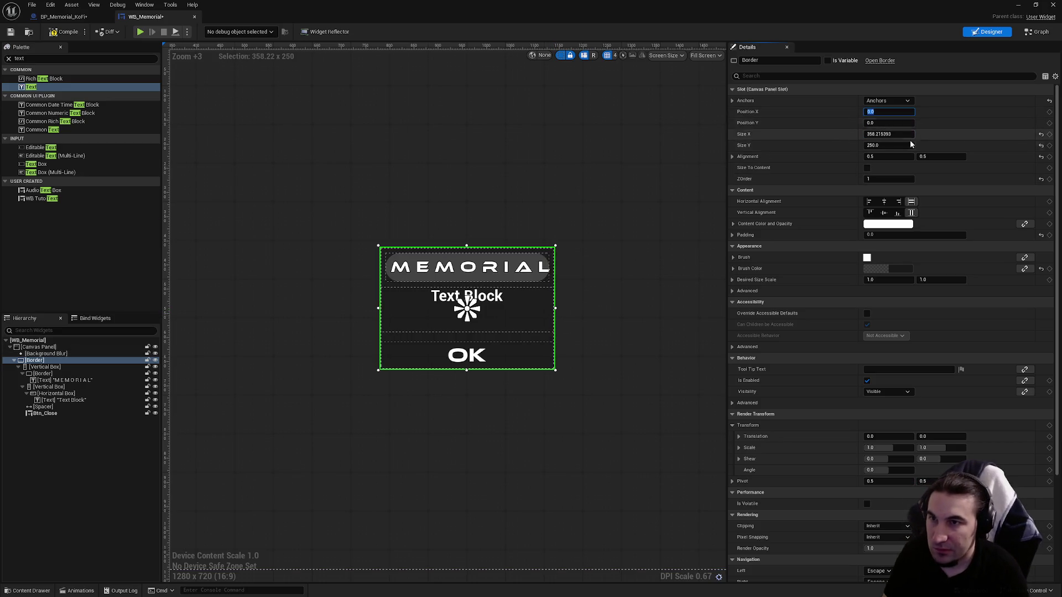
{"action": "left_click", "coordinate": [892, 135]}
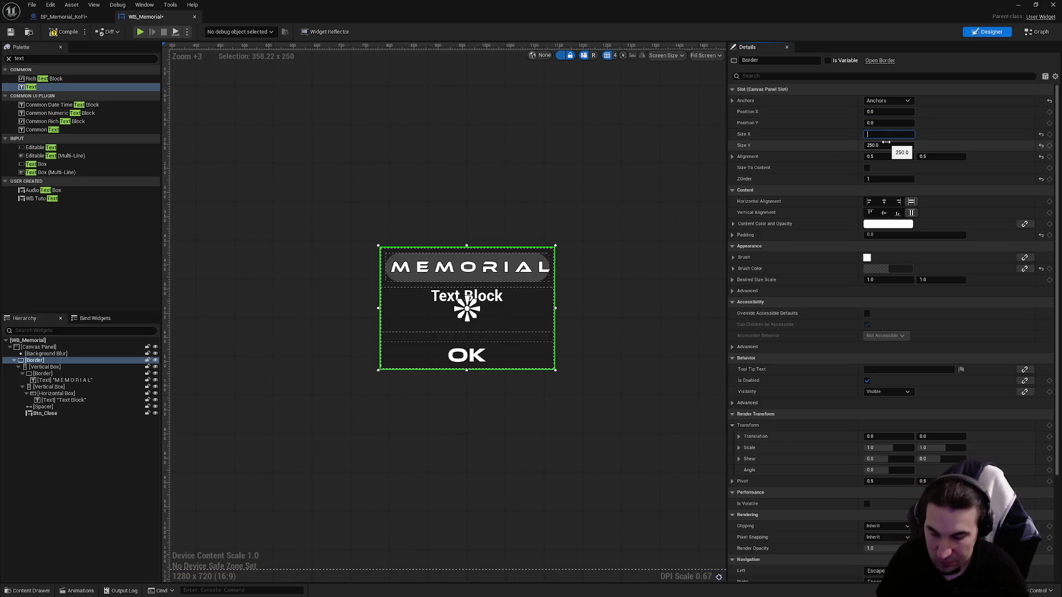
{"action": "type", "text": "300"}
{"action": "key", "text": "Return"}
{"action": "type", "text": "500"}
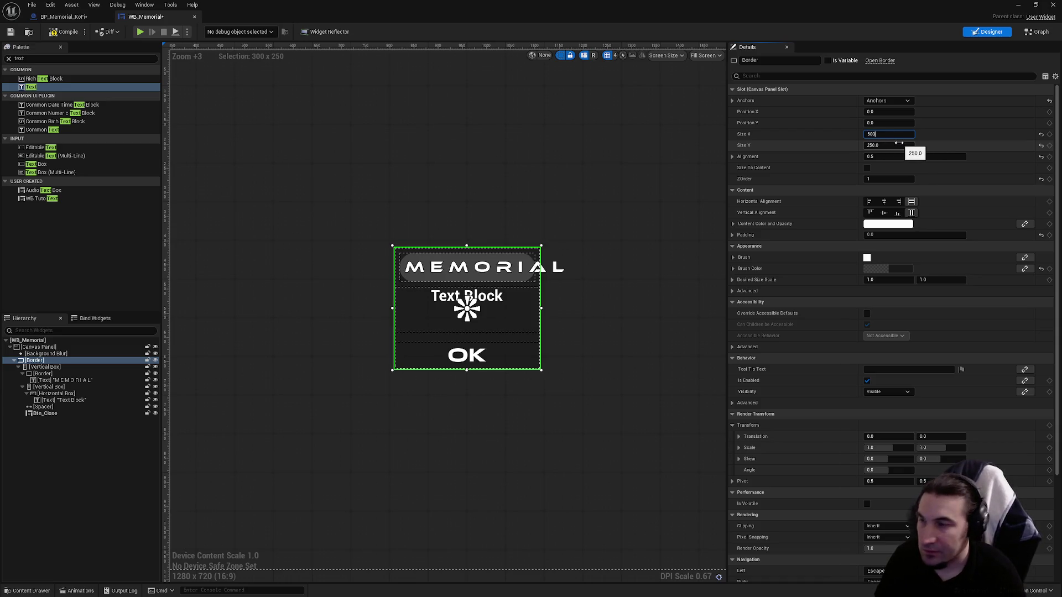
{"action": "key", "text": "Return"}
Set the popup border's height to 800.
{"action": "type", "text": "500"}
{"action": "key", "text": "Return"}
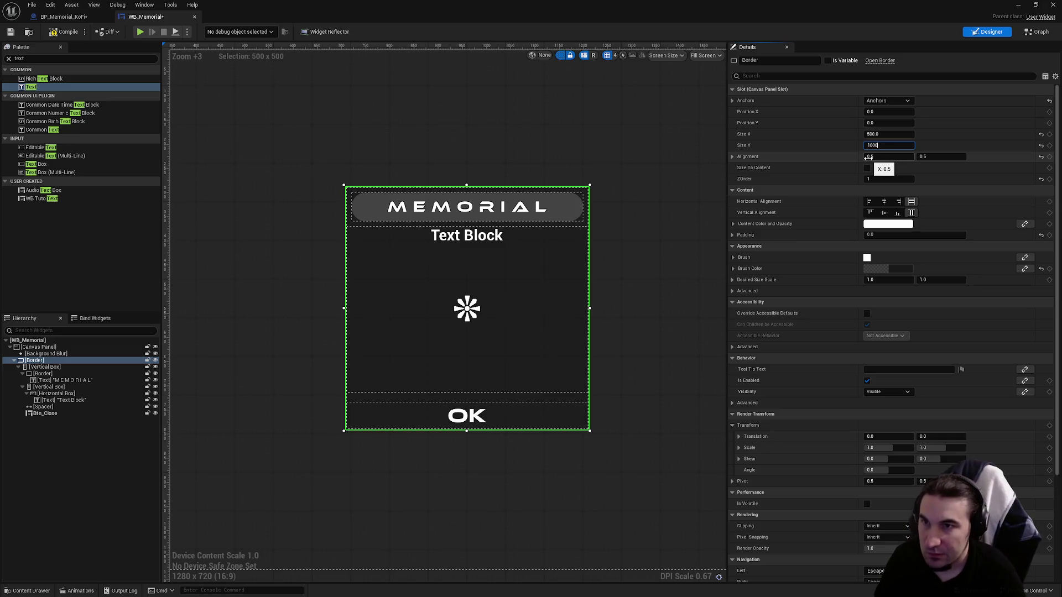
{"action": "key", "text": "Return"}
{"action": "scroll", "coordinate": [575, 221], "scroll_direction": "down", "scroll_amount": 3}
{"action": "scroll", "coordinate": [578, 220], "scroll_direction": "up", "scroll_amount": 2}
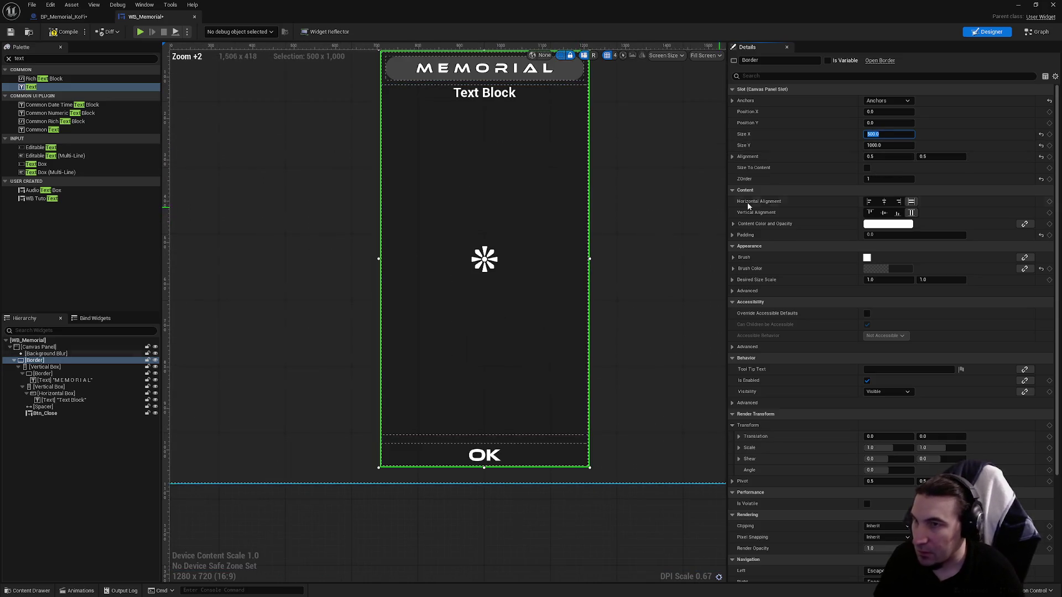
{"action": "key", "text": "Tab"}
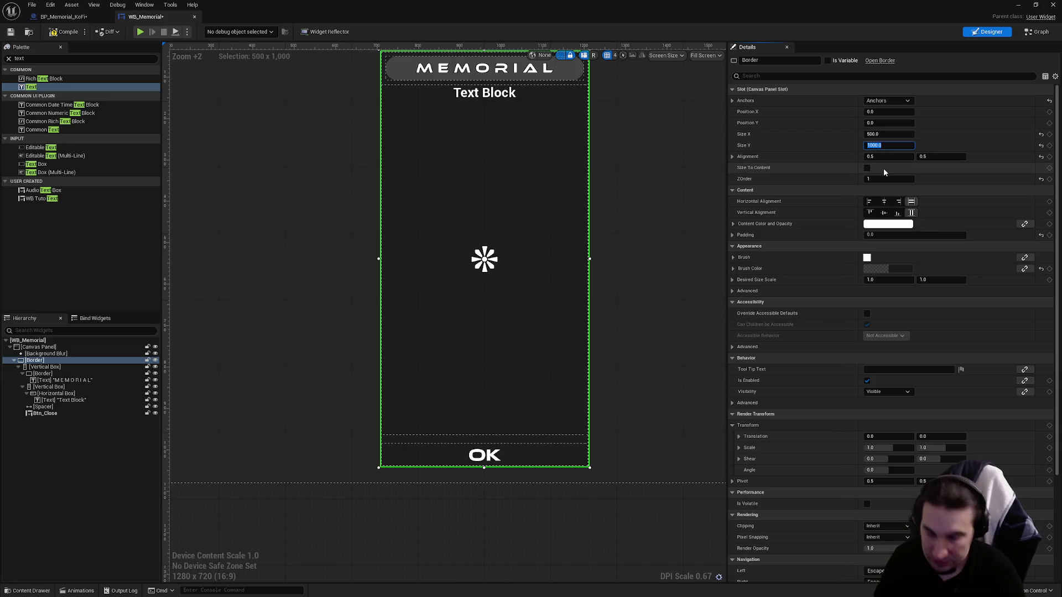
{"action": "type", "text": "800"}
{"action": "key", "text": "Return"}
Apply a new anchor preset to the full-screen background blur.
{"action": "left_click", "coordinate": [644, 183]}
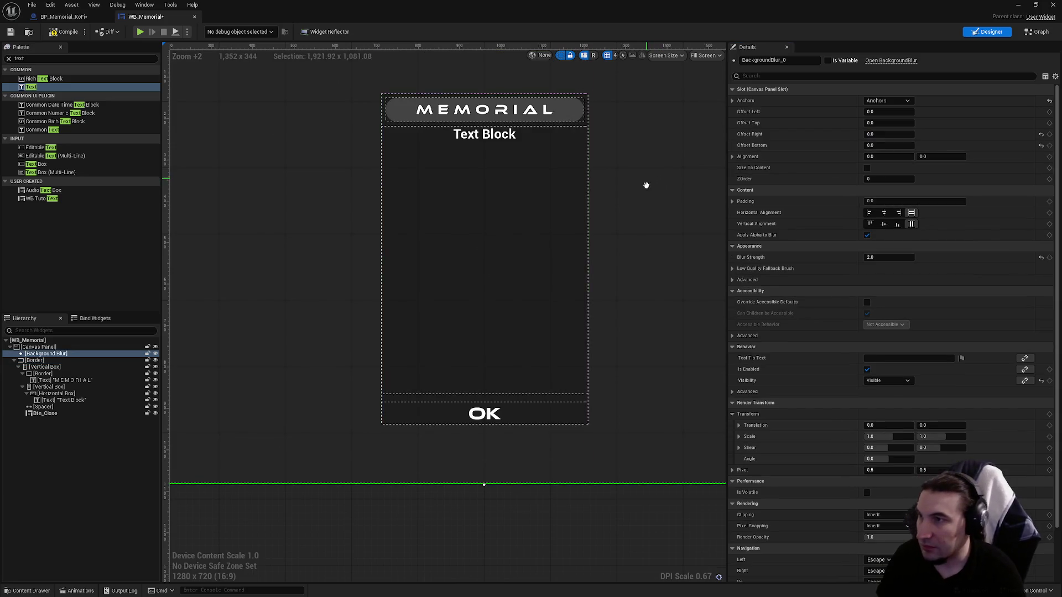
{"action": "scroll", "coordinate": [643, 249], "scroll_direction": "down", "scroll_amount": 3}
{"action": "left_click", "coordinate": [887, 101]}
{"action": "left_click", "coordinate": [960, 201]}
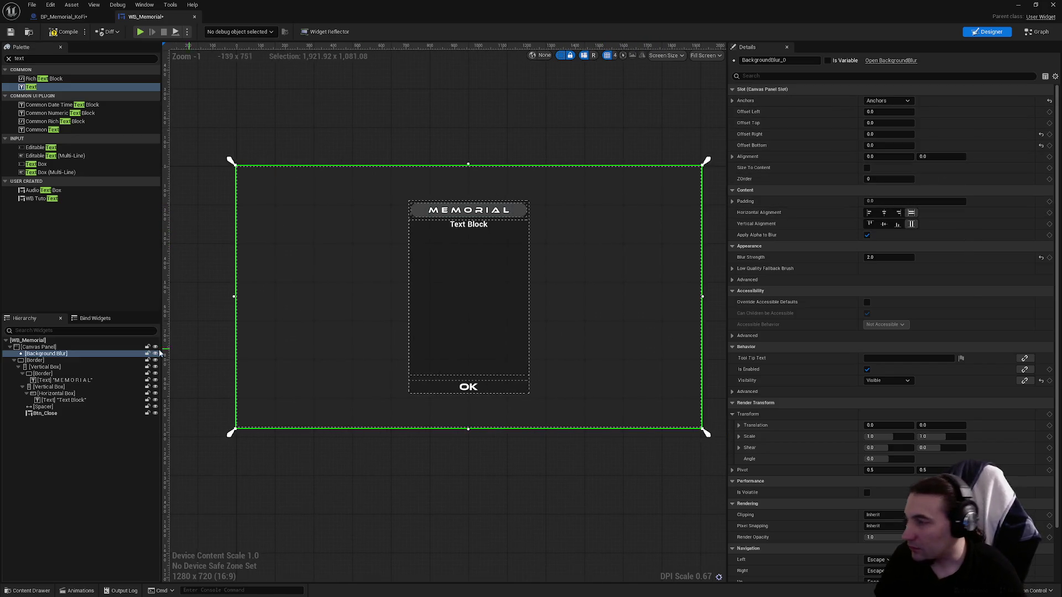
Duplicate the Horizontal Box text row to create a second row.
{"action": "left_click", "coordinate": [449, 301]}
{"action": "left_click", "coordinate": [475, 296]}
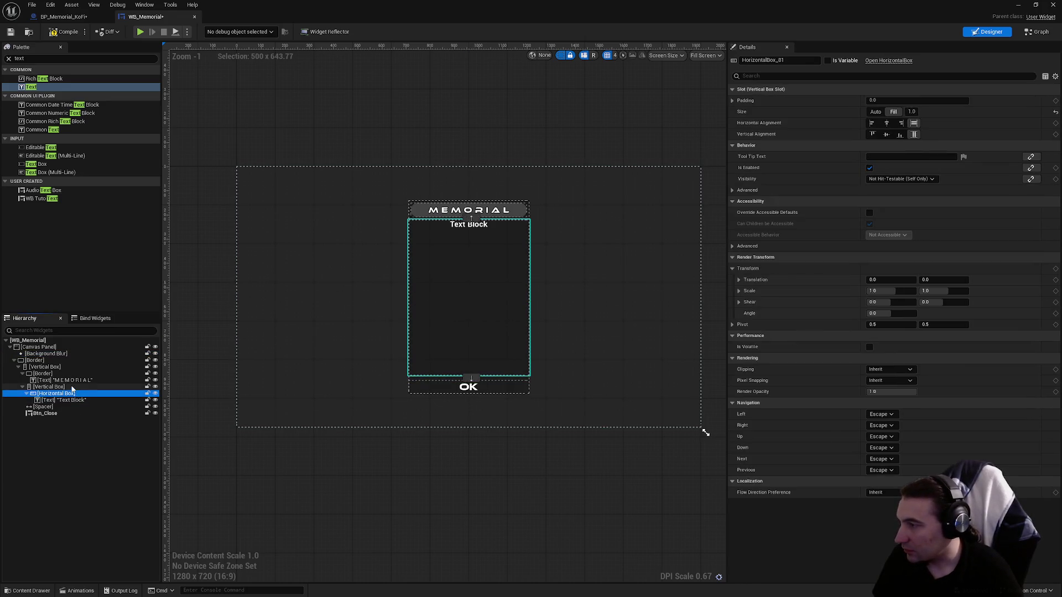
{"action": "left_click", "coordinate": [509, 288]}
{"action": "left_click", "coordinate": [509, 288]}
{"action": "key", "text": "ctrl+d"}
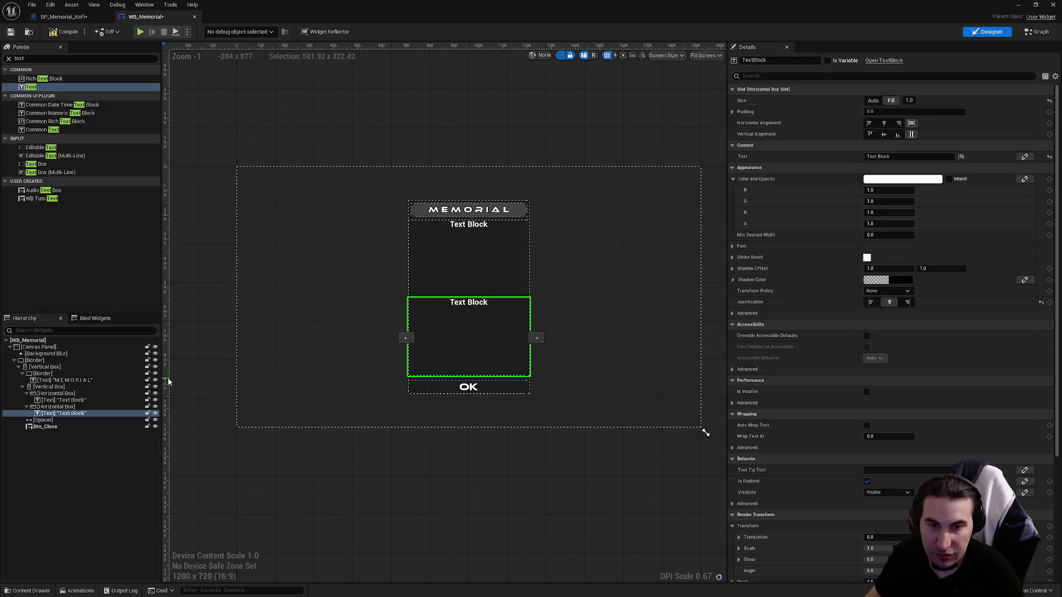
{"action": "key", "text": "super"}
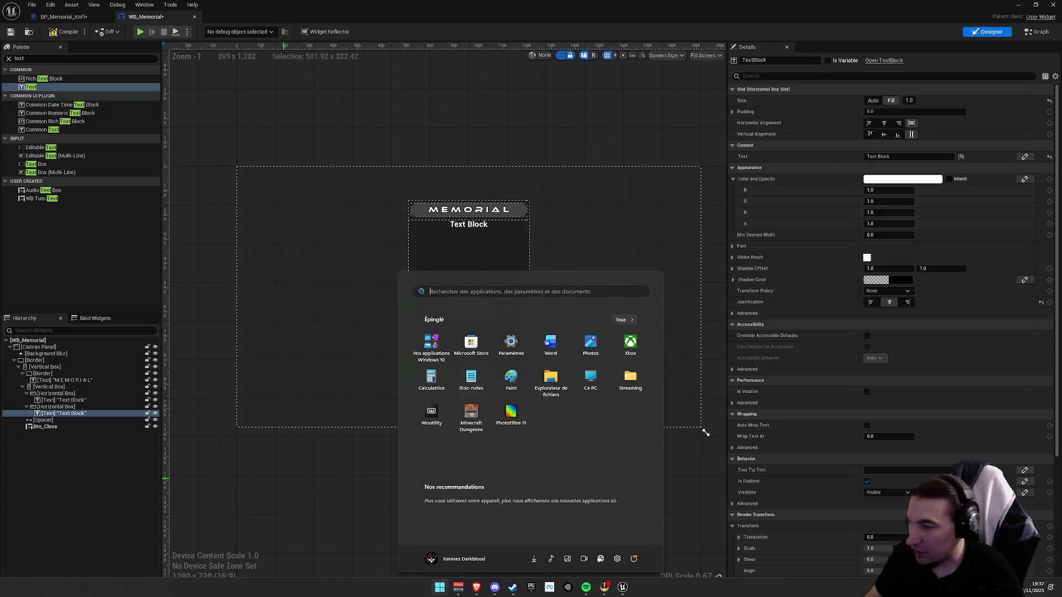
{"action": "key", "text": "Escape"}
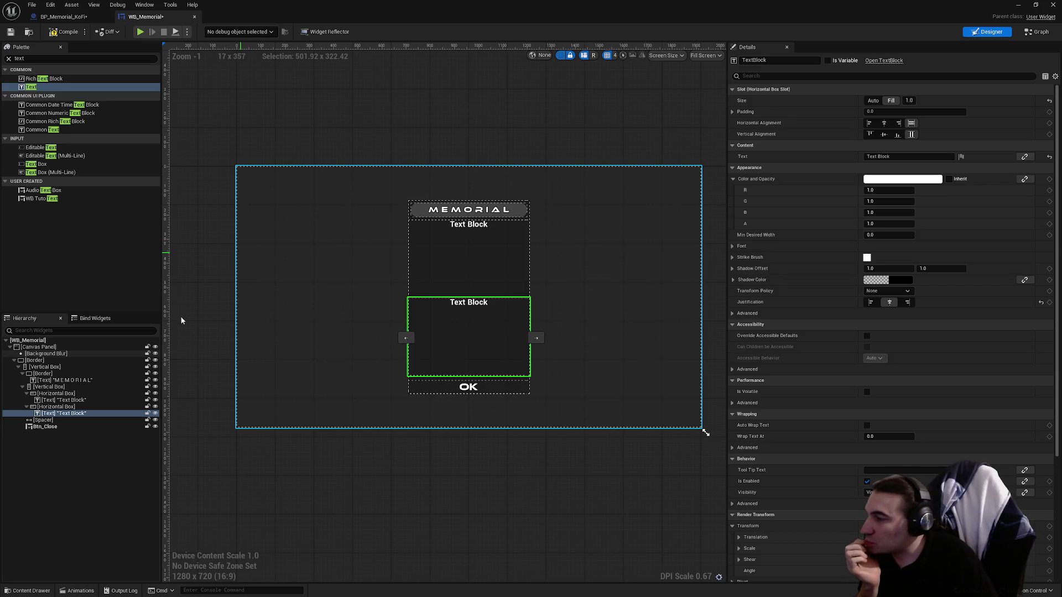
{"action": "left_click", "coordinate": [62, 387]}
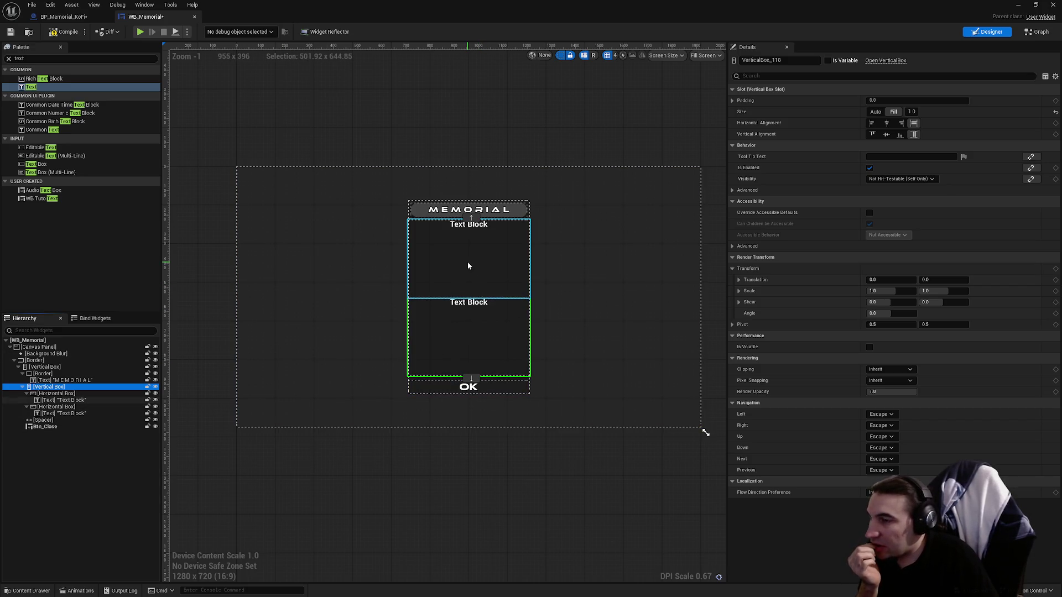
Delete both text rows and the empty Vertical Box from the popup body.
{"action": "left_click", "coordinate": [12, 58]}
{"action": "type", "text": "cr"}
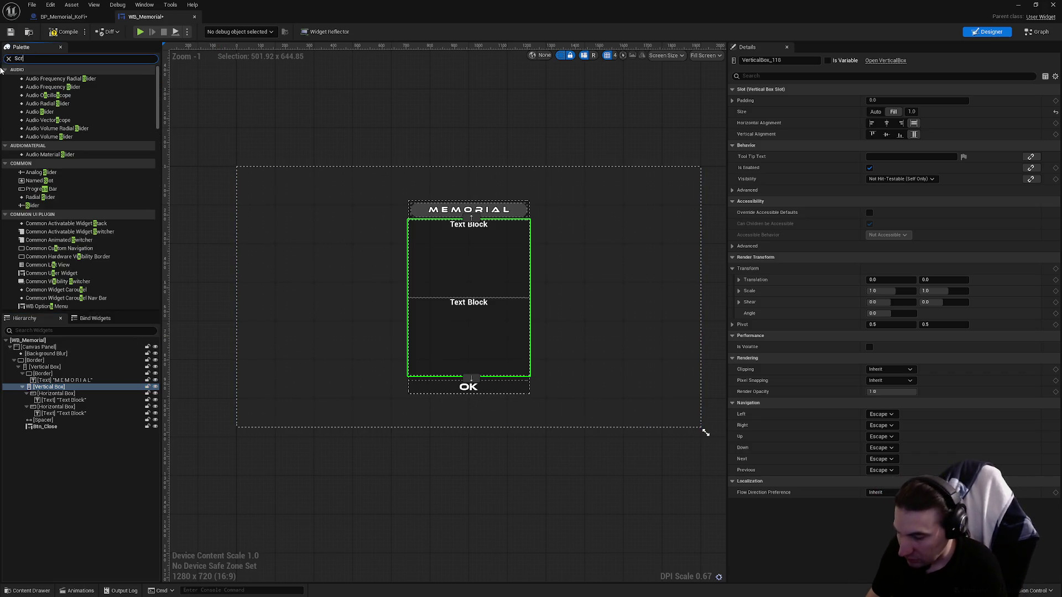
{"action": "left_click", "coordinate": [53, 394]}
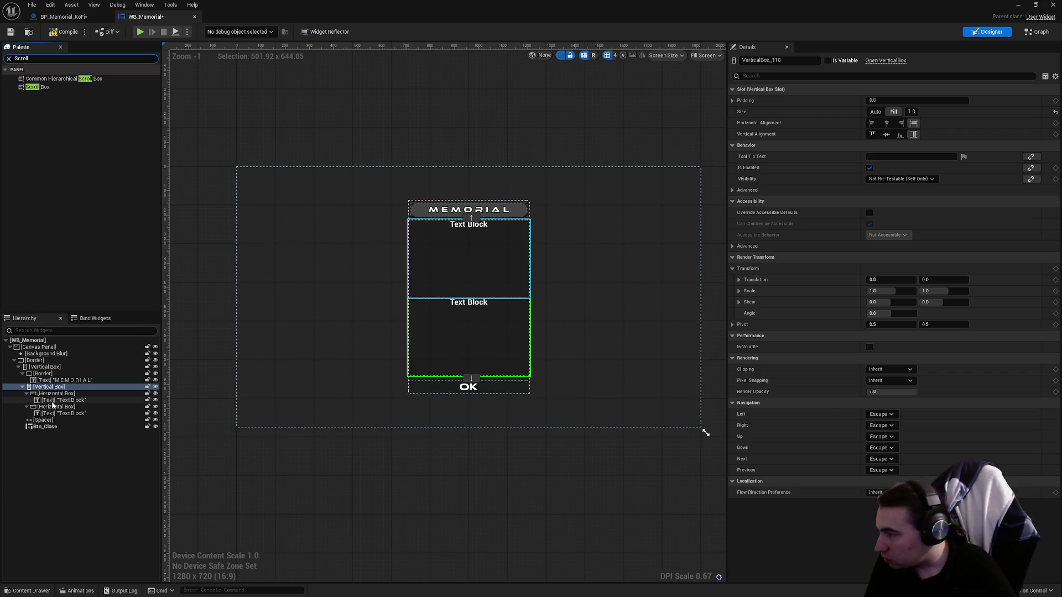
{"action": "key", "text": "Delete"}
{"action": "left_click", "coordinate": [54, 393]}
{"action": "key", "text": "Delete"}
{"action": "left_click", "coordinate": [58, 389]}
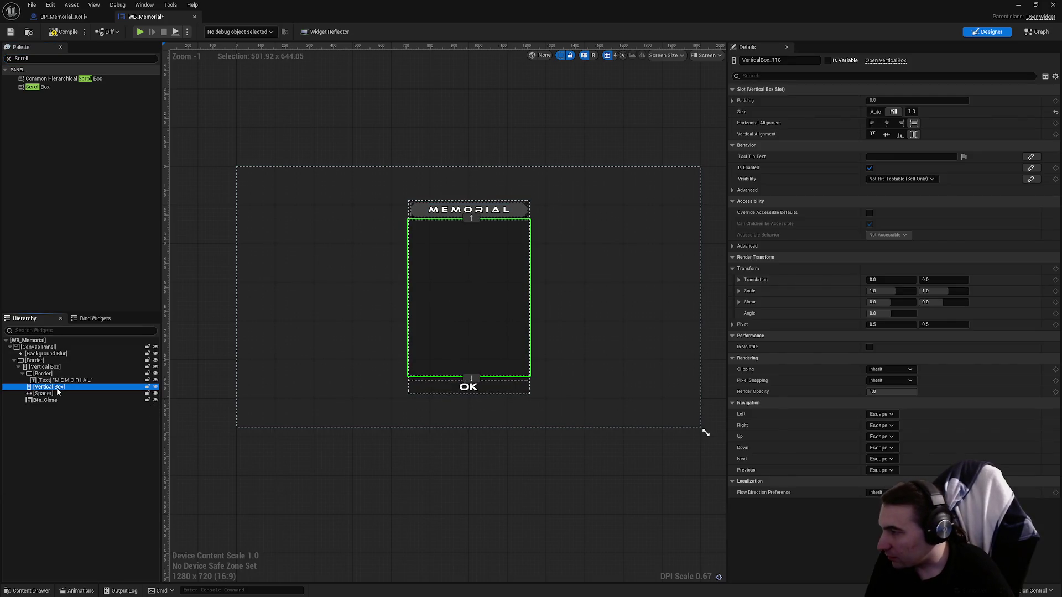
{"action": "key", "text": "Delete"}
Add a Fill-sized Scroll Box below MEMORIAL, keep wheel consumption when scrollable, and compile.
{"action": "mouse_move", "coordinate": [37, 87]}
{"action": "left_mouse_down"}
{"action": "mouse_move", "coordinate": [80, 348]}
{"action": "mouse_move", "coordinate": [55, 386]}
{"action": "left_mouse_up"}
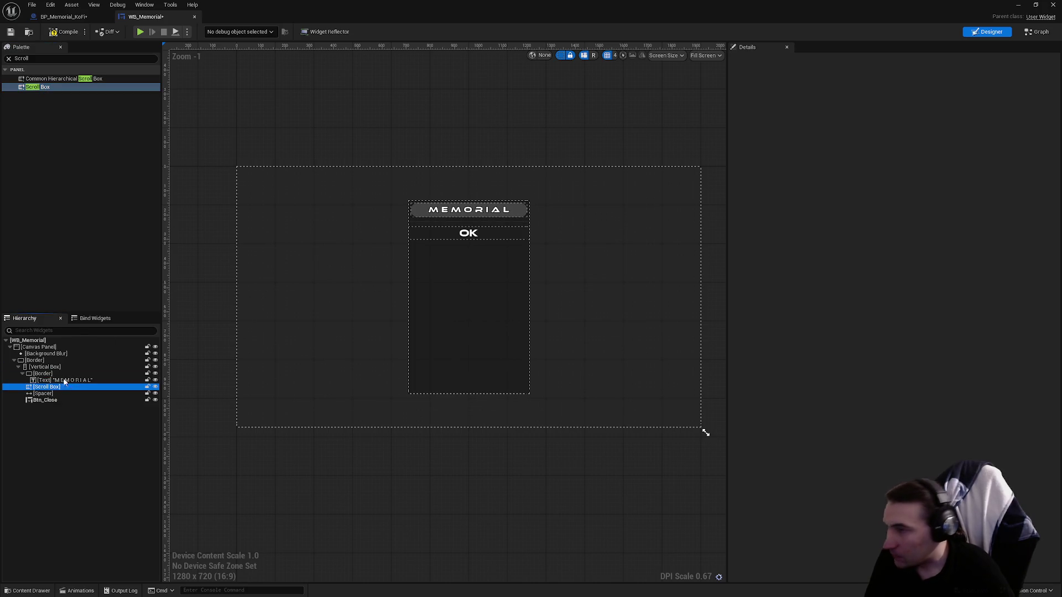
{"action": "left_click", "coordinate": [890, 111]}
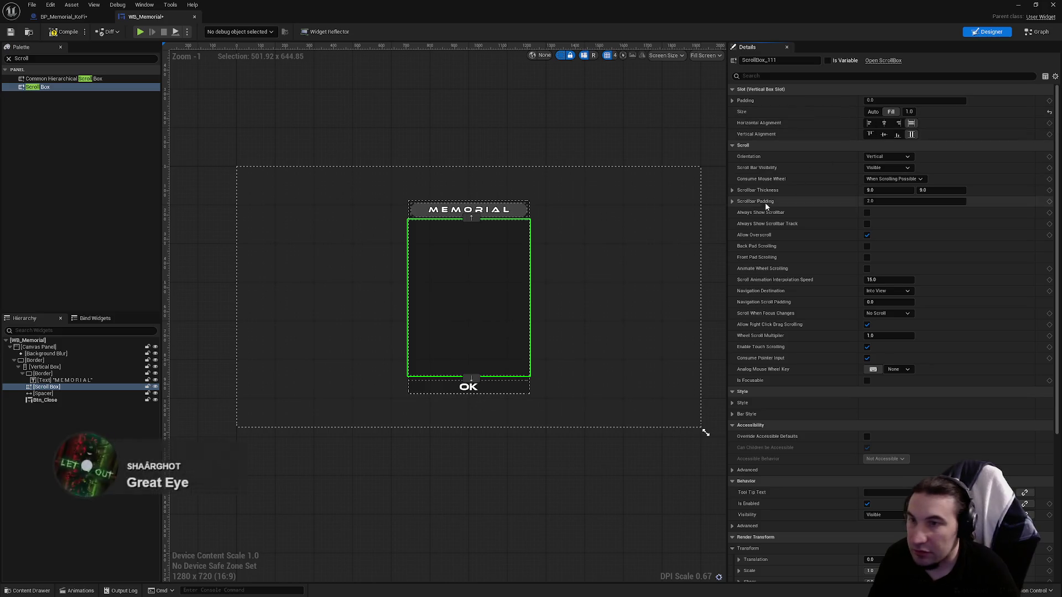
{"action": "left_click", "coordinate": [901, 181]}
{"action": "left_click", "coordinate": [900, 187]}
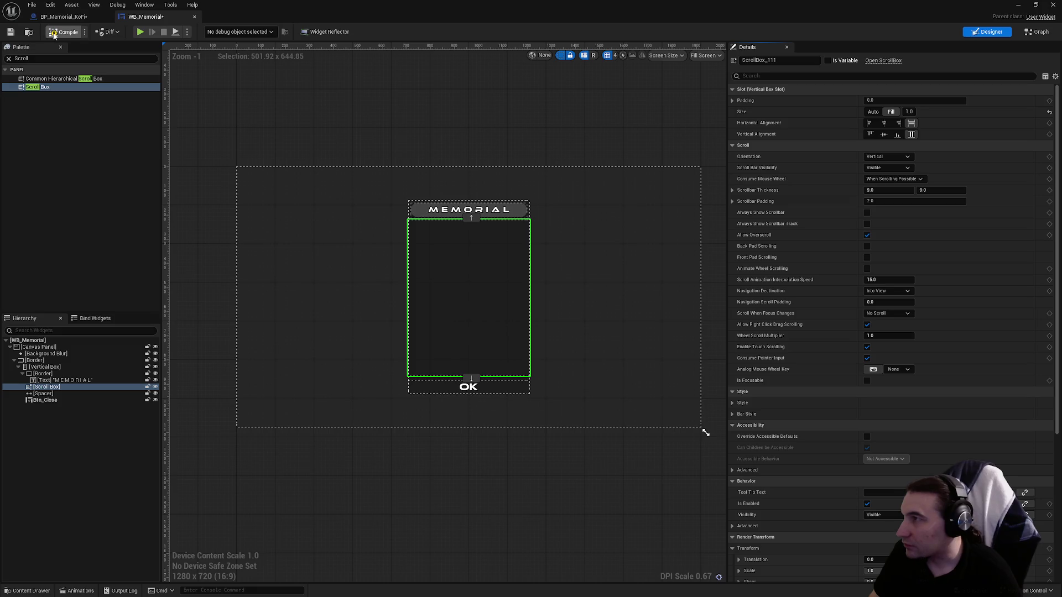
{"action": "left_click", "coordinate": [11, 32]}
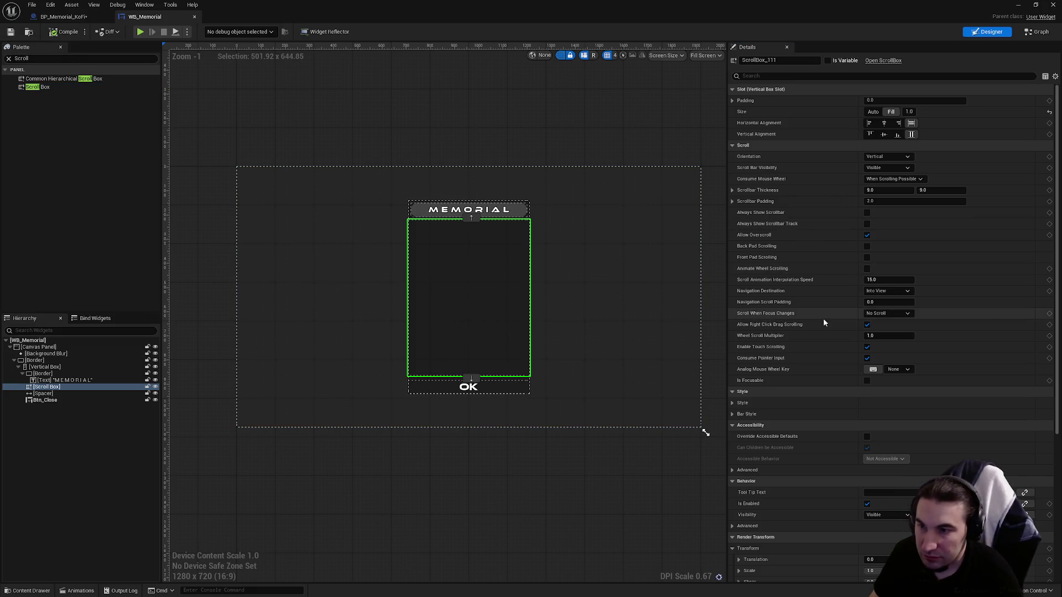
Make the WB_Memorial root focusable, mark the Scroll Box as a variable, and save.
{"action": "left_click", "coordinate": [74, 346]}
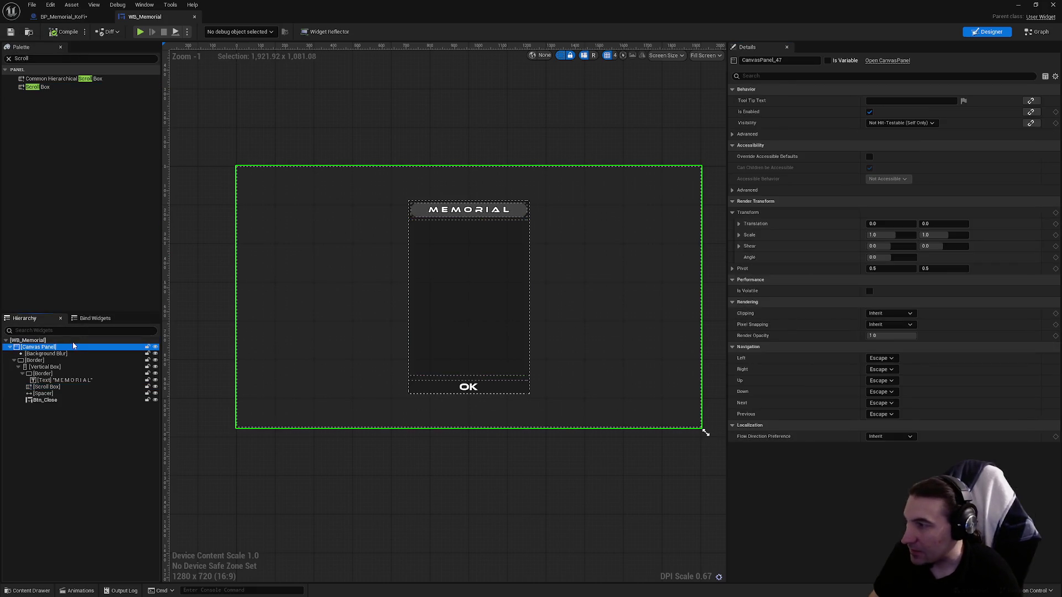
{"action": "left_click", "coordinate": [72, 341]}
{"action": "left_click", "coordinate": [866, 280]}
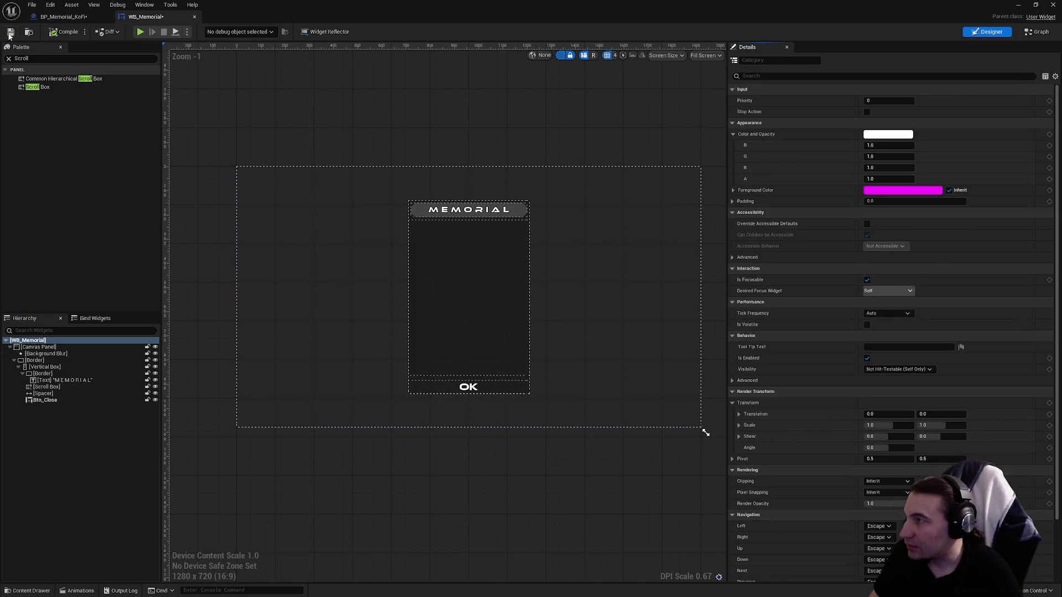
{"action": "left_click", "coordinate": [60, 387]}
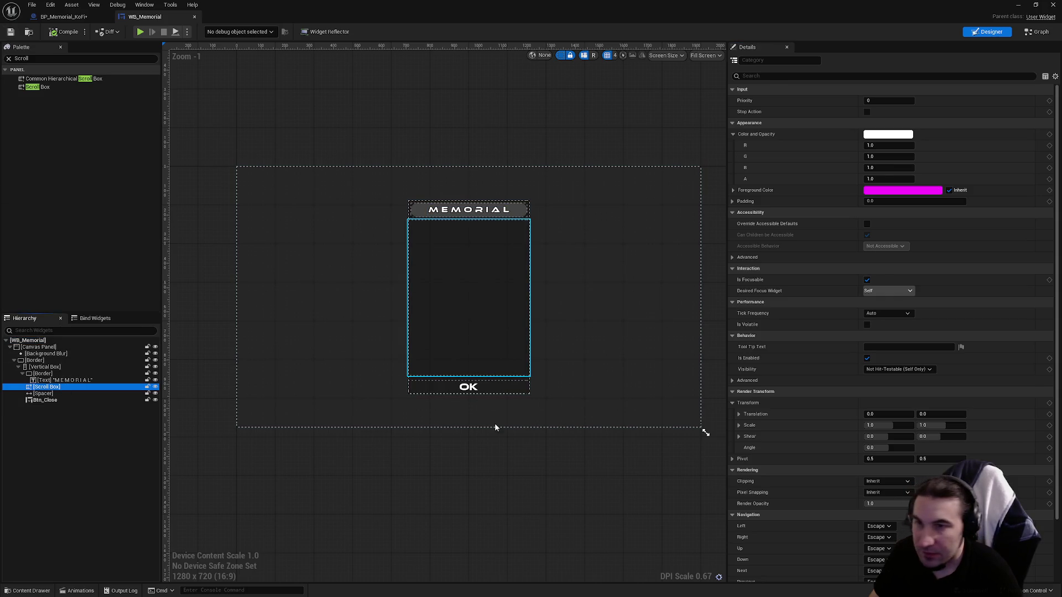
{"action": "left_click", "coordinate": [823, 62]}
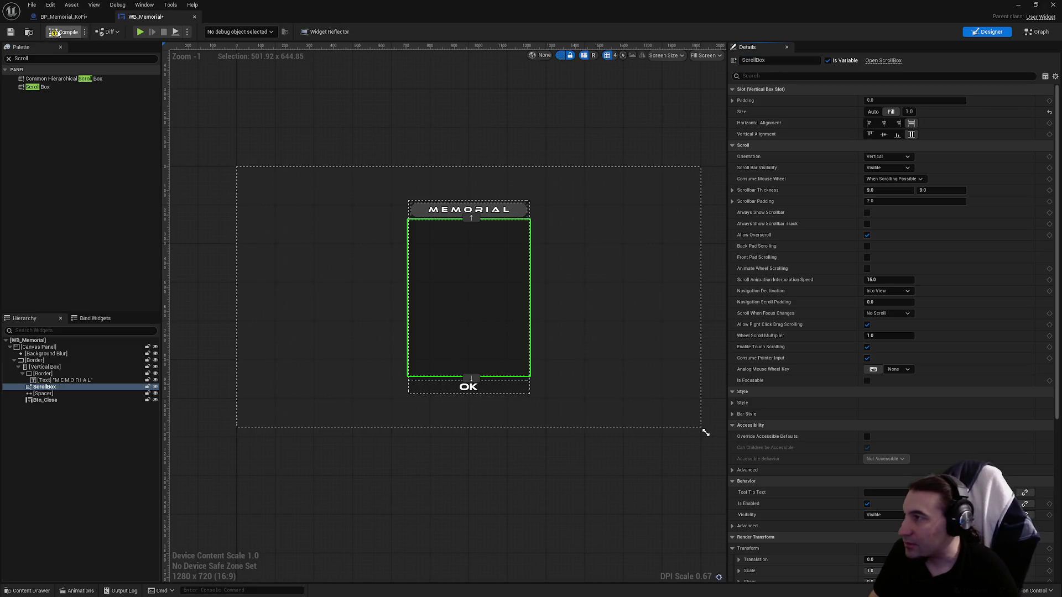
{"action": "left_click", "coordinate": [10, 32]}
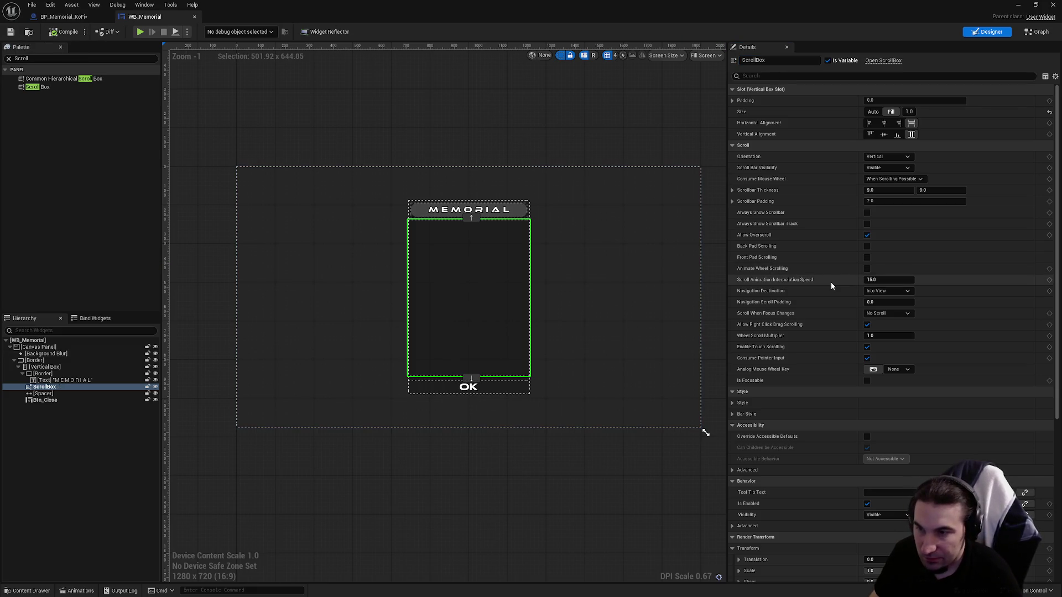
Expand and review the Scroll Box and scroll bar style settings.
{"action": "scroll", "coordinate": [831, 282], "scroll_direction": "down", "scroll_amount": 1}
{"action": "scroll", "coordinate": [822, 308], "scroll_direction": "down", "scroll_amount": 1}
{"action": "left_click", "coordinate": [732, 363]}
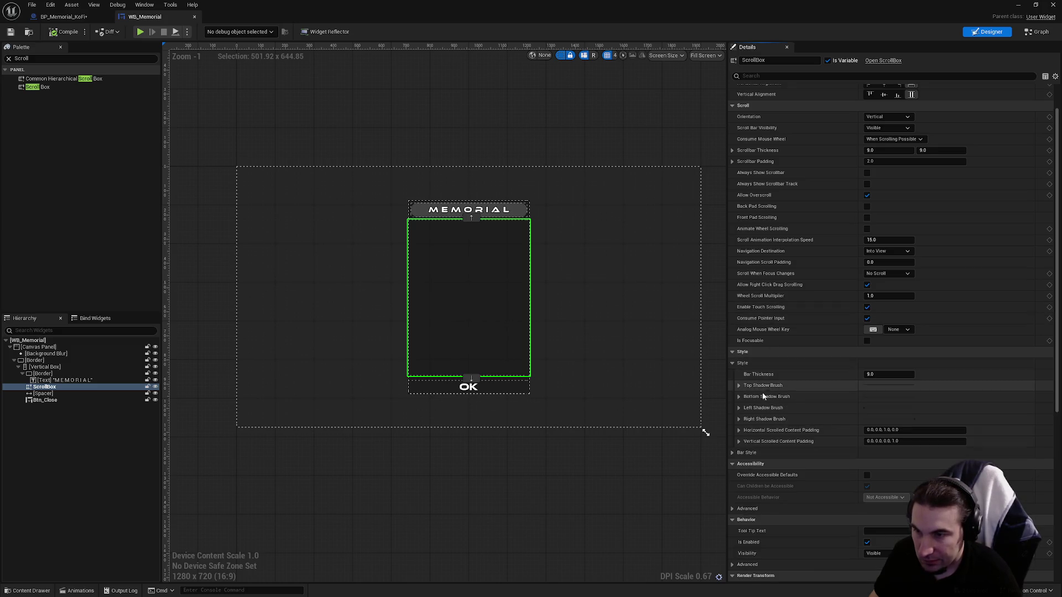
{"action": "left_click", "coordinate": [732, 452]}
{"action": "scroll", "coordinate": [810, 370], "scroll_direction": "down", "scroll_amount": 10}
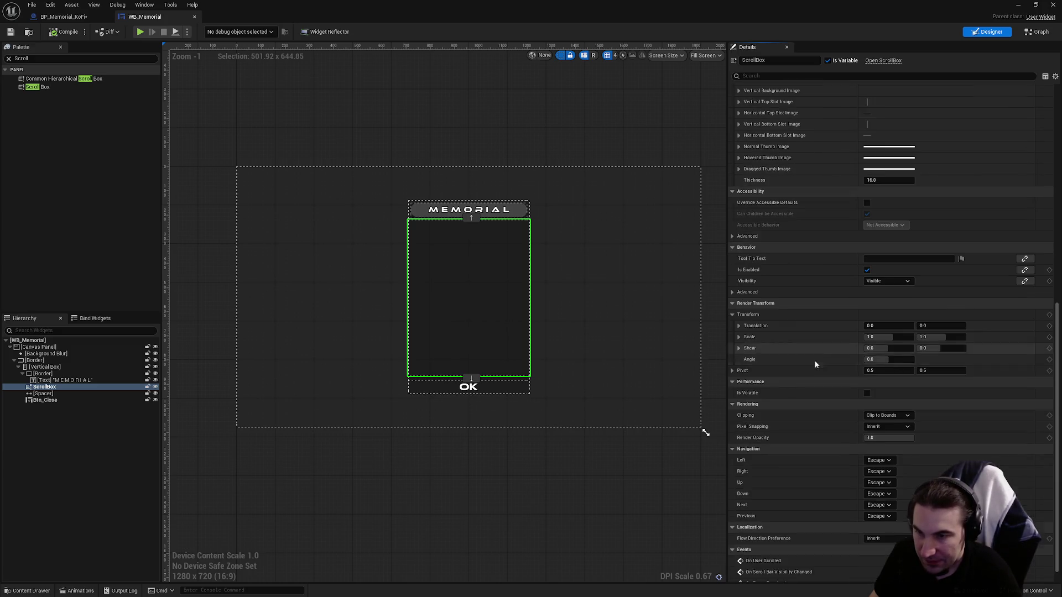
{"action": "scroll", "coordinate": [814, 362], "scroll_direction": "up", "scroll_amount": 10}
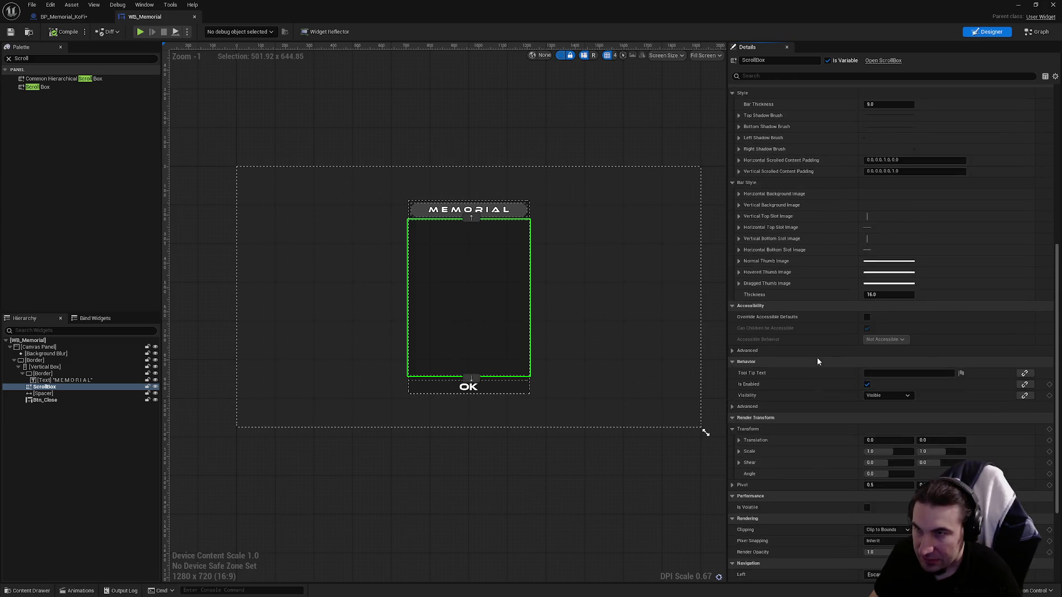
{"action": "scroll", "coordinate": [818, 360], "scroll_direction": "up", "scroll_amount": 7}
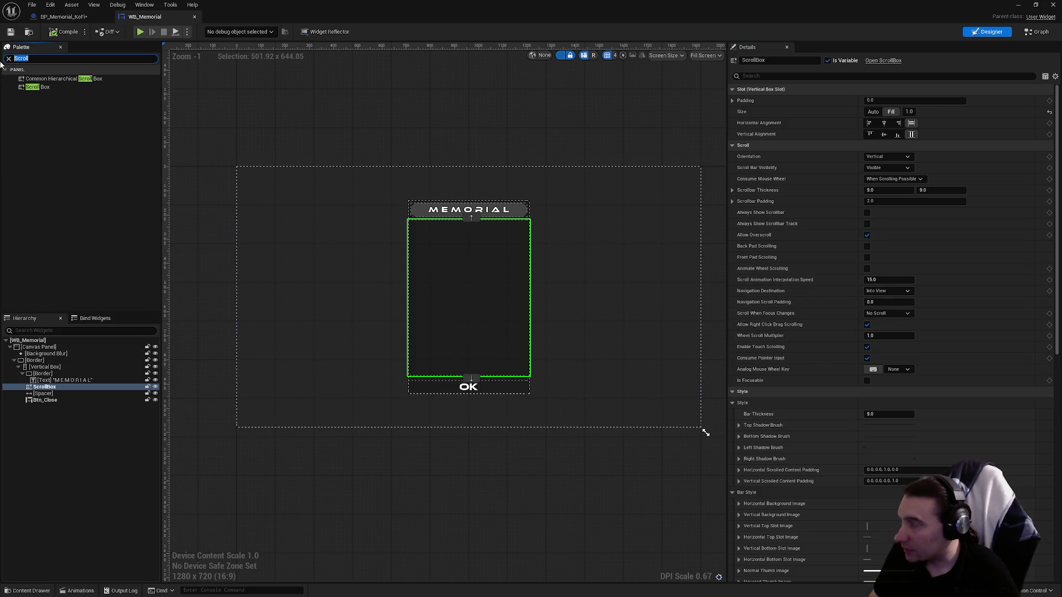
Add a Text block inside the ScrollBox and centre it horizontally and vertically.
{"action": "type", "text": "te"}
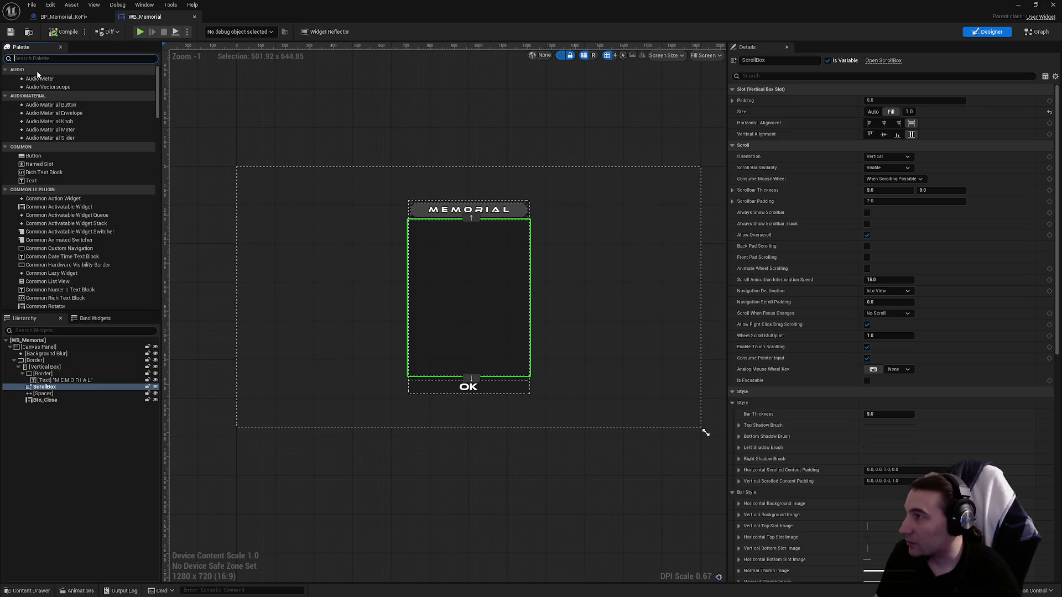
{"action": "type", "text": "texty"}
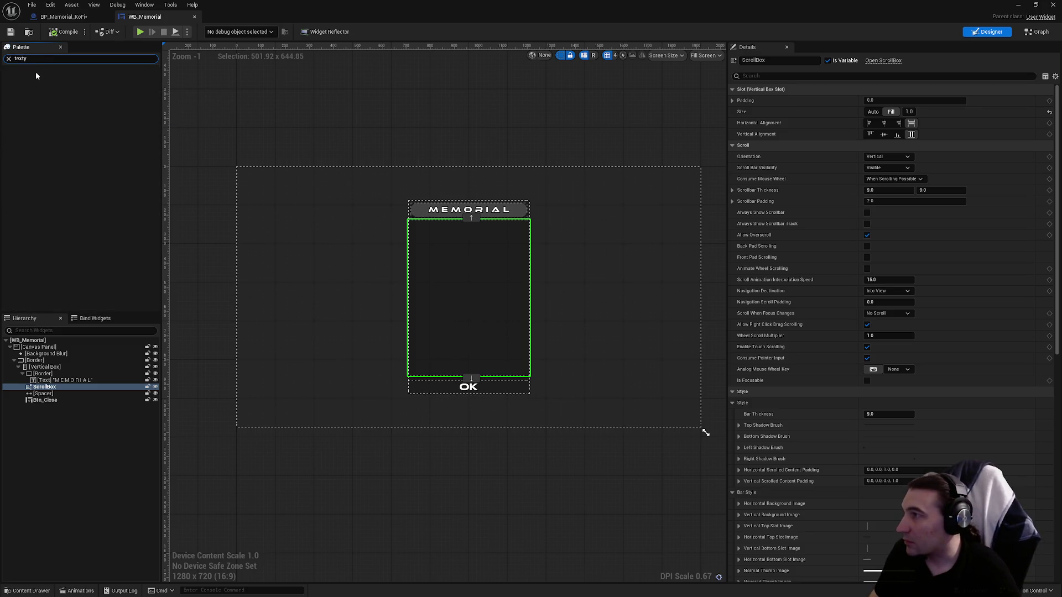
{"action": "key", "text": "BackSpace"}
{"action": "key", "text": "BackSpace"}
{"action": "left_click_drag", "start_coordinate": [31, 86], "coordinate": [51, 390]}
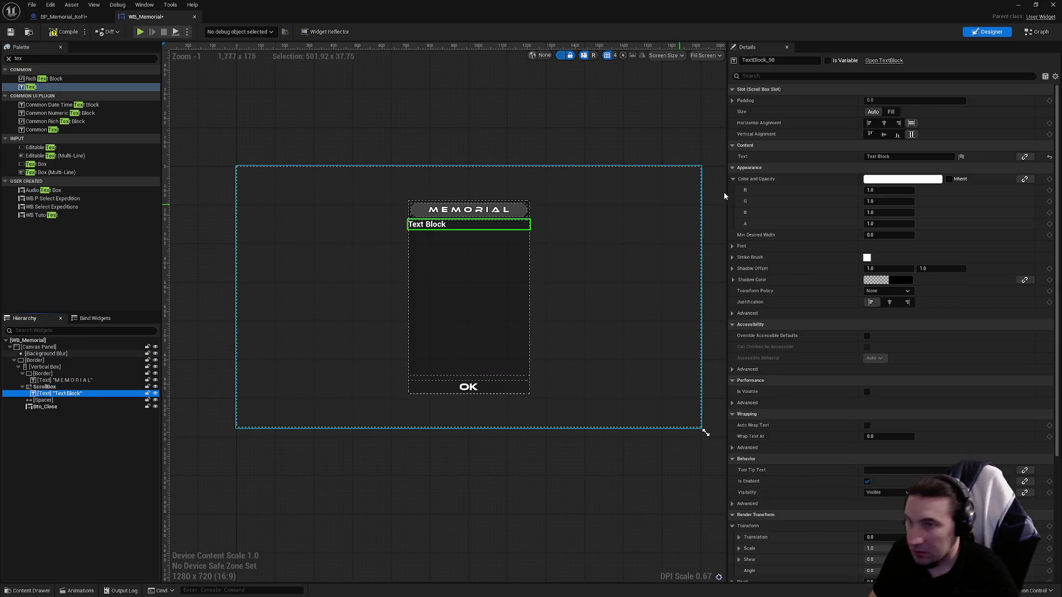
{"action": "left_click", "coordinate": [883, 123]}
{"action": "left_click", "coordinate": [883, 134]}
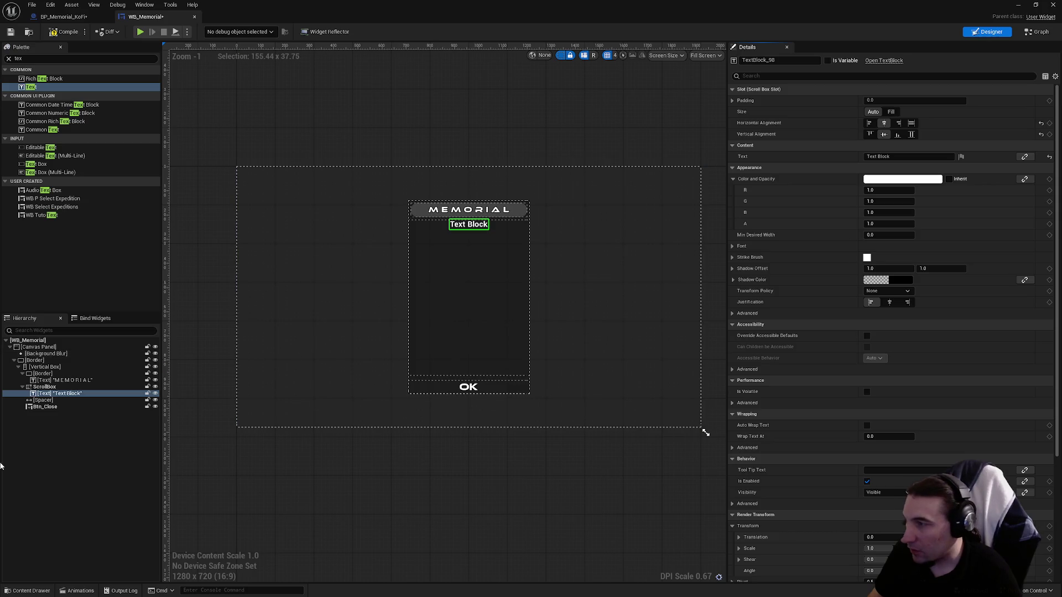
Rename the new text block to Name_01.
{"action": "left_click", "coordinate": [44, 406]}
{"action": "left_click", "coordinate": [79, 395]}
{"action": "key", "text": "ctrl+d"}
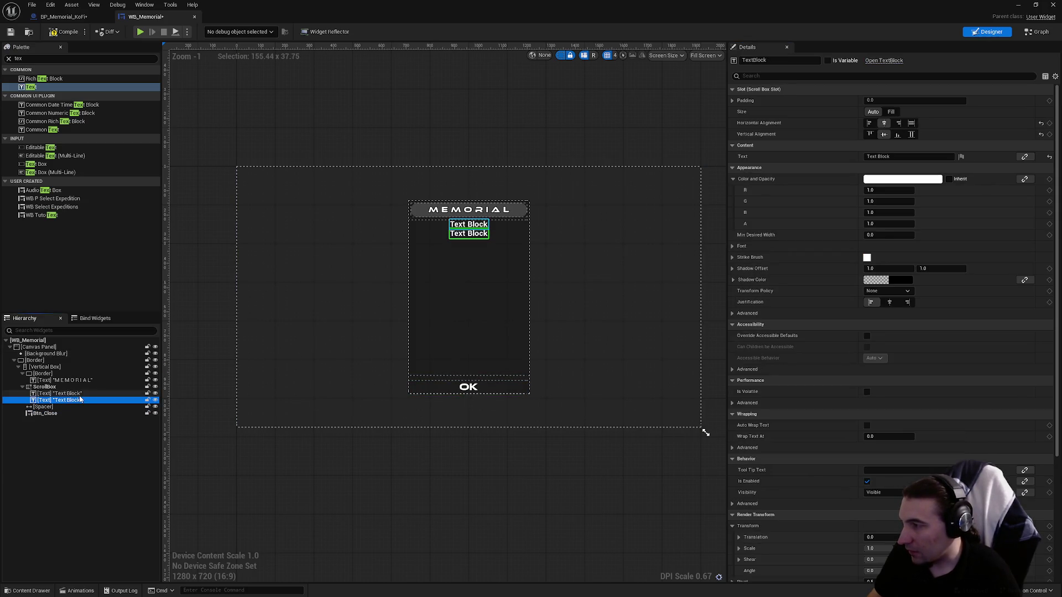
{"action": "key", "text": "Delete"}
{"action": "left_click", "coordinate": [783, 62]}
{"action": "type", "text": "Name_"}
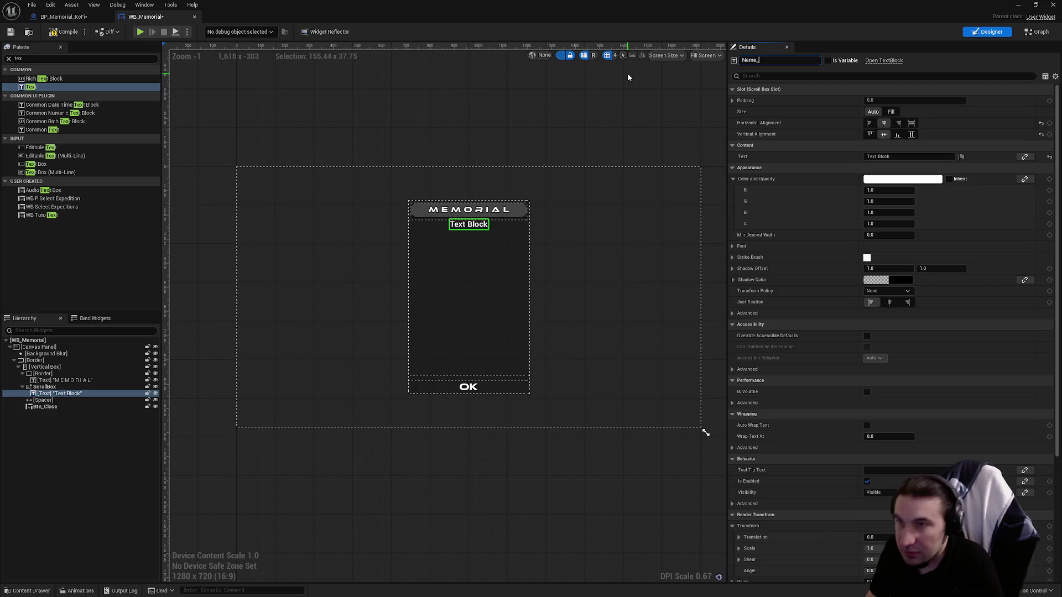
{"action": "type", "text": "01"}
{"action": "key", "text": "Return"}
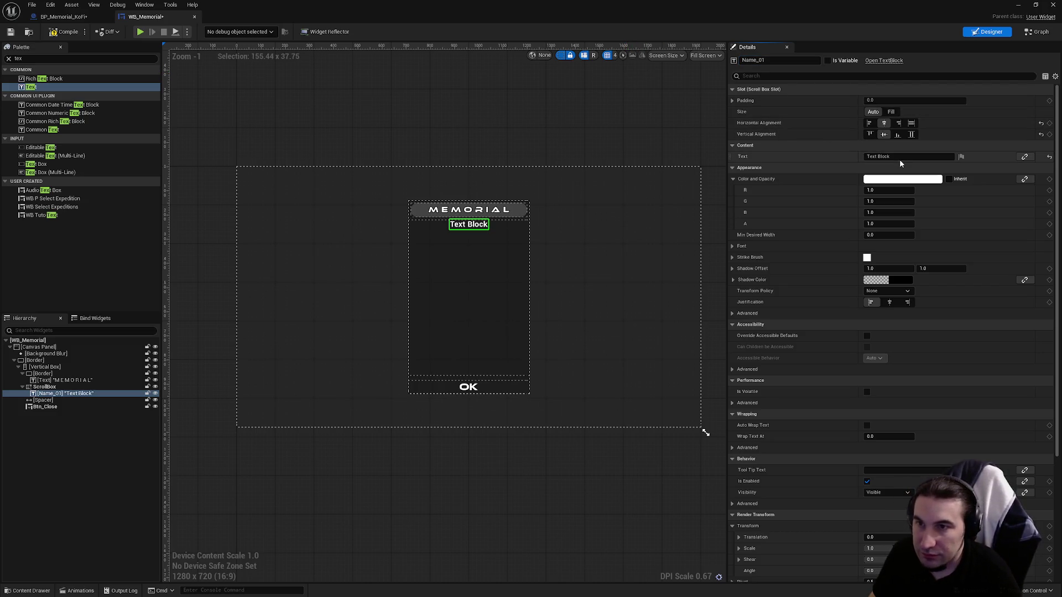
Set Name_01's text to a contributor username, centre-justify it, and compile the widget.
{"action": "left_click", "coordinate": [961, 157]}
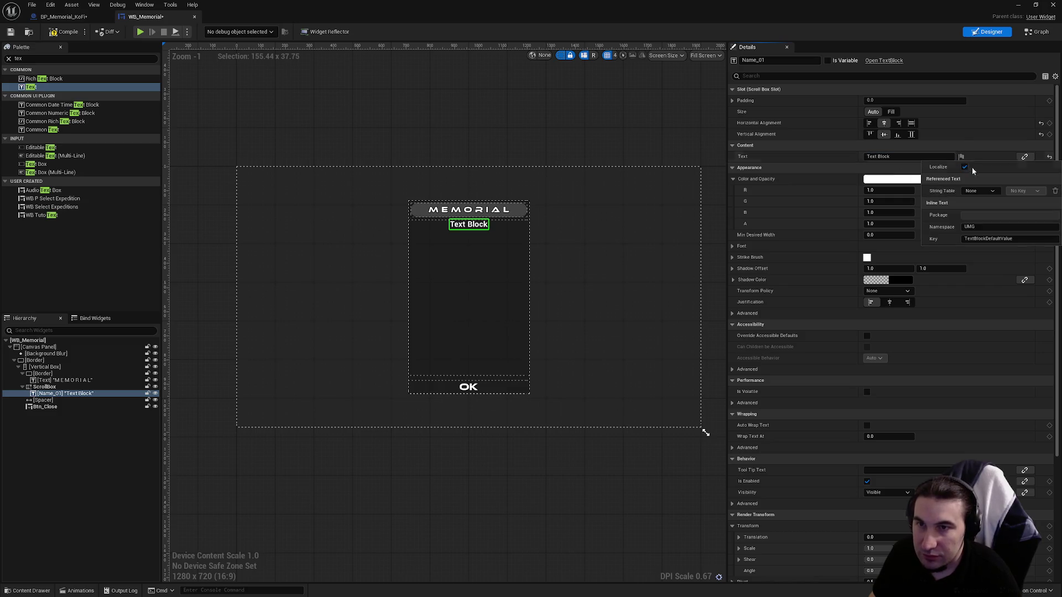
{"action": "left_click", "coordinate": [919, 158]}
{"action": "type", "text": "daniedu62"}
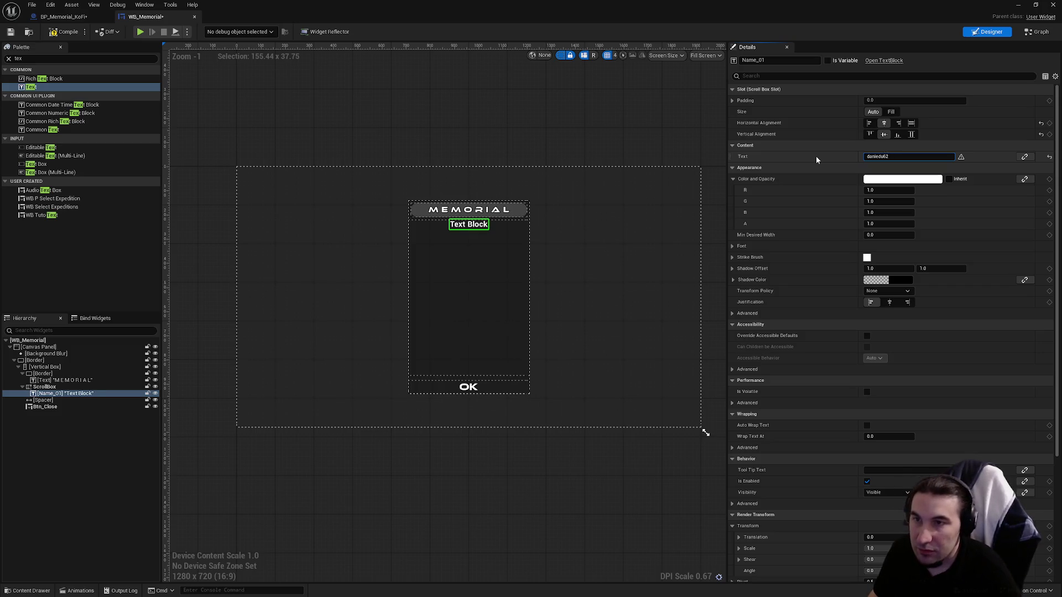
{"action": "key", "text": "Return"}
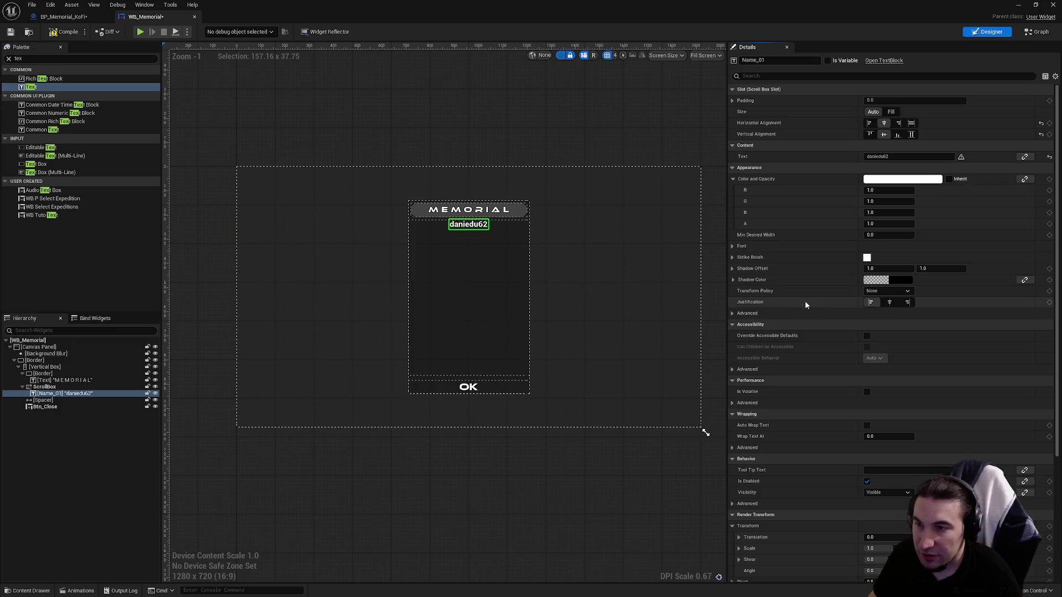
{"action": "left_click", "coordinate": [889, 302]}
{"action": "left_click", "coordinate": [69, 32]}
Duplicate the Spacer, move the copy above the ScrollBox, and save the widget blueprint.
{"action": "key", "text": "ctrl+s"}
{"action": "left_click", "coordinate": [50, 400]}
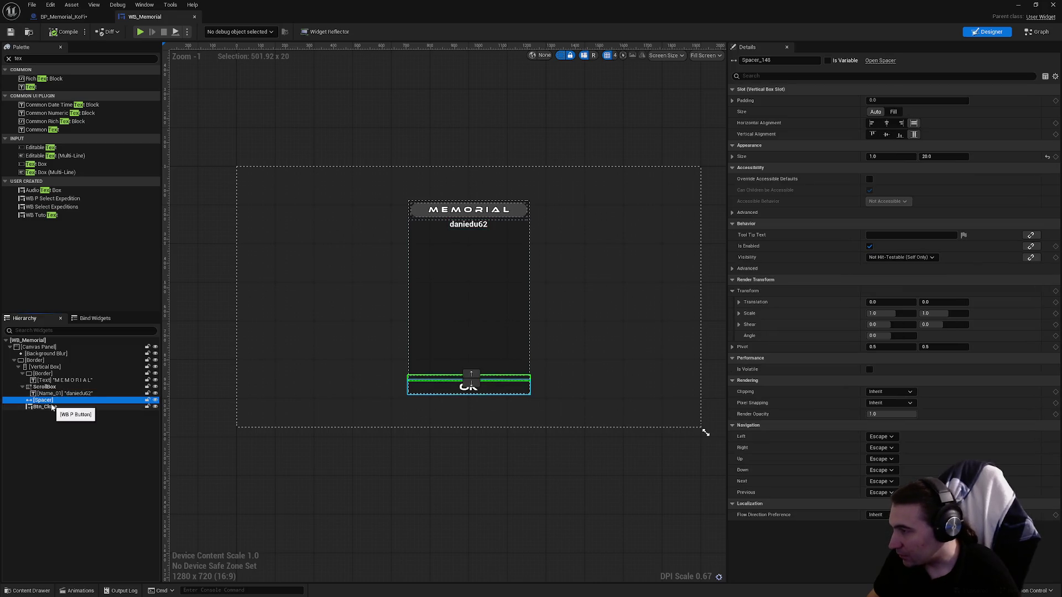
{"action": "key", "text": "ctrl+d"}
{"action": "mouse_move", "coordinate": [56, 409]}
{"action": "left_mouse_down"}
{"action": "mouse_move", "coordinate": [54, 373]}
{"action": "mouse_move", "coordinate": [55, 393]}
{"action": "left_mouse_up"}
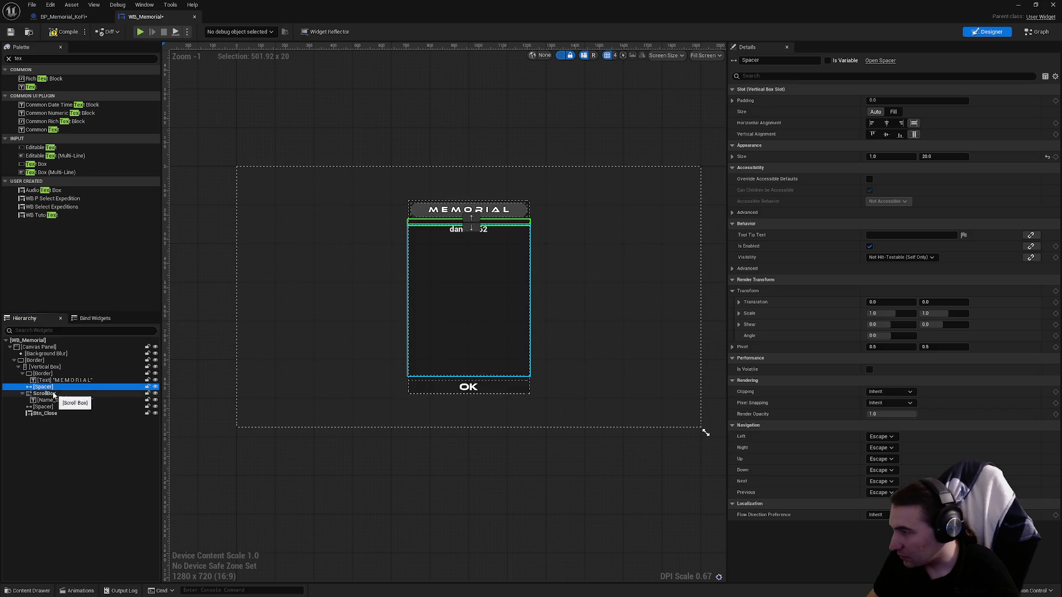
{"action": "left_click", "coordinate": [356, 468]}
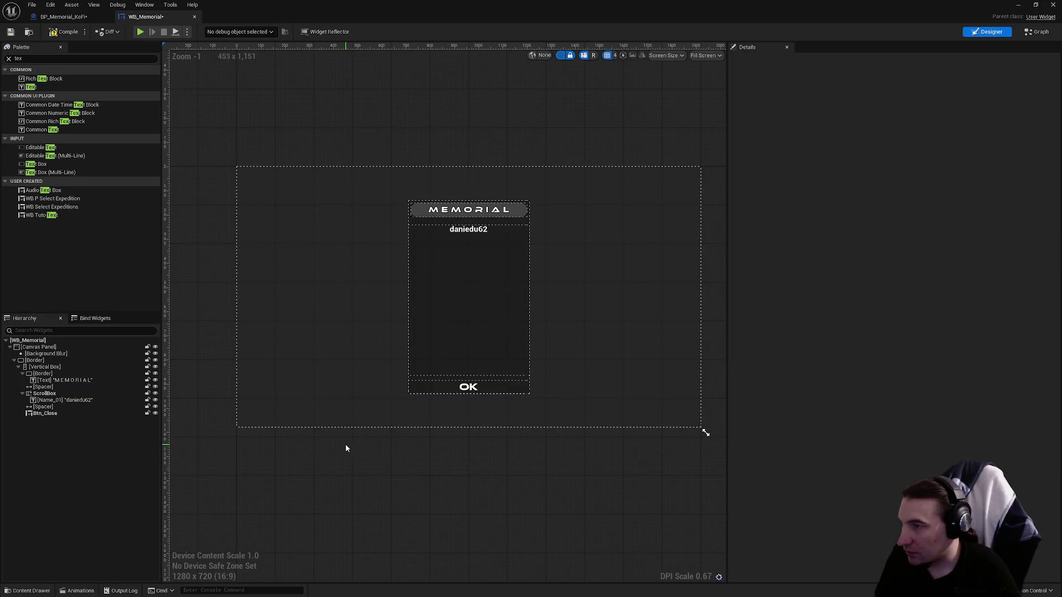
{"action": "left_click", "coordinate": [56, 408]}
{"action": "left_click", "coordinate": [75, 394]}
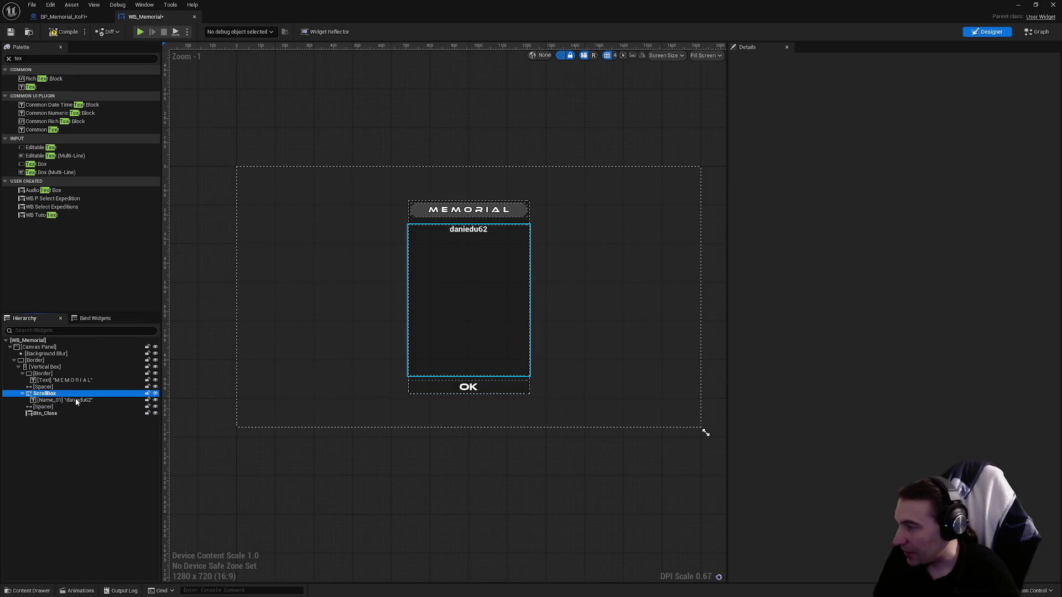
{"action": "left_click", "coordinate": [43, 386]}
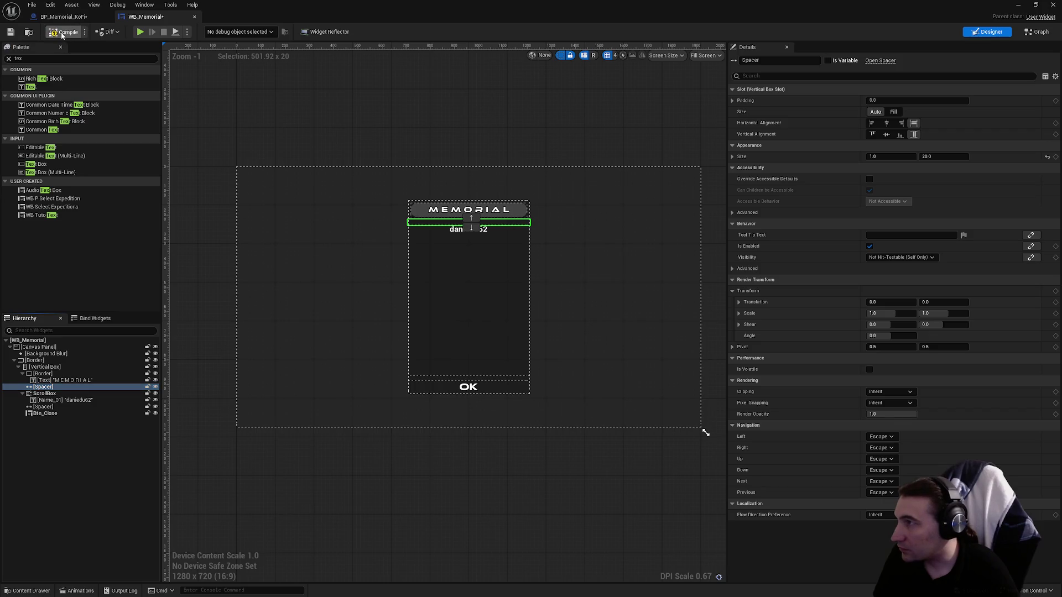
{"action": "left_click", "coordinate": [10, 32]}
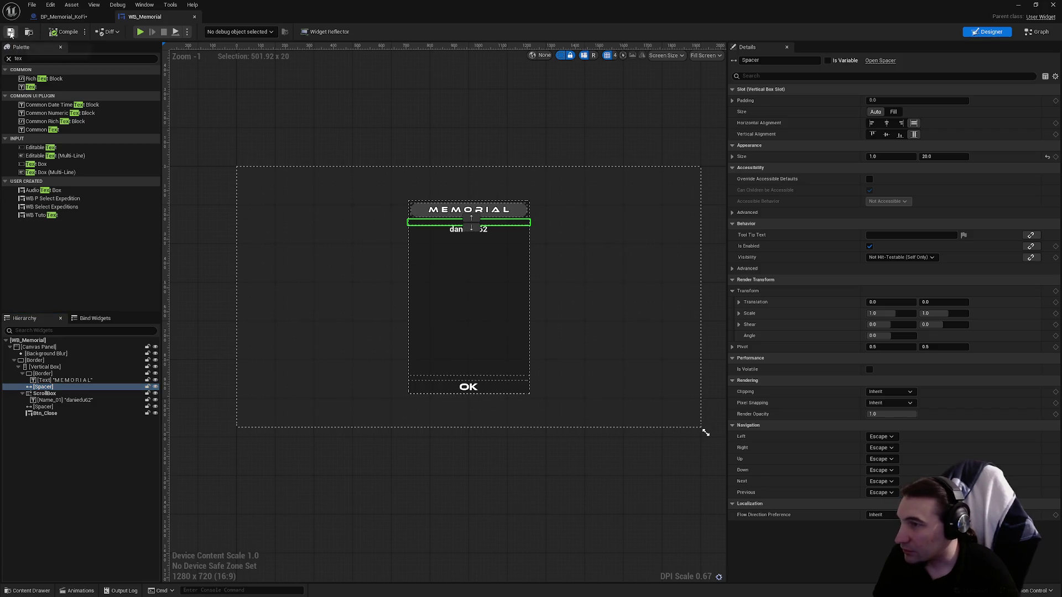
Review the contributor text, the root widget and the OK button's settings.
{"action": "left_click", "coordinate": [79, 400]}
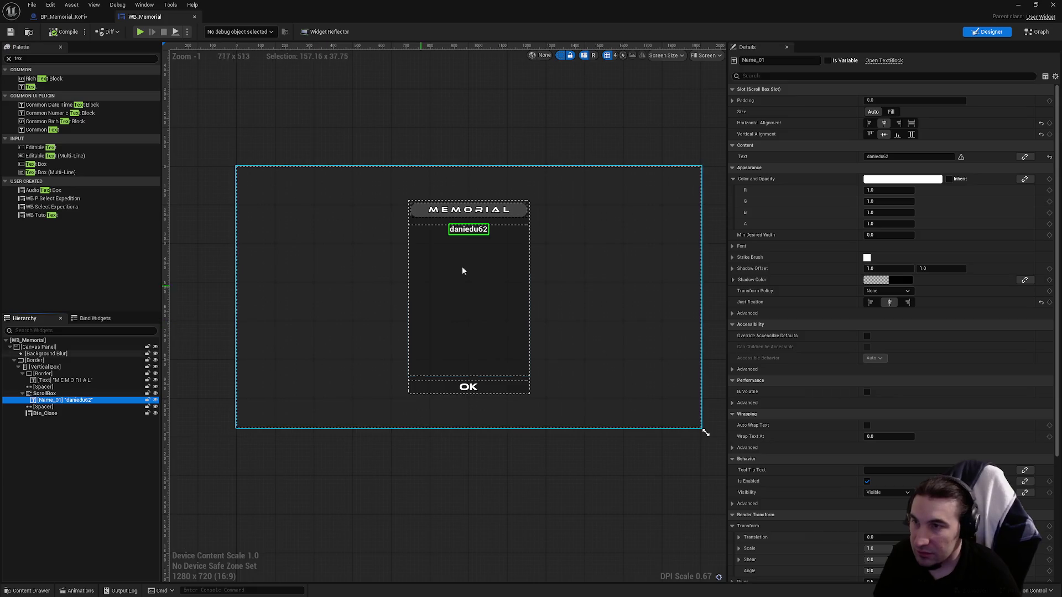
{"action": "left_click", "coordinate": [49, 342]}
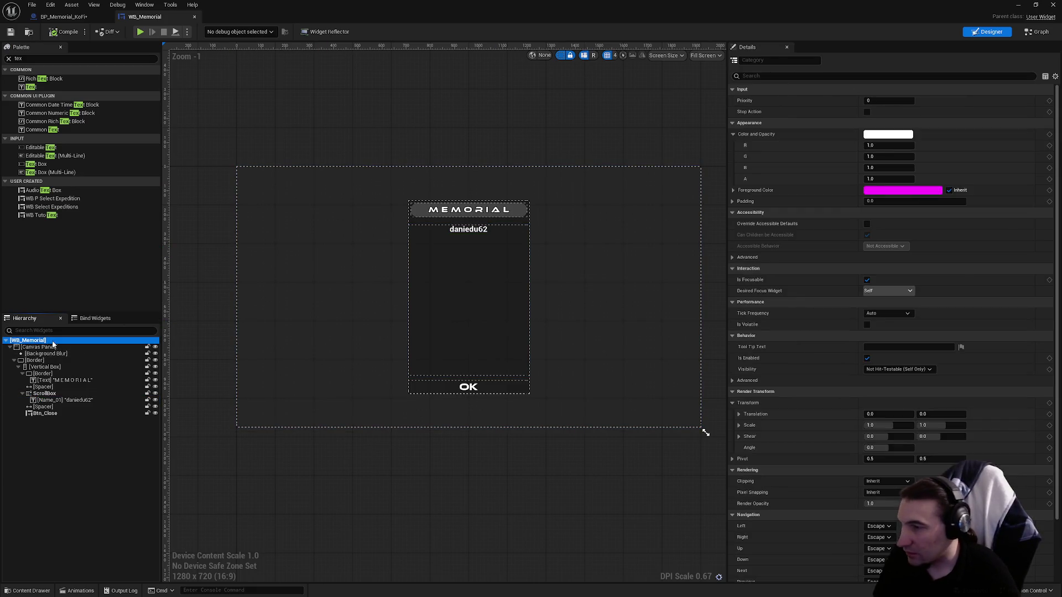
{"action": "left_click", "coordinate": [459, 397]}
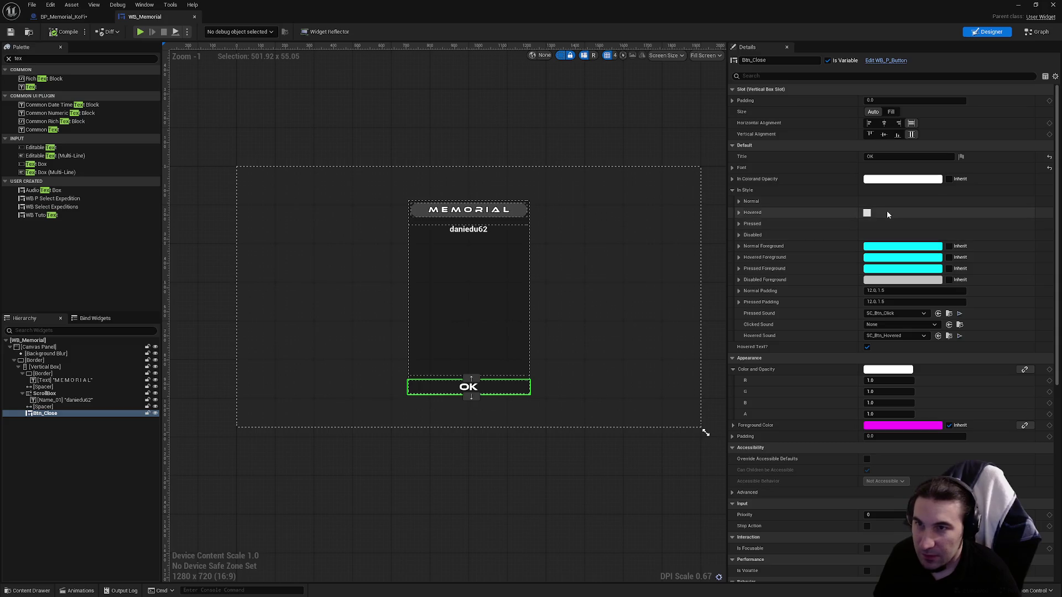
{"action": "left_click", "coordinate": [885, 157]}
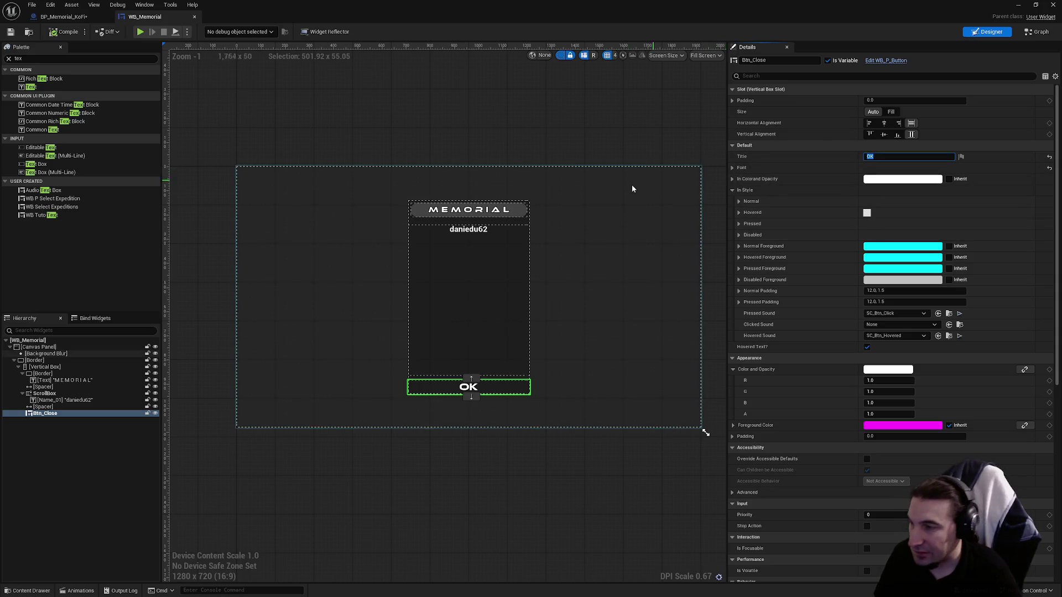
{"action": "left_click", "coordinate": [453, 113]}
{"action": "left_click", "coordinate": [468, 387]}
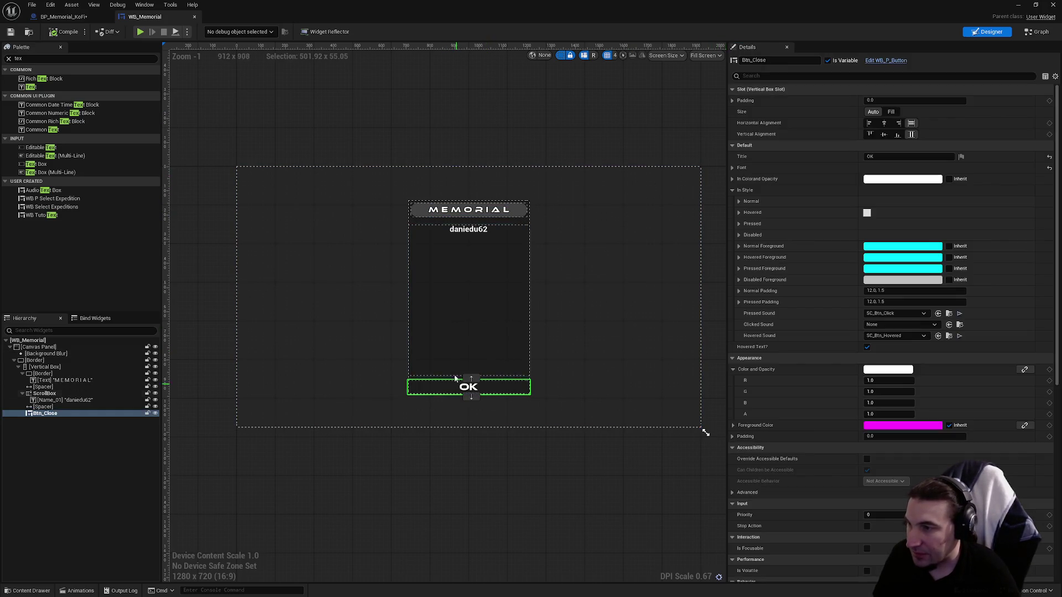
{"action": "left_click", "coordinate": [466, 136]}
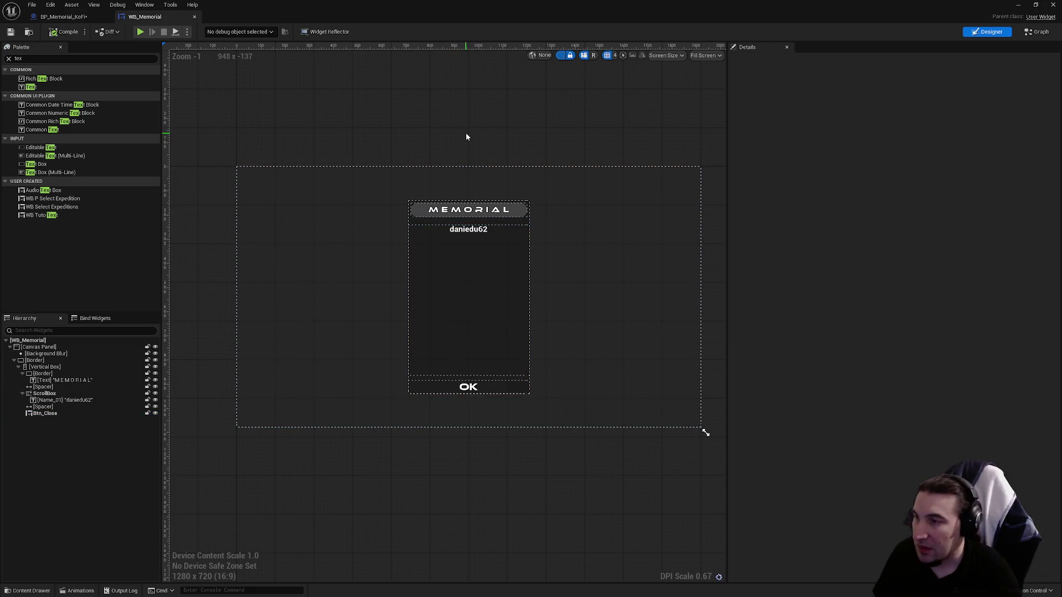
{"action": "left_click", "coordinate": [454, 230]}
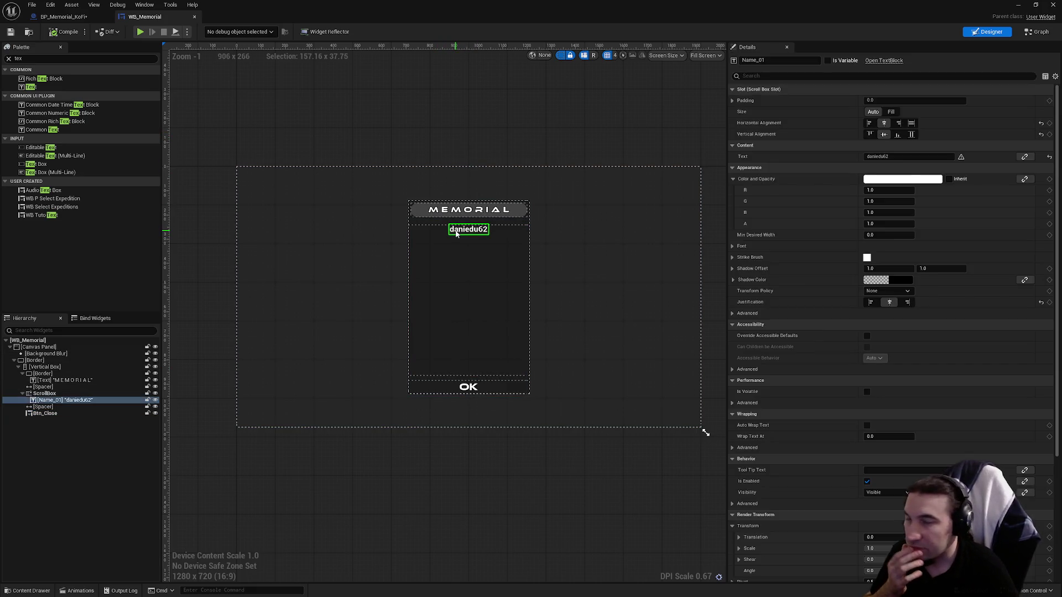
{"action": "left_click", "coordinate": [466, 125]}
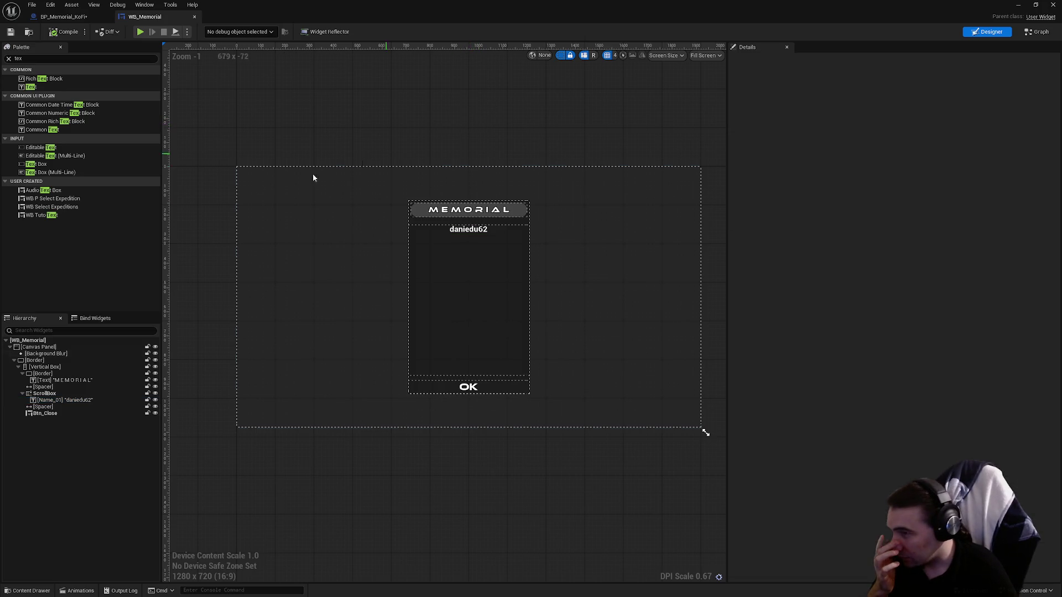
{"action": "left_click", "coordinate": [40, 58]}
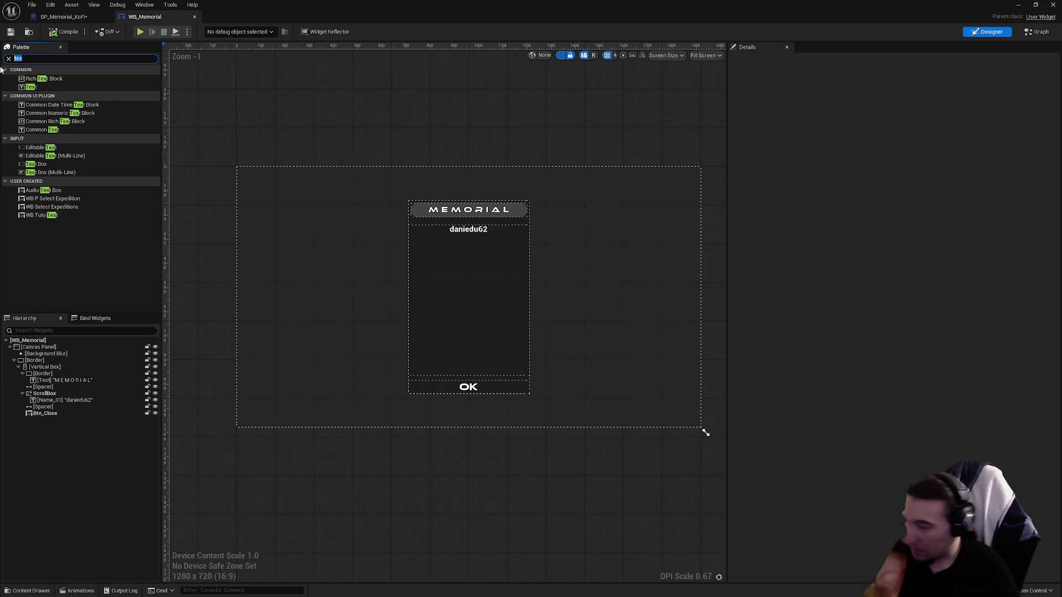
Place a new Text widget in the Vertical Box above the MEMORIAL border and edit its text.
{"action": "left_click_drag", "start_coordinate": [30, 87], "coordinate": [445, 194]}
{"action": "mouse_move", "coordinate": [91, 355]}
{"action": "left_mouse_down"}
{"action": "mouse_move", "coordinate": [61, 362]}
{"action": "mouse_move", "coordinate": [64, 379]}
{"action": "mouse_move", "coordinate": [56, 375]}
{"action": "left_mouse_up"}
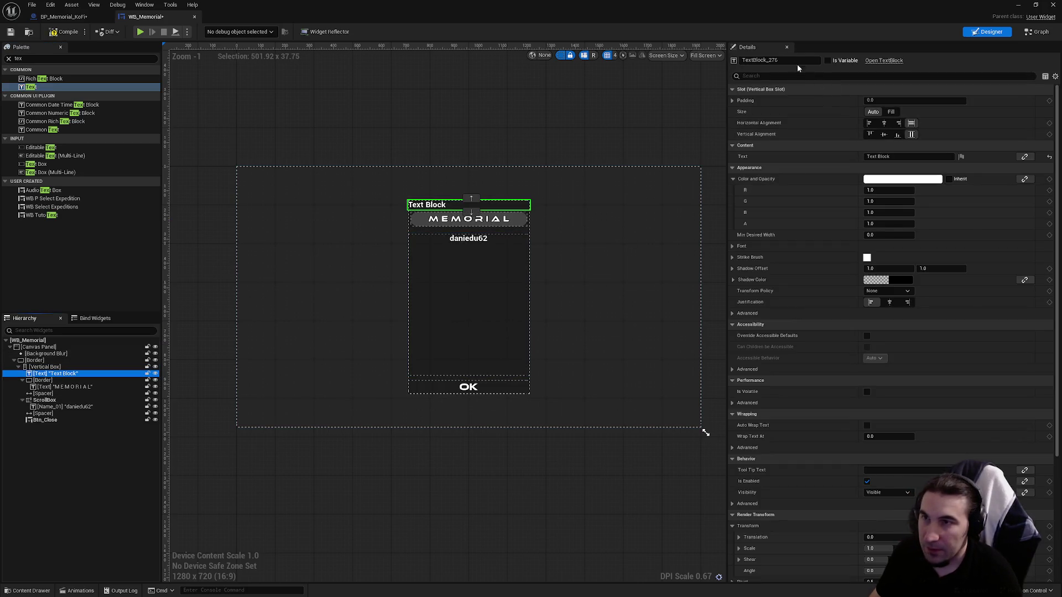
{"action": "left_click", "coordinate": [908, 156]}
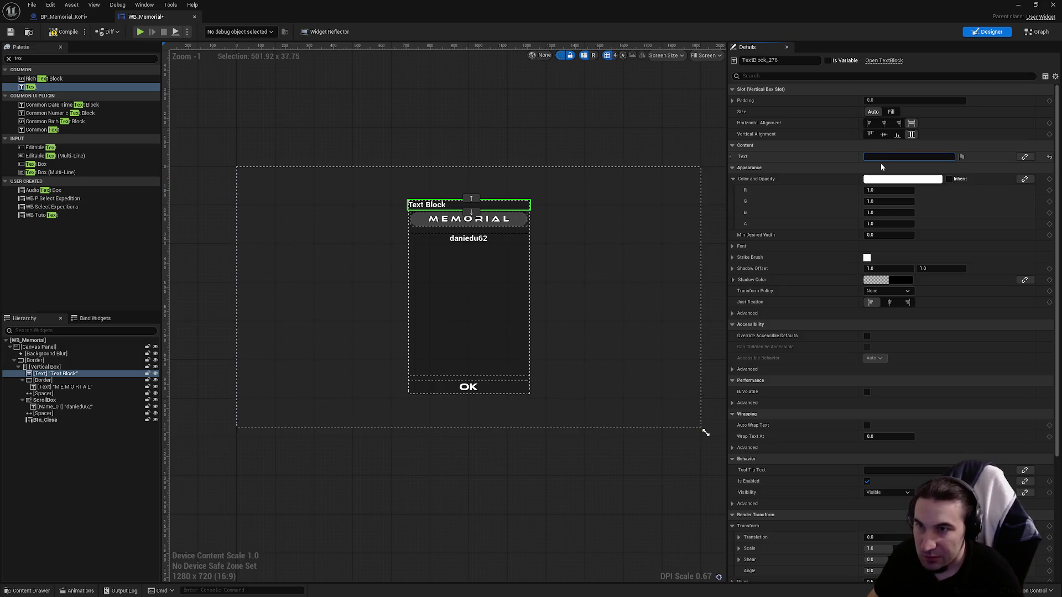
Paste the French thank-you message into the new text and centre it in its slot.
{"action": "type", "text": "Merci à tous les contributeurs pour votre soutien et votre aide précieuse !"}
{"action": "key", "text": "Return"}
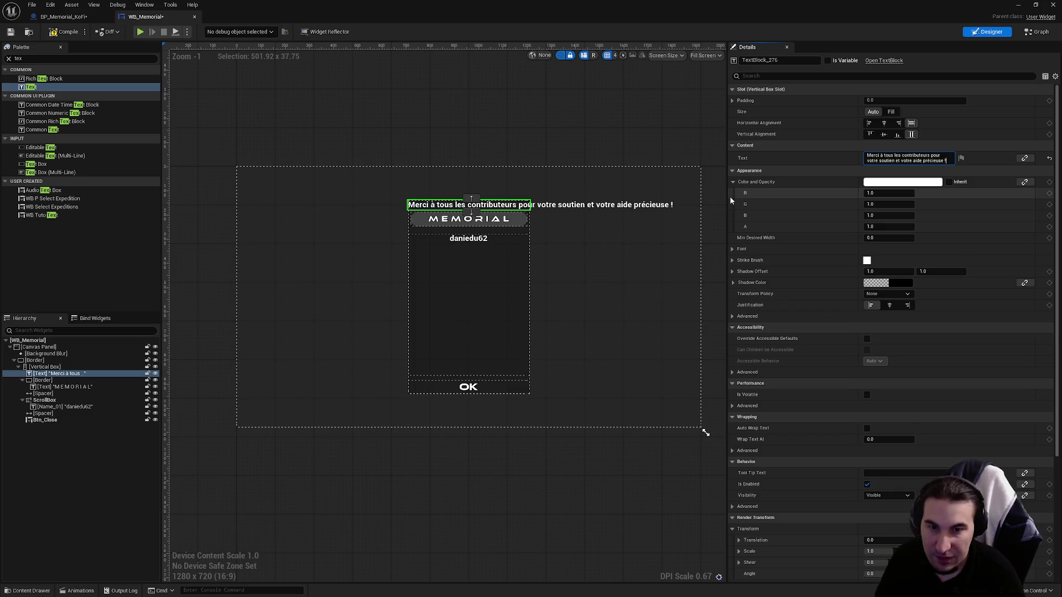
{"action": "left_click", "coordinate": [883, 135]}
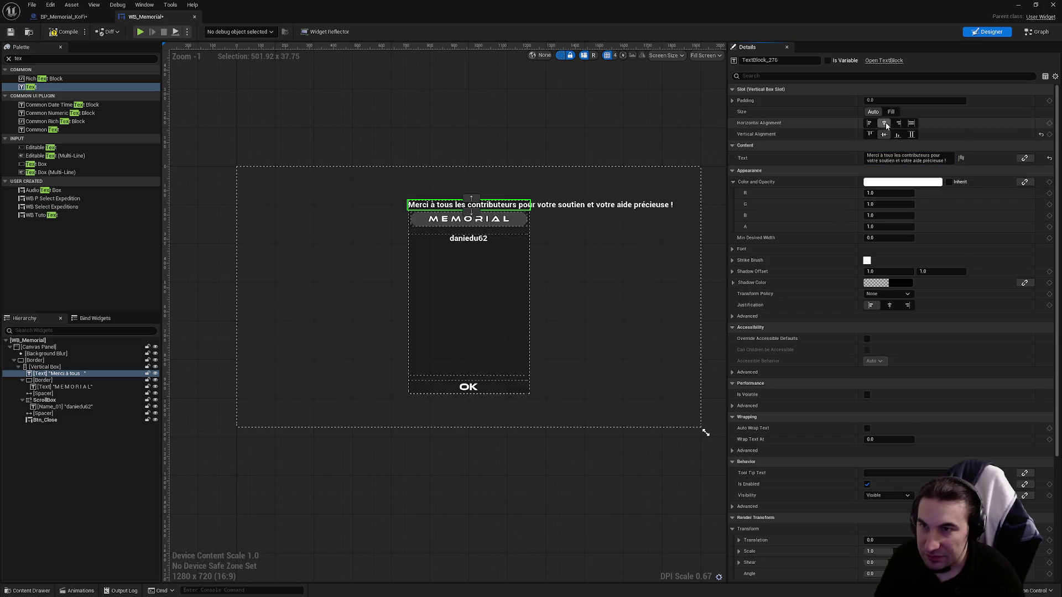
{"action": "left_click", "coordinate": [886, 126]}
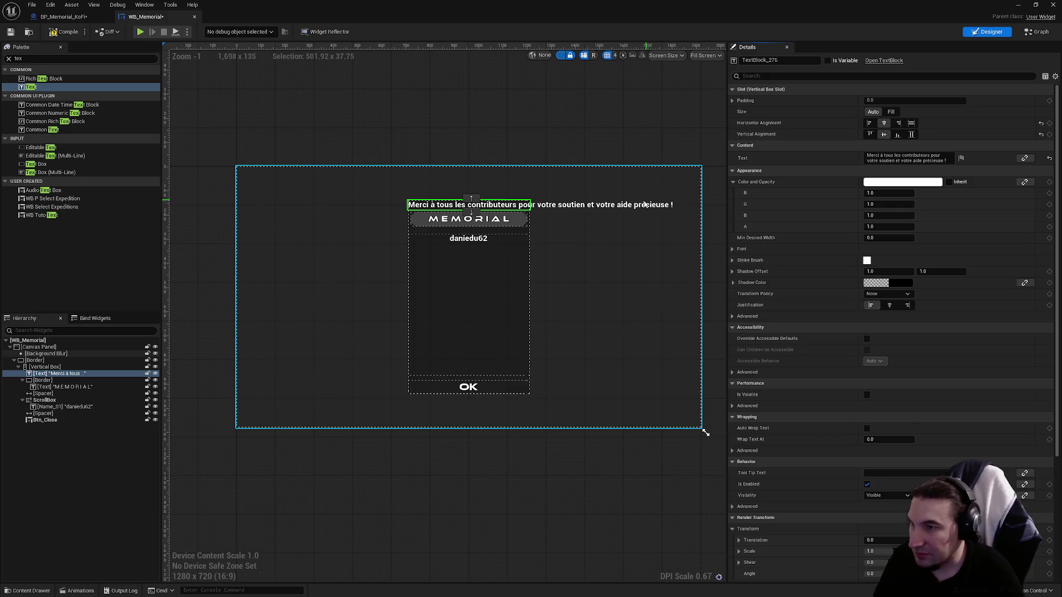
Move the thank-you text out above the MEMORIAL header, widen it, and anchor it top-centre.
{"action": "left_click_drag", "start_coordinate": [58, 374], "coordinate": [45, 358]}
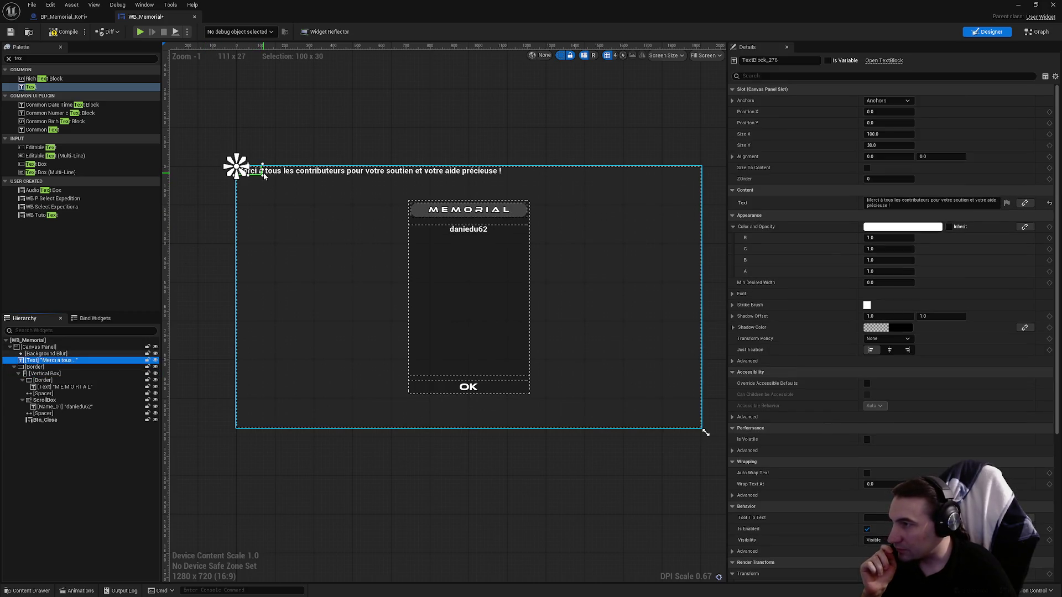
{"action": "mouse_move", "coordinate": [263, 174]}
{"action": "left_mouse_down"}
{"action": "mouse_move", "coordinate": [528, 183]}
{"action": "mouse_move", "coordinate": [503, 178]}
{"action": "left_mouse_up"}
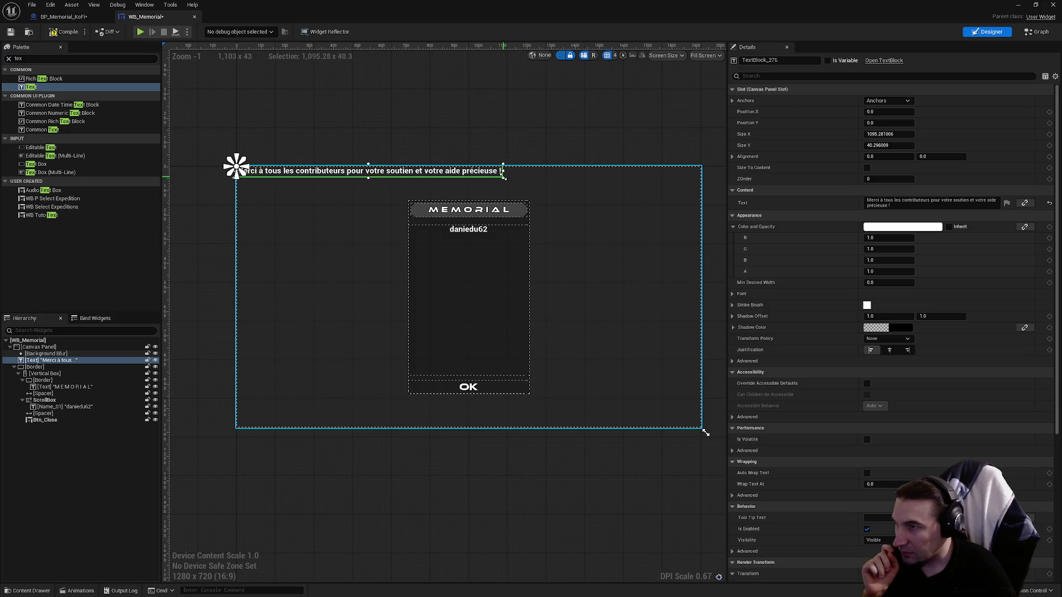
{"action": "left_click_drag", "start_coordinate": [416, 177], "coordinate": [523, 194]}
{"action": "left_click", "coordinate": [876, 101]}
{"action": "left_click", "coordinate": [912, 117]}
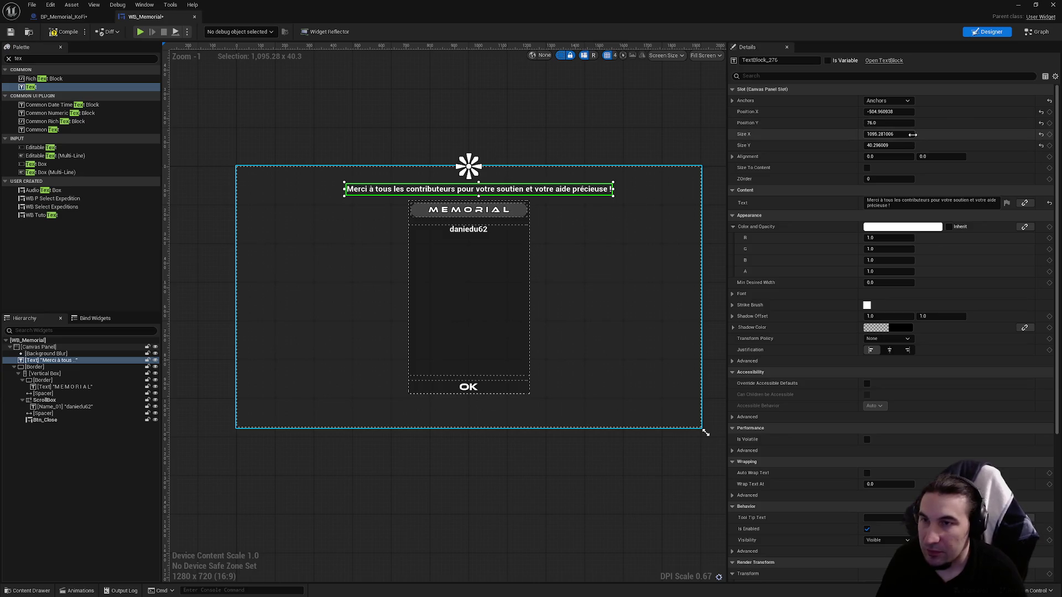
Reset the text's Position X and Y to 0 and centre its justification.
{"action": "left_click", "coordinate": [878, 123]}
{"action": "type", "text": "0"}
{"action": "key", "text": "Return"}
{"action": "left_click", "coordinate": [885, 112]}
{"action": "type", "text": "0"}
{"action": "key", "text": "Return"}
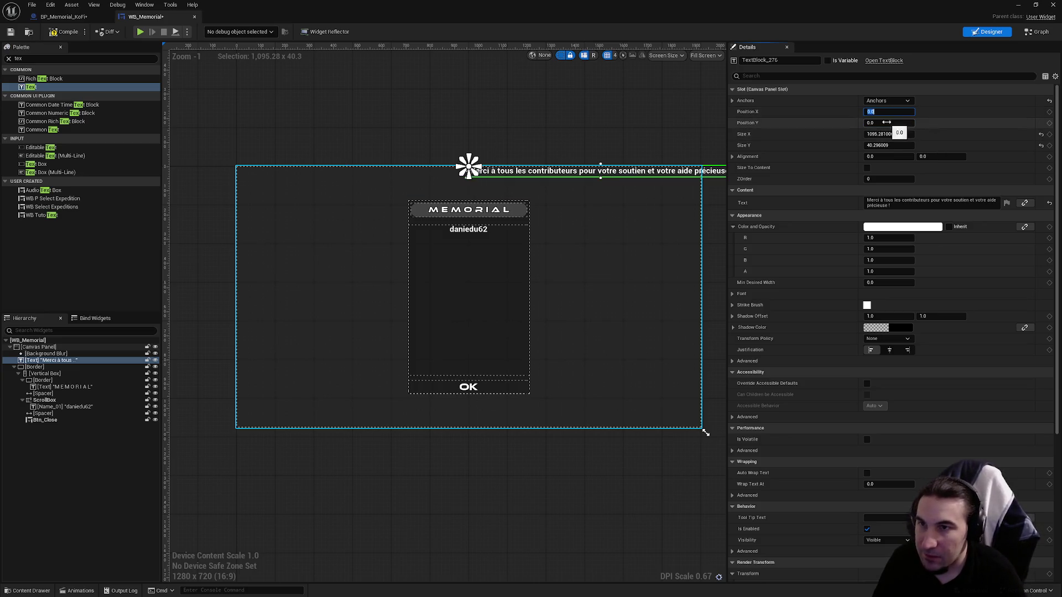
{"action": "left_click", "coordinate": [889, 350]}
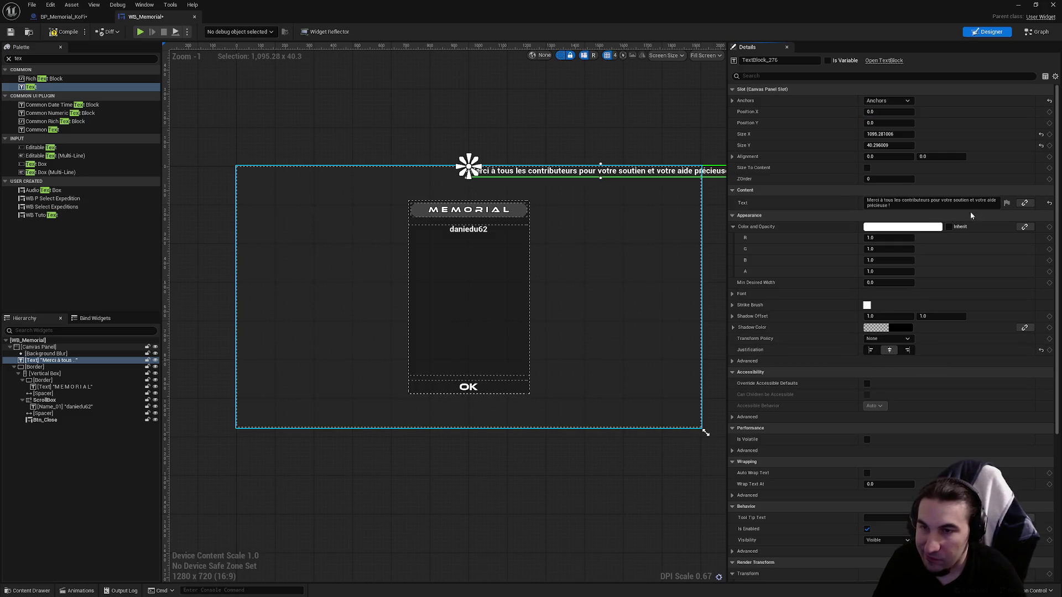
Set the text's Alignment X and Y to 0.5.
{"action": "left_click", "coordinate": [733, 226]}
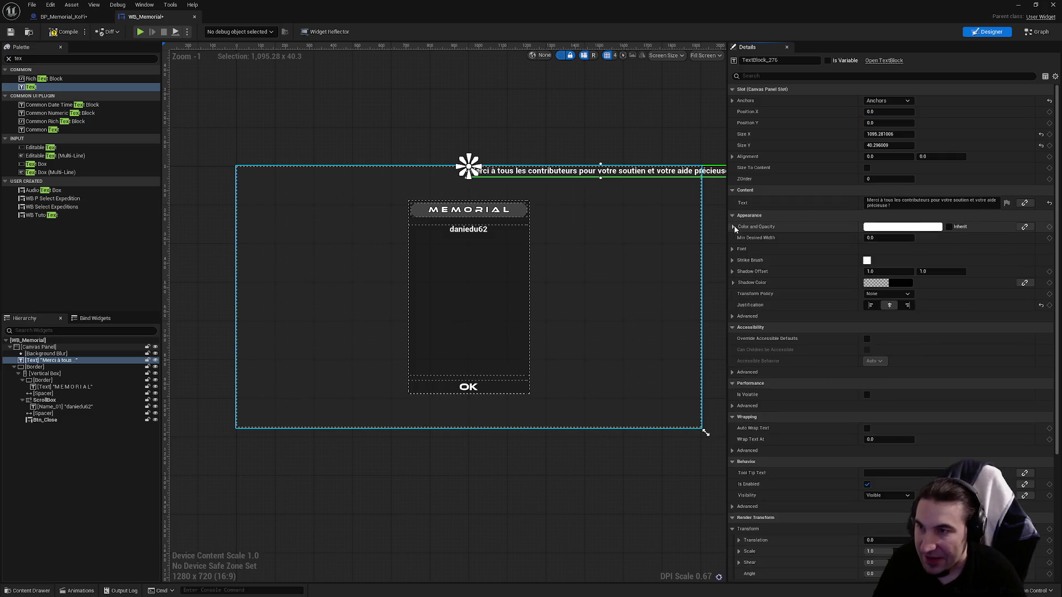
{"action": "type", "text": "0.5"}
{"action": "key", "text": "Return"}
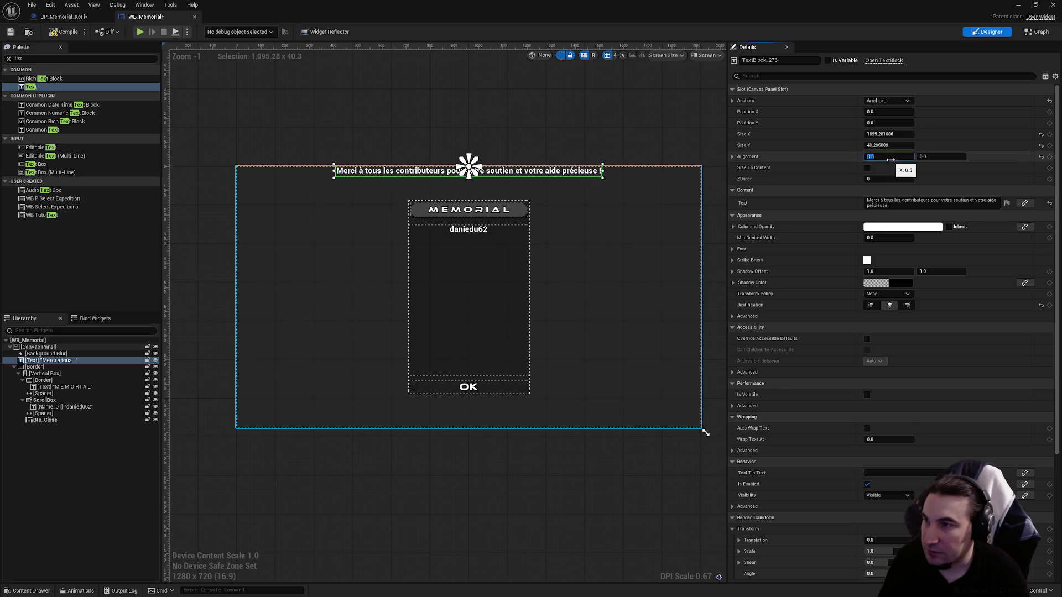
{"action": "key", "text": "Tab"}
{"action": "type", "text": "0.5"}
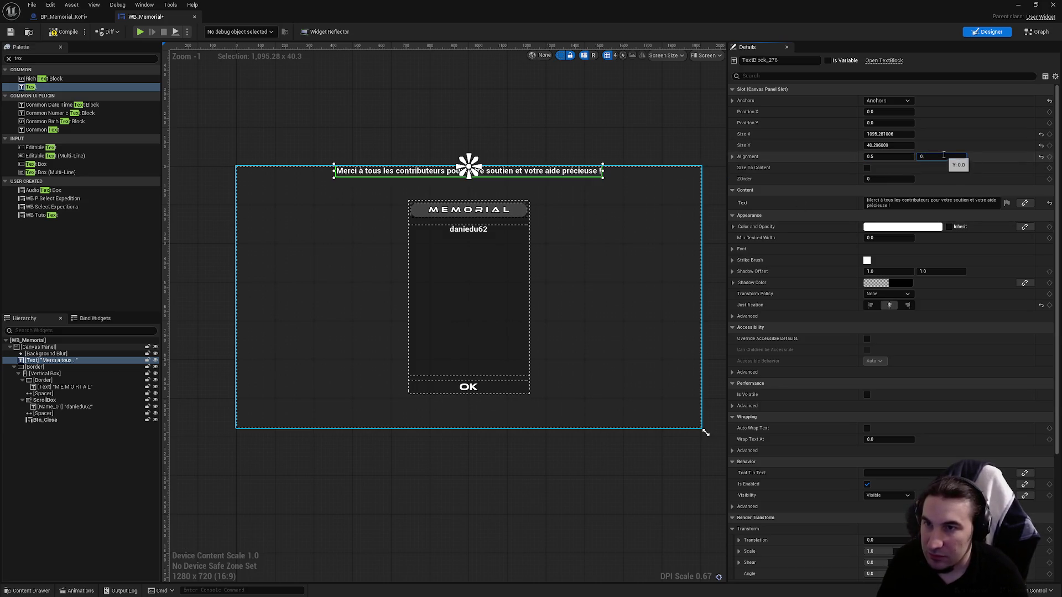
{"action": "key", "text": "Return"}
Set the text's Position Y to 100, then to 75.
{"action": "left_click", "coordinate": [886, 123]}
{"action": "type", "text": "100"}
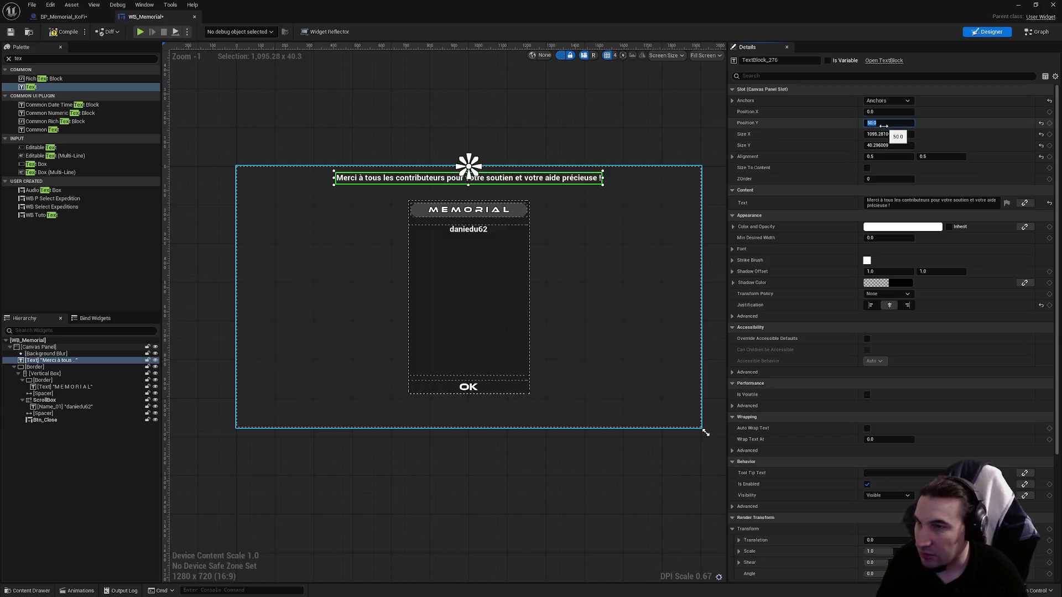
{"action": "key", "text": "Return"}
{"action": "left_click", "coordinate": [894, 101]}
{"action": "left_click", "coordinate": [902, 113]}
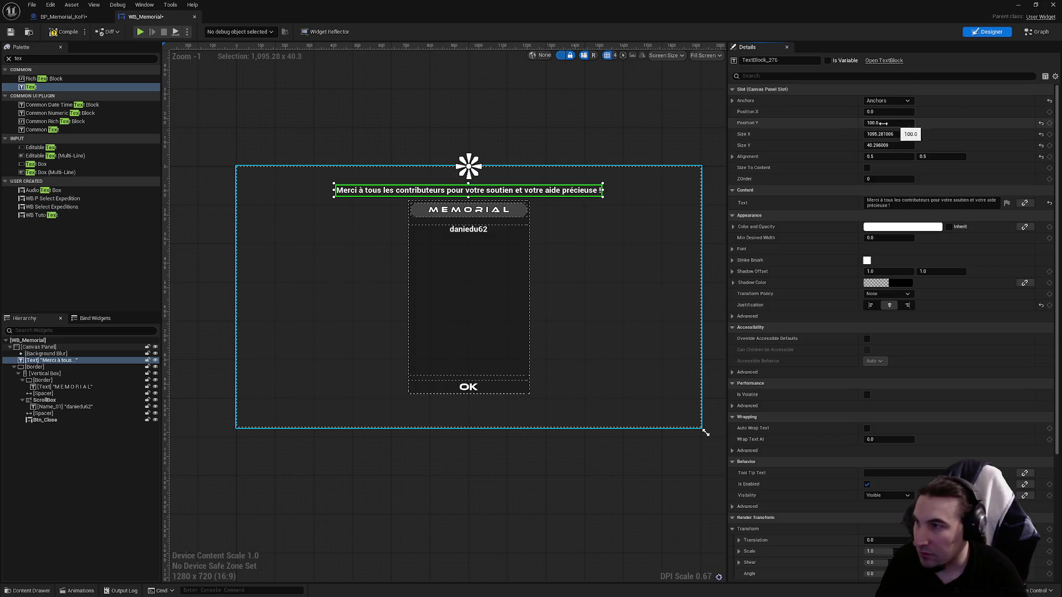
{"action": "left_click", "coordinate": [874, 123]}
{"action": "type", "text": "75"}
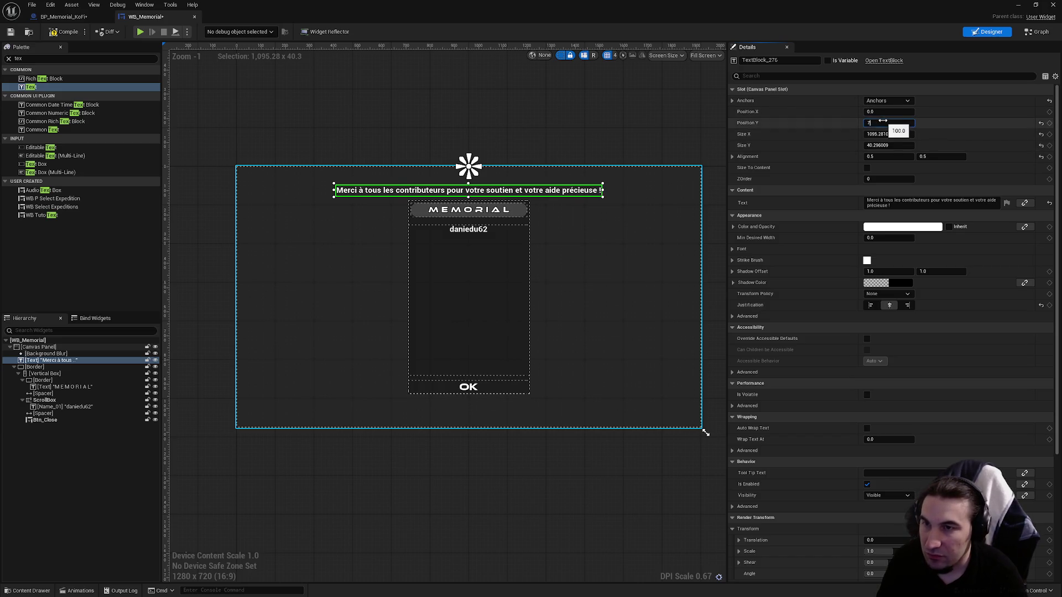
{"action": "key", "text": "Return"}
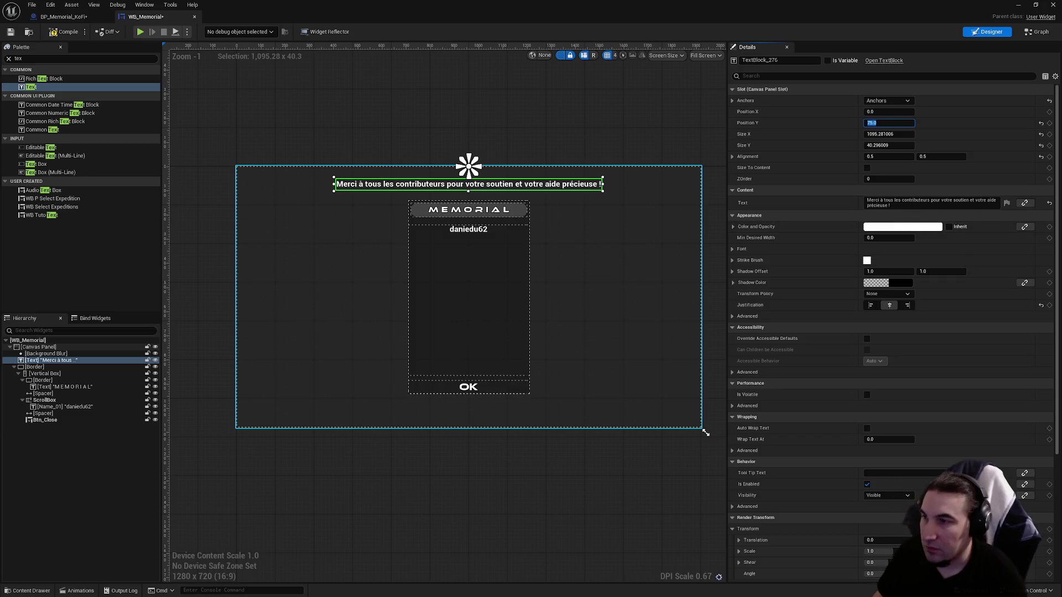
{"action": "left_click", "coordinate": [734, 250]}
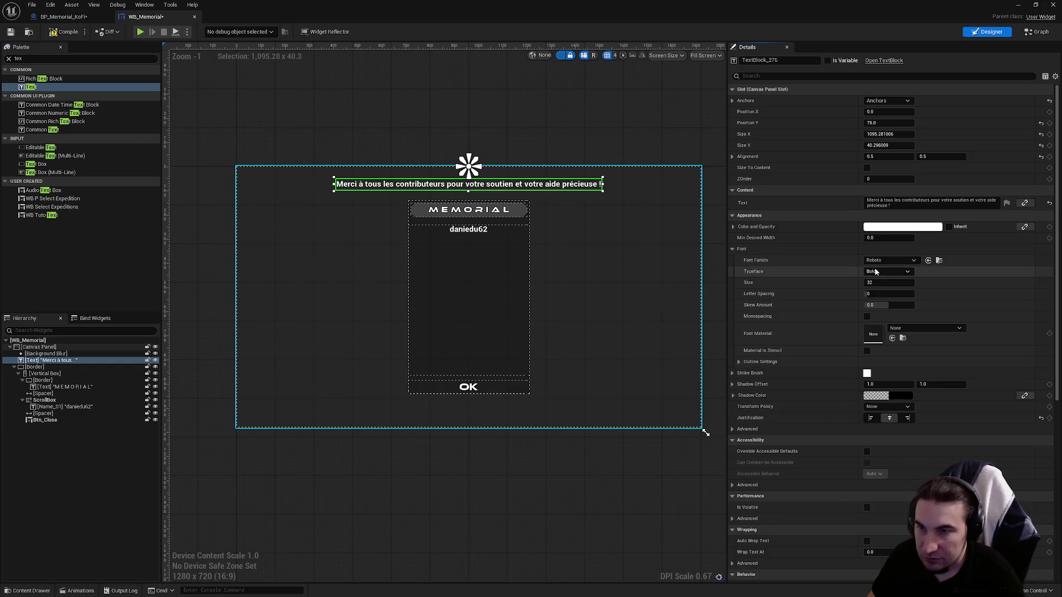
Change the thank-you line's font to Ethnocentric_Rg_Font at size 20.
{"action": "left_click", "coordinate": [890, 260]}
{"action": "left_click", "coordinate": [917, 370]}
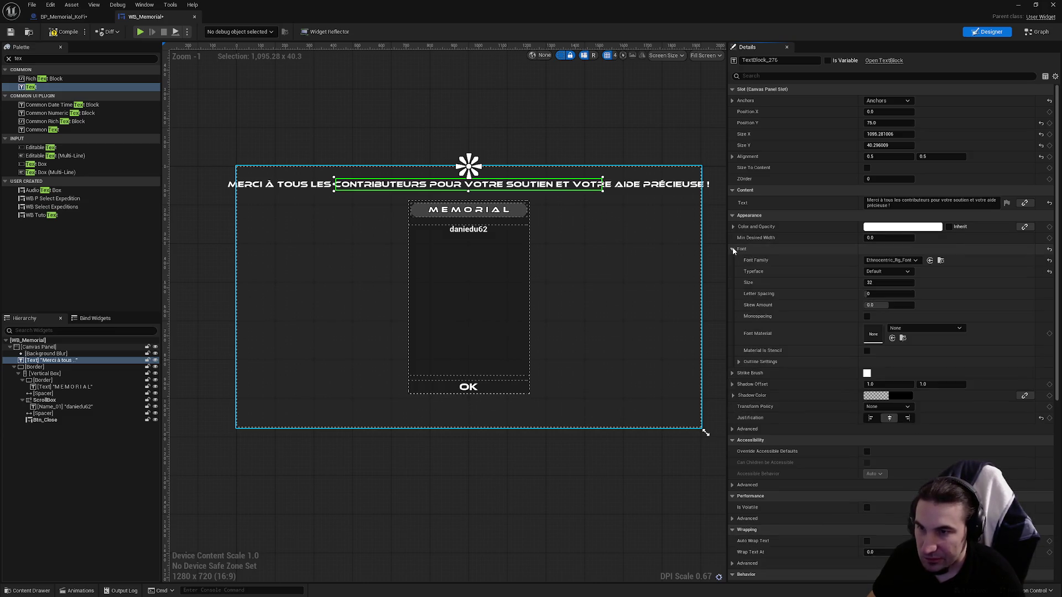
{"action": "left_click", "coordinate": [880, 283]}
{"action": "type", "text": "20"}
{"action": "key", "text": "Return"}
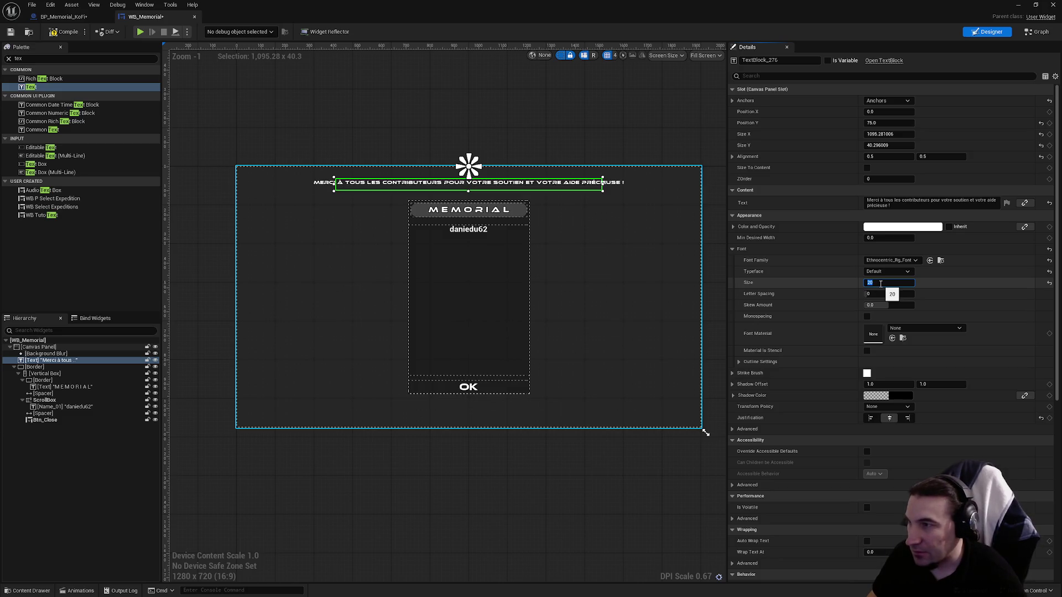
{"action": "type", "text": "30"}
{"action": "key", "text": "Return"}
{"action": "type", "text": "0"}
{"action": "key", "text": "Return"}
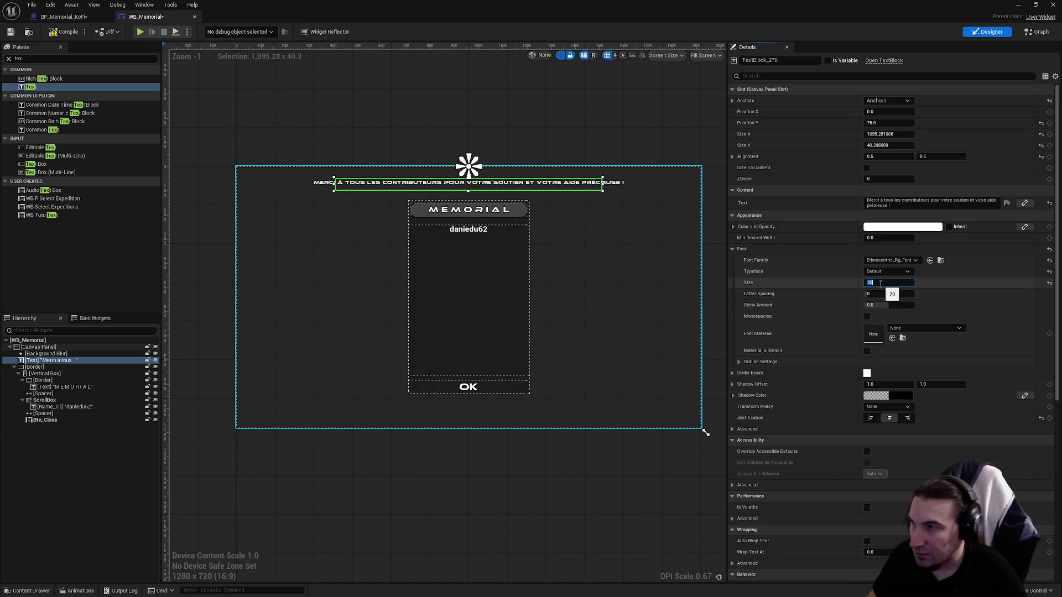
Set the text box to Position X 0 and size 1500×20, then compile.
{"action": "left_click_drag", "start_coordinate": [602, 187], "coordinate": [701, 187]}
{"action": "left_click", "coordinate": [878, 113]}
{"action": "type", "text": "0"}
{"action": "key", "text": "Return"}
{"action": "left_click", "coordinate": [884, 134]}
{"action": "type", "text": "1500"}
{"action": "left_click", "coordinate": [889, 145]}
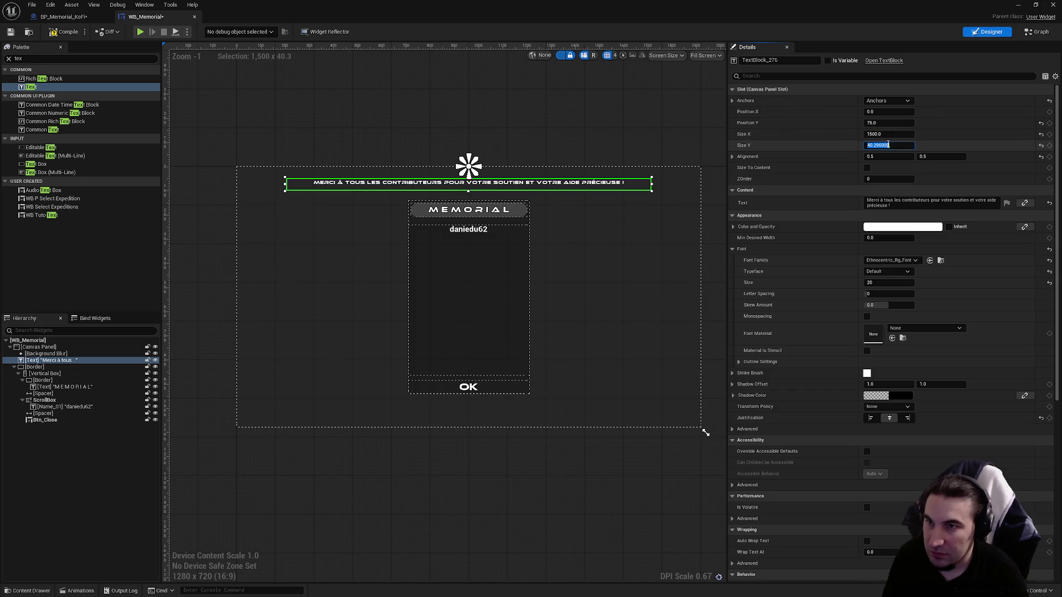
{"action": "type", "text": "40"}
{"action": "key", "text": "Return"}
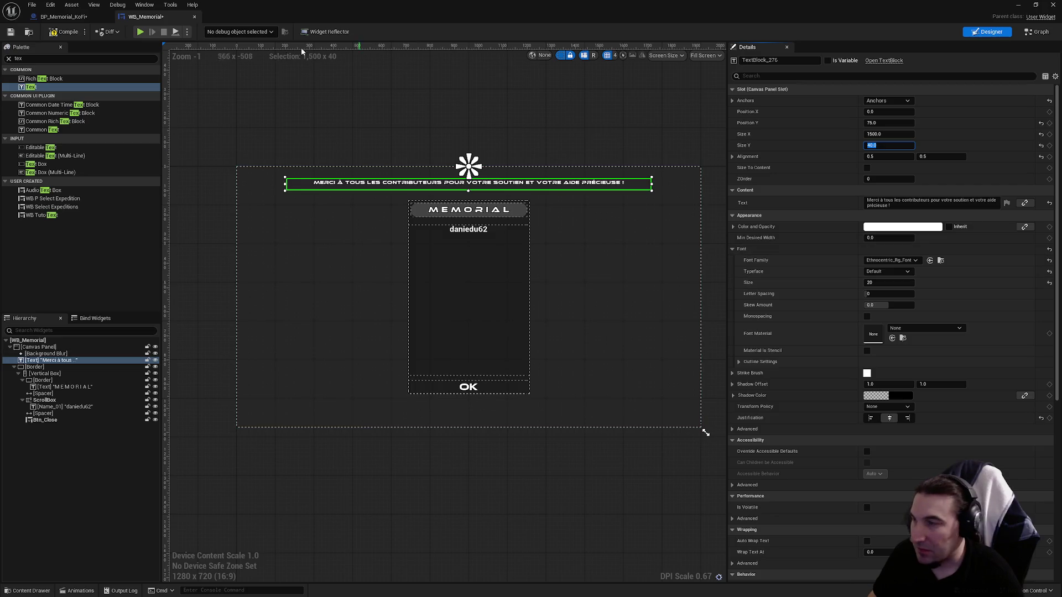
{"action": "type", "text": "20"}
{"action": "key", "text": "Return"}
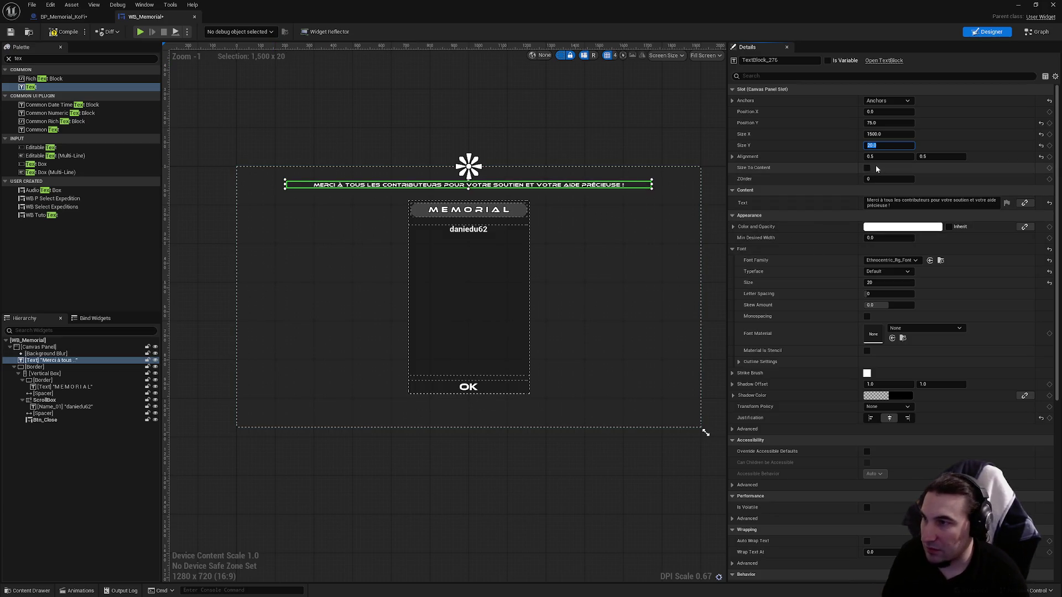
{"action": "left_click", "coordinate": [68, 32]}
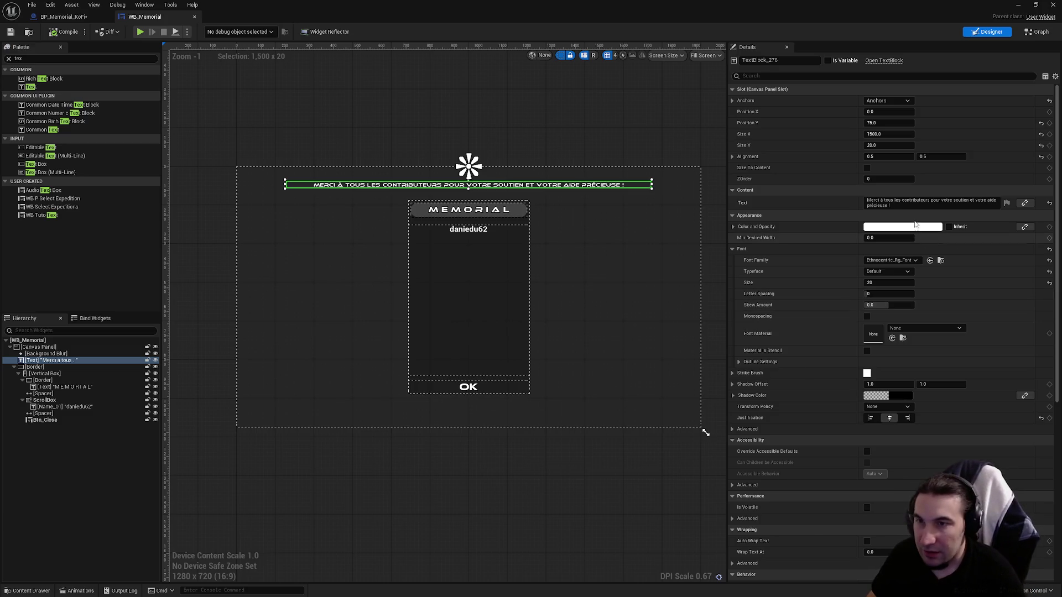
Replace the French sentence with the pasted English thank-you to all contributors.
{"action": "left_click", "coordinate": [929, 203]}
{"action": "key", "text": "ctrl+a"}
{"action": "type", "text": "Thank you to all the contributors for your valuable support!"}
{"action": "key", "text": "Return"}
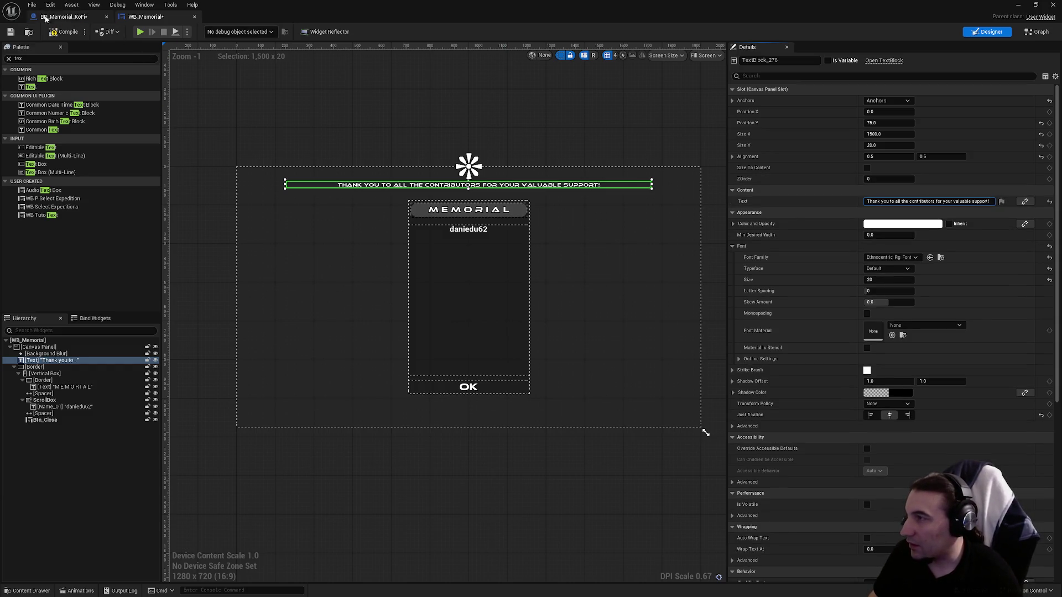
{"action": "left_click", "coordinate": [53, 17]}
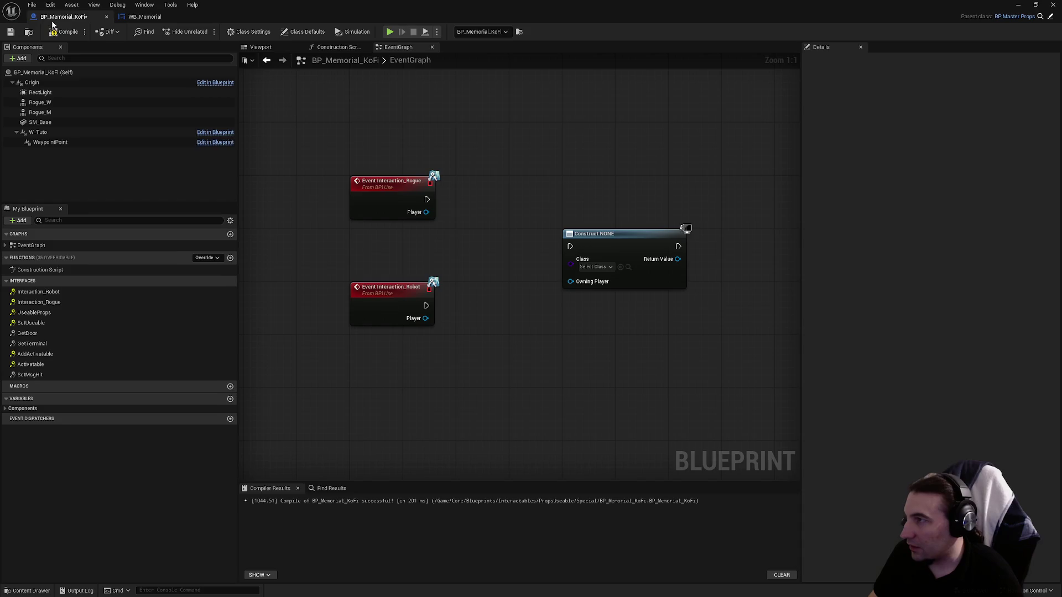
Open WB_Memorial's EventGraph, frame its nodes, and box-select the Event Construct input-setup chain.
{"action": "left_click", "coordinate": [138, 17]}
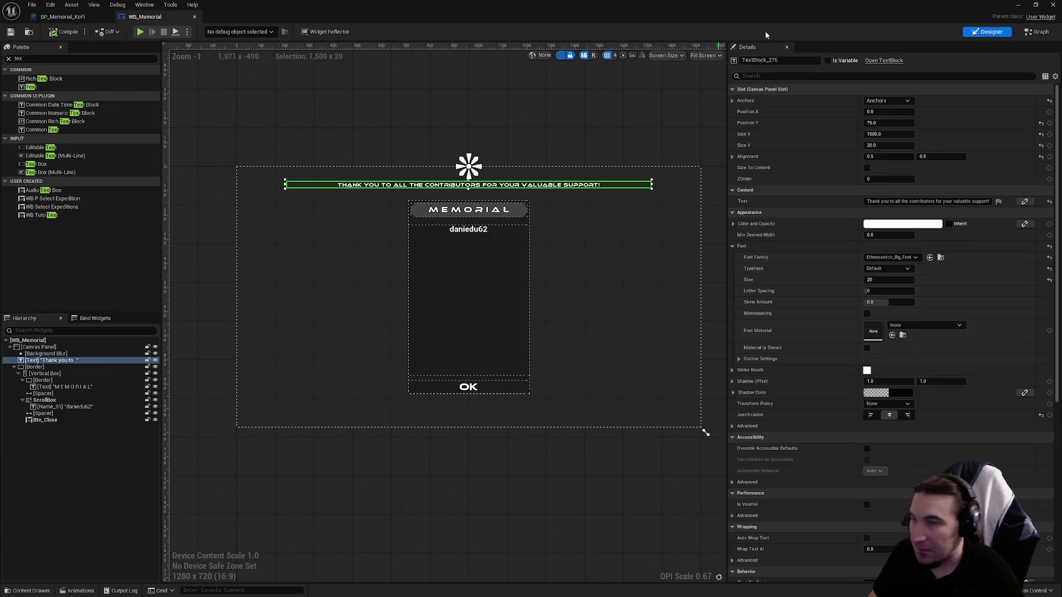
{"action": "left_click", "coordinate": [1037, 31]}
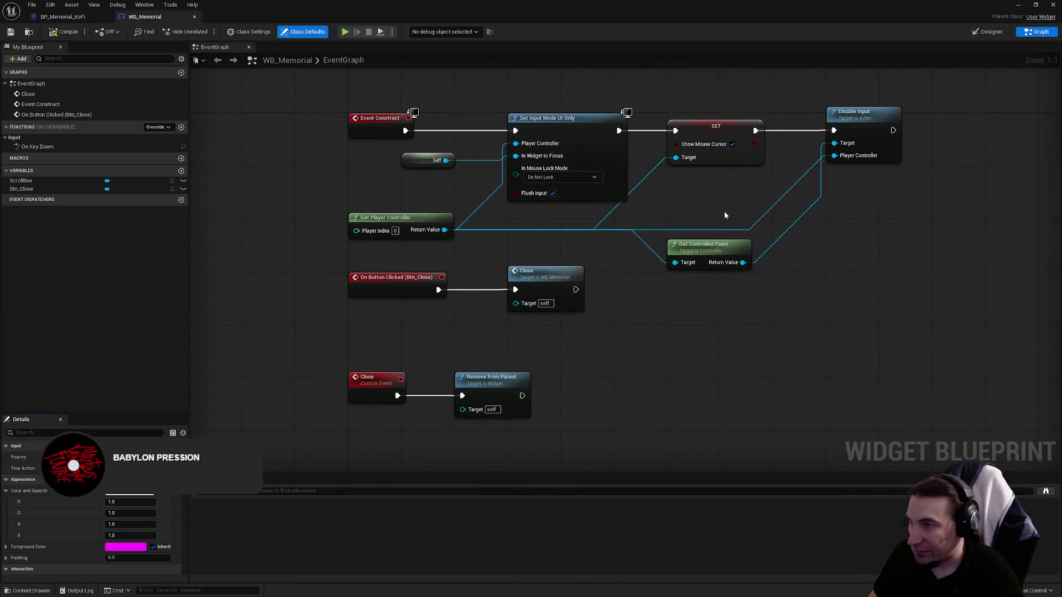
{"action": "scroll", "coordinate": [725, 211], "scroll_direction": "down", "scroll_amount": 1}
{"action": "left_click_drag", "start_coordinate": [724, 213], "coordinate": [689, 242]}
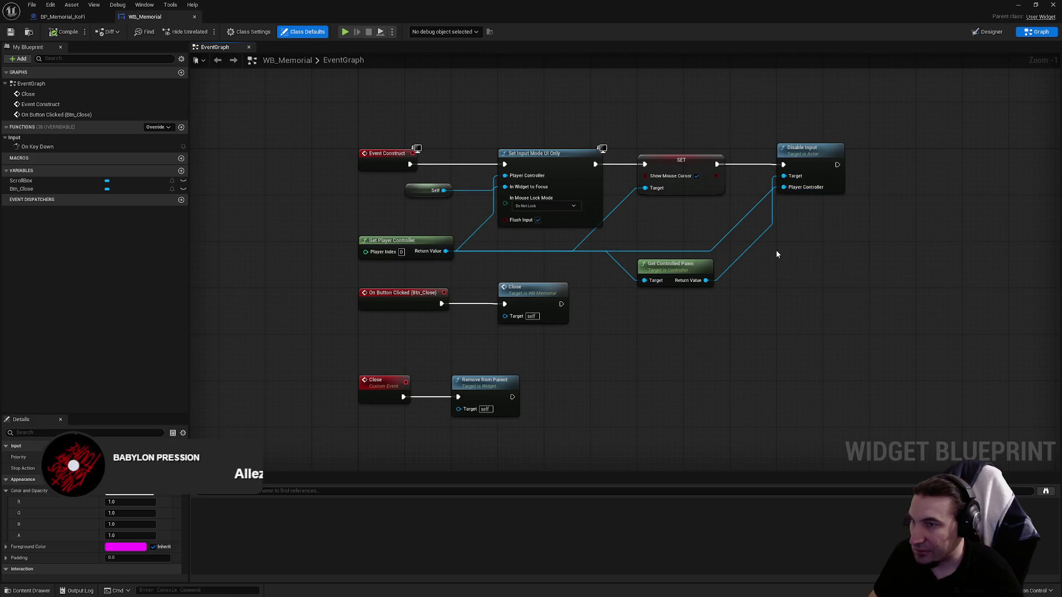
{"action": "scroll", "coordinate": [793, 255], "scroll_direction": "down", "scroll_amount": 1}
{"action": "mouse_move", "coordinate": [793, 254]}
{"action": "left_mouse_down"}
{"action": "mouse_move", "coordinate": [684, 241]}
{"action": "mouse_move", "coordinate": [554, 176]}
{"action": "mouse_move", "coordinate": [541, 214]}
{"action": "mouse_move", "coordinate": [540, 358]}
{"action": "mouse_move", "coordinate": [530, 294]}
{"action": "left_mouse_up"}
{"action": "scroll", "coordinate": [654, 249], "scroll_direction": "down", "scroll_amount": 1}
{"action": "scroll", "coordinate": [540, 213], "scroll_direction": "down", "scroll_amount": 2}
{"action": "scroll", "coordinate": [540, 210], "scroll_direction": "up", "scroll_amount": 2}
{"action": "scroll", "coordinate": [541, 210], "scroll_direction": "up", "scroll_amount": 1}
{"action": "scroll", "coordinate": [541, 208], "scroll_direction": "up", "scroll_amount": 1}
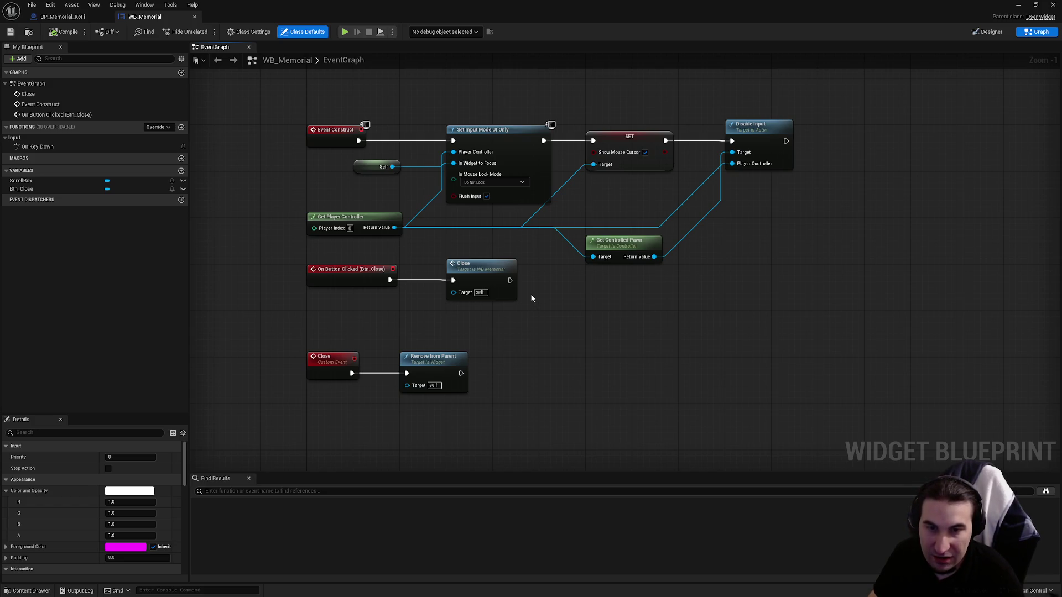
{"action": "left_click_drag", "start_coordinate": [522, 295], "coordinate": [576, 331]}
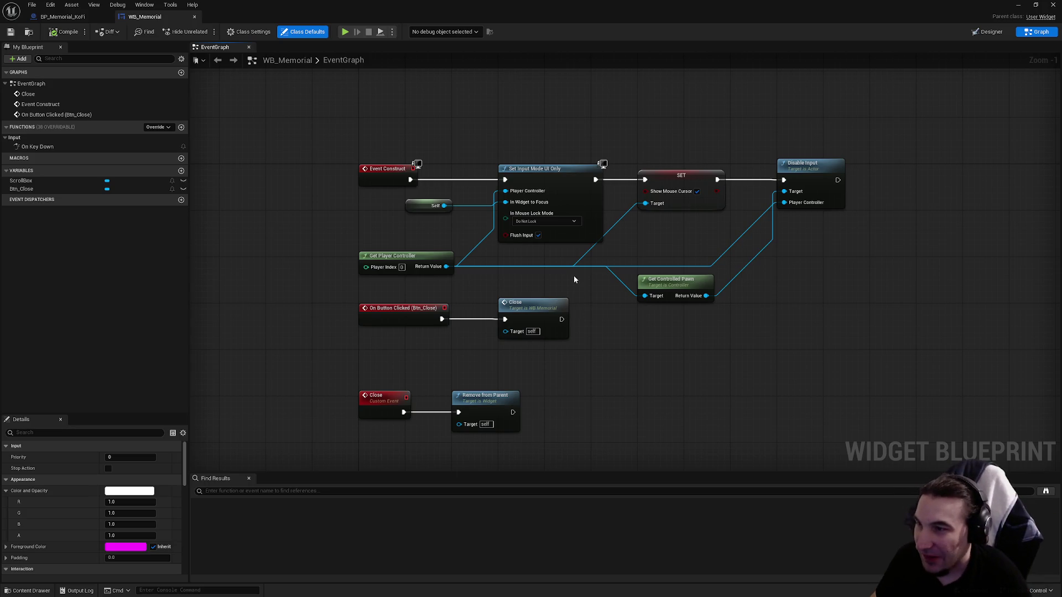
{"action": "left_click_drag", "start_coordinate": [816, 302], "coordinate": [487, 238]}
{"action": "left_click_drag", "start_coordinate": [354, 157], "coordinate": [821, 283]}
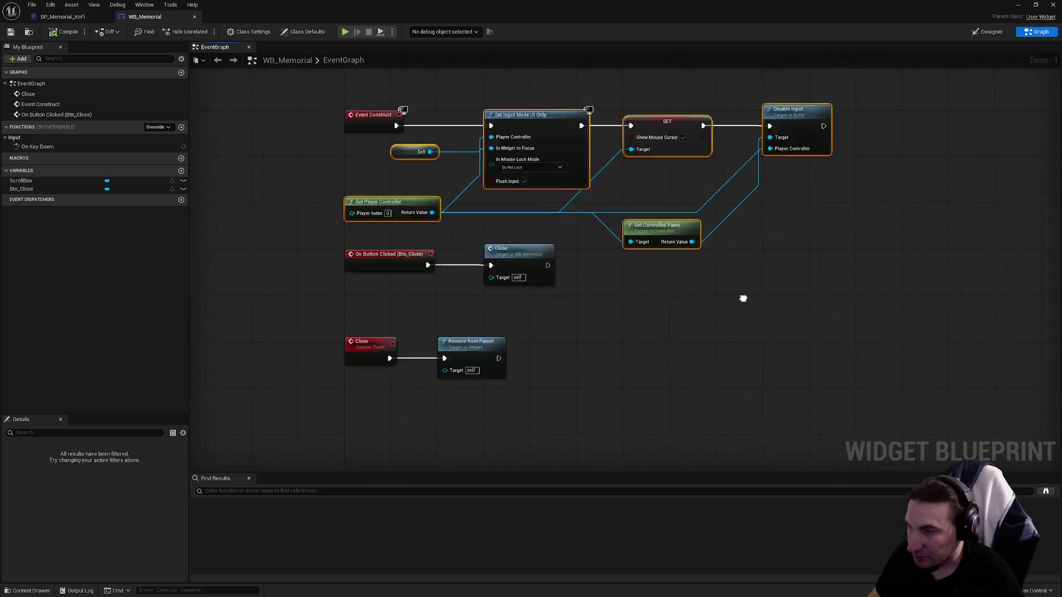
Paste a copy of the input-setup nodes and delete the copied UI-only input mode node.
{"action": "left_click_drag", "start_coordinate": [743, 298], "coordinate": [740, 186]}
{"action": "key", "text": "ctrl+v"}
{"action": "mouse_move", "coordinate": [638, 271]}
{"action": "left_mouse_down"}
{"action": "mouse_move", "coordinate": [668, 253]}
{"action": "mouse_move", "coordinate": [662, 247]}
{"action": "left_mouse_up"}
{"action": "left_click", "coordinate": [663, 246]}
{"action": "key", "text": "Delete"}
Add a Set Input Mode Game Only node beside Remove from Parent and delete the leftover Self node.
{"action": "left_click_drag", "start_coordinate": [579, 333], "coordinate": [612, 289]}
{"action": "type", "text": "set inpu"}
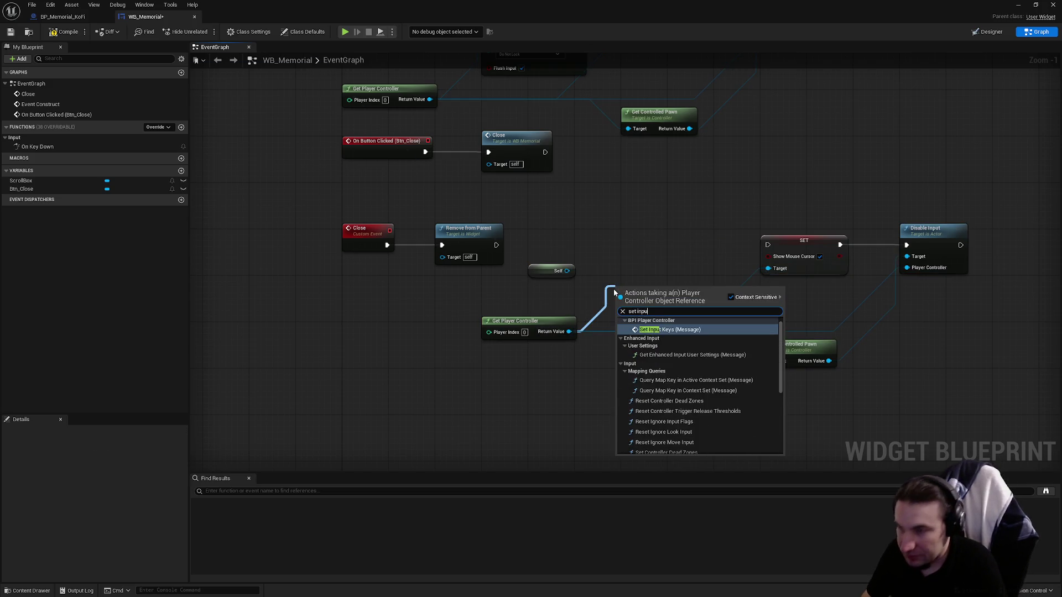
{"action": "scroll", "coordinate": [691, 370], "scroll_direction": "down", "scroll_amount": 5}
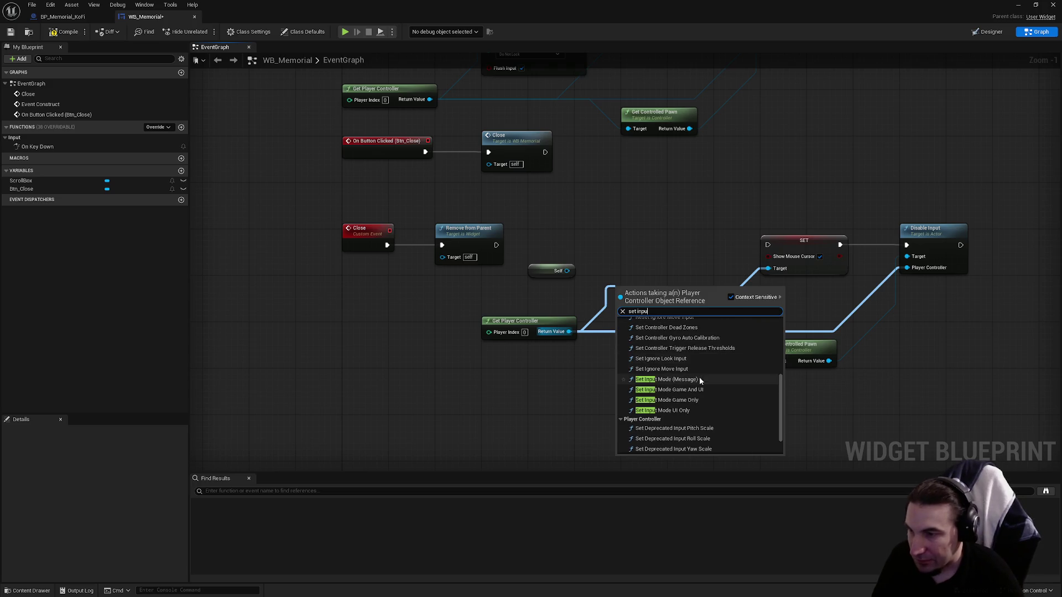
{"action": "left_click", "coordinate": [694, 399]}
{"action": "mouse_move", "coordinate": [679, 307]}
{"action": "left_mouse_down"}
{"action": "mouse_move", "coordinate": [685, 253]}
{"action": "mouse_move", "coordinate": [501, 248]}
{"action": "mouse_move", "coordinate": [627, 245]}
{"action": "left_mouse_up"}
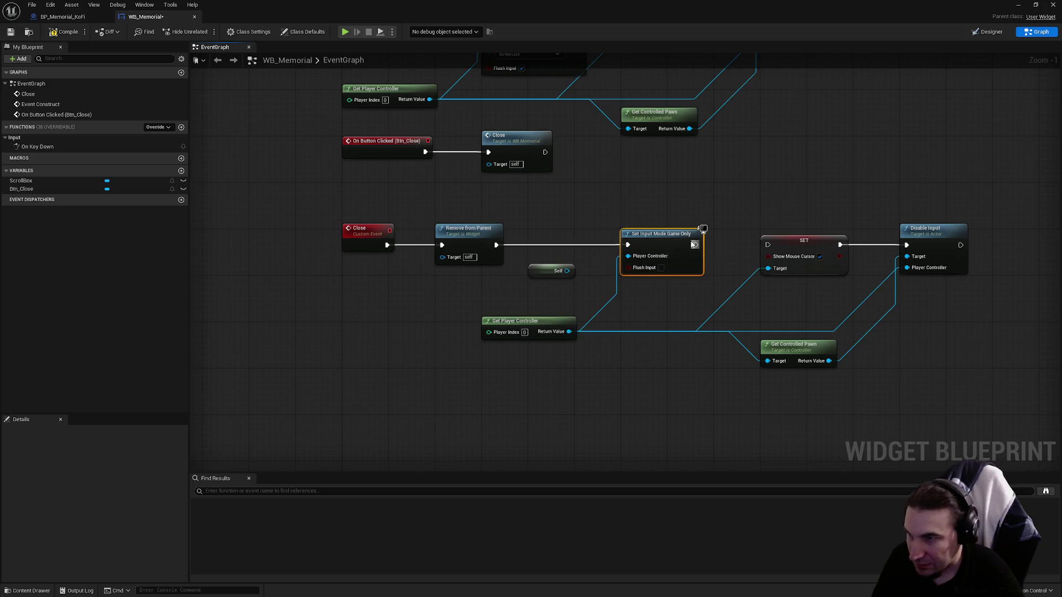
{"action": "left_click", "coordinate": [570, 280]}
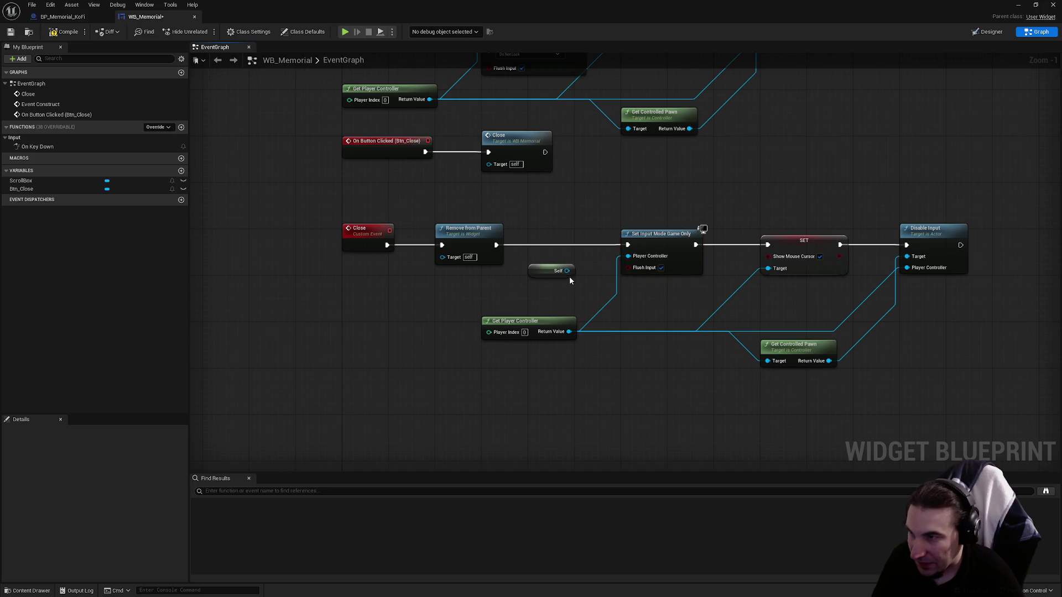
{"action": "key", "text": "Delete"}
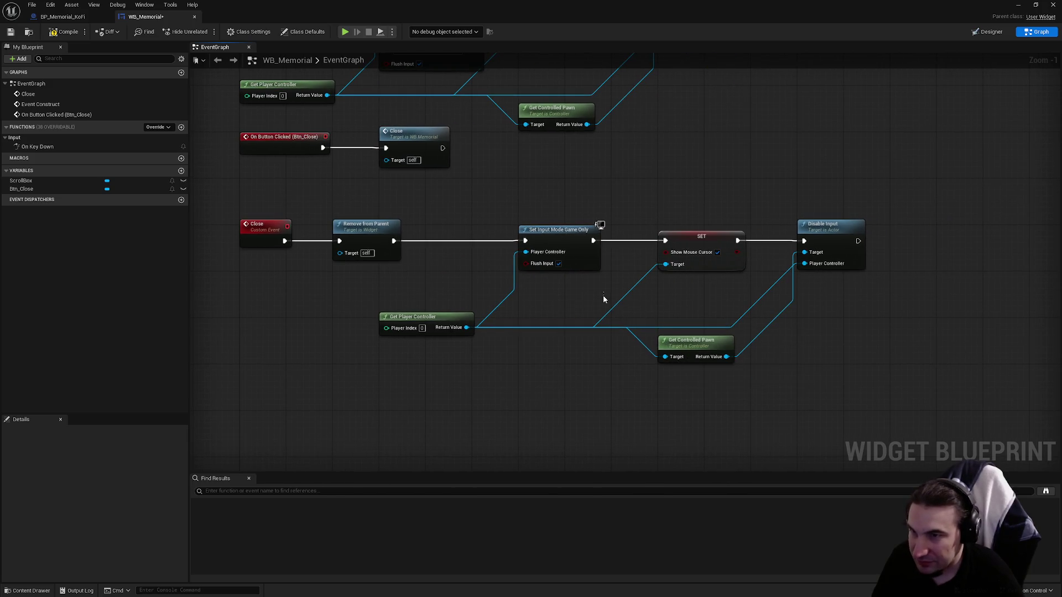
Add an Enable Input node and wire Get Controlled Pawn into its target.
{"action": "left_click_drag", "start_coordinate": [833, 208], "coordinate": [834, 291]}
{"action": "mouse_move", "coordinate": [467, 327]}
{"action": "left_mouse_down"}
{"action": "mouse_move", "coordinate": [756, 299]}
{"action": "mouse_move", "coordinate": [821, 240]}
{"action": "mouse_move", "coordinate": [821, 223]}
{"action": "mouse_move", "coordinate": [739, 241]}
{"action": "left_mouse_up"}
{"action": "type", "text": "enable"}
{"action": "key", "text": "Return"}
{"action": "mouse_move", "coordinate": [726, 358]}
{"action": "left_mouse_down"}
{"action": "mouse_move", "coordinate": [817, 270]}
{"action": "mouse_move", "coordinate": [806, 260]}
{"action": "mouse_move", "coordinate": [777, 301]}
{"action": "mouse_move", "coordinate": [534, 345]}
{"action": "mouse_move", "coordinate": [467, 327]}
{"action": "left_mouse_up"}
{"action": "left_click", "coordinate": [752, 339]}
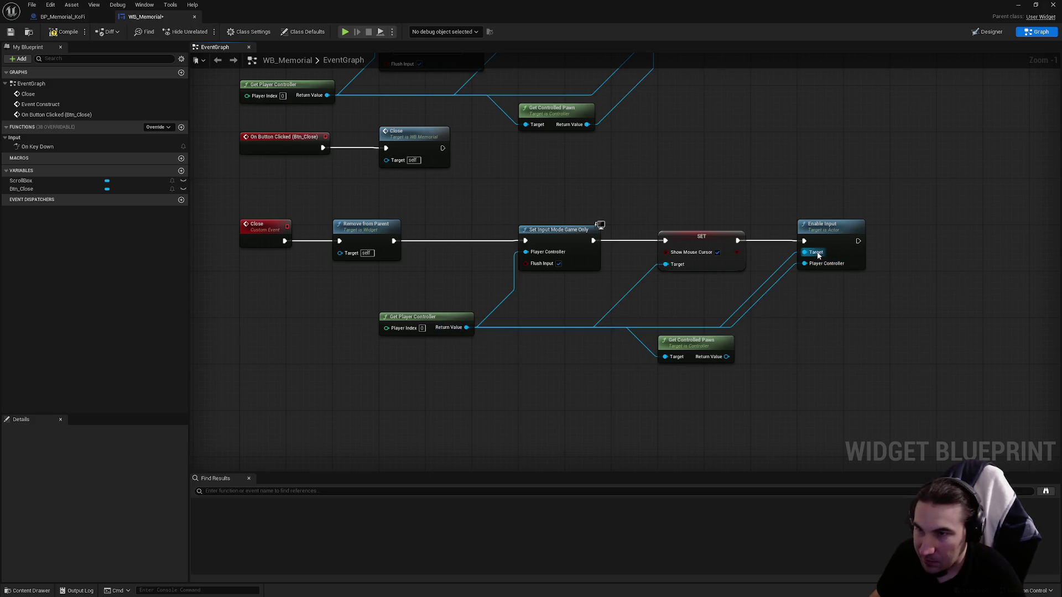
{"action": "left_click_drag", "start_coordinate": [727, 358], "coordinate": [805, 253]}
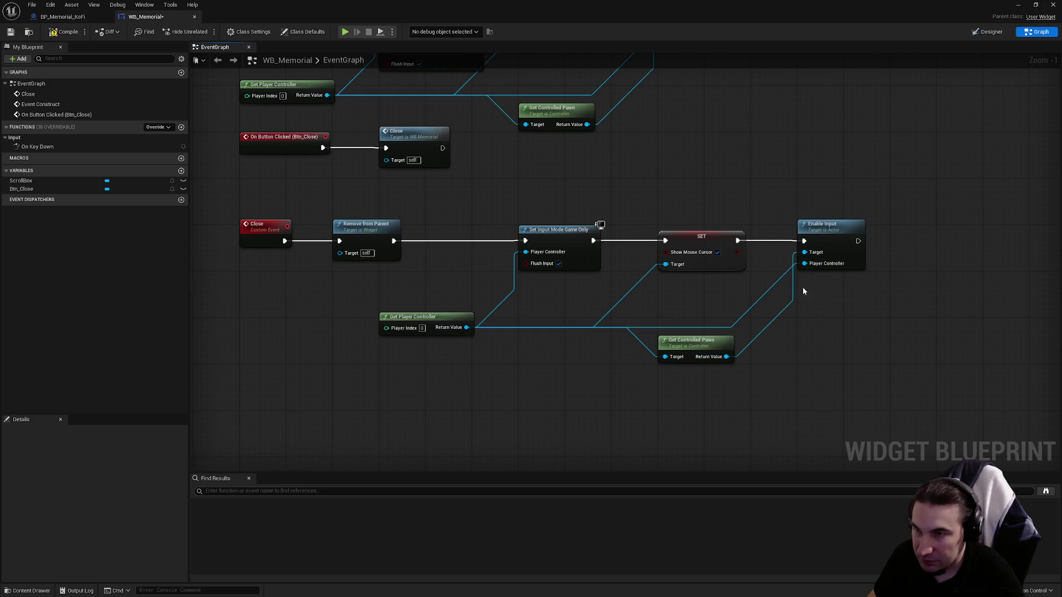
{"action": "left_click_drag", "start_coordinate": [706, 339], "coordinate": [707, 293]}
{"action": "left_click", "coordinate": [786, 340]}
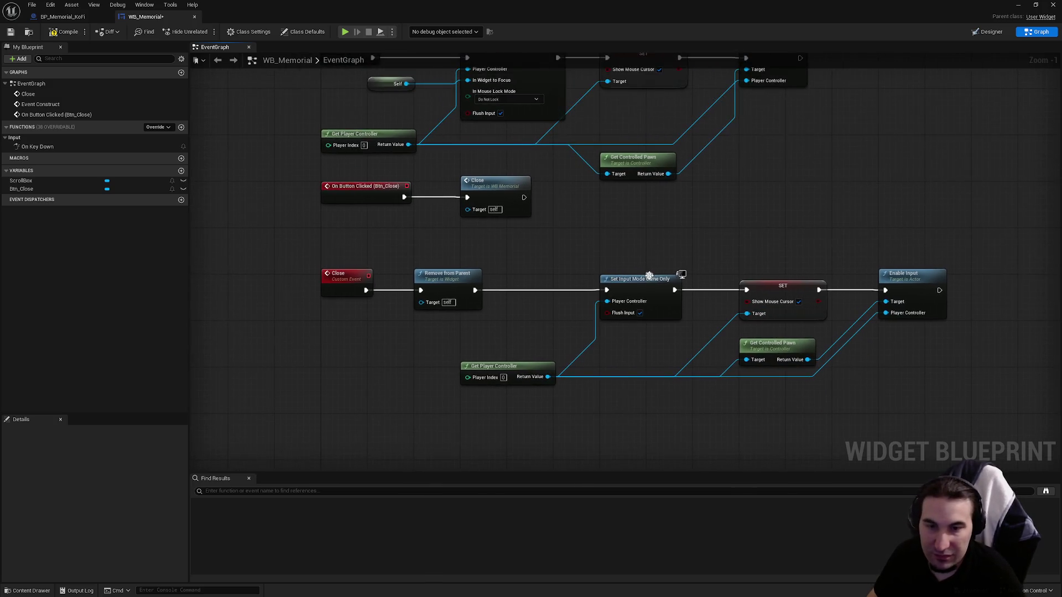
Save the blueprint and move the Close chain's input-mode nodes left as a group.
{"action": "left_click", "coordinate": [12, 32]}
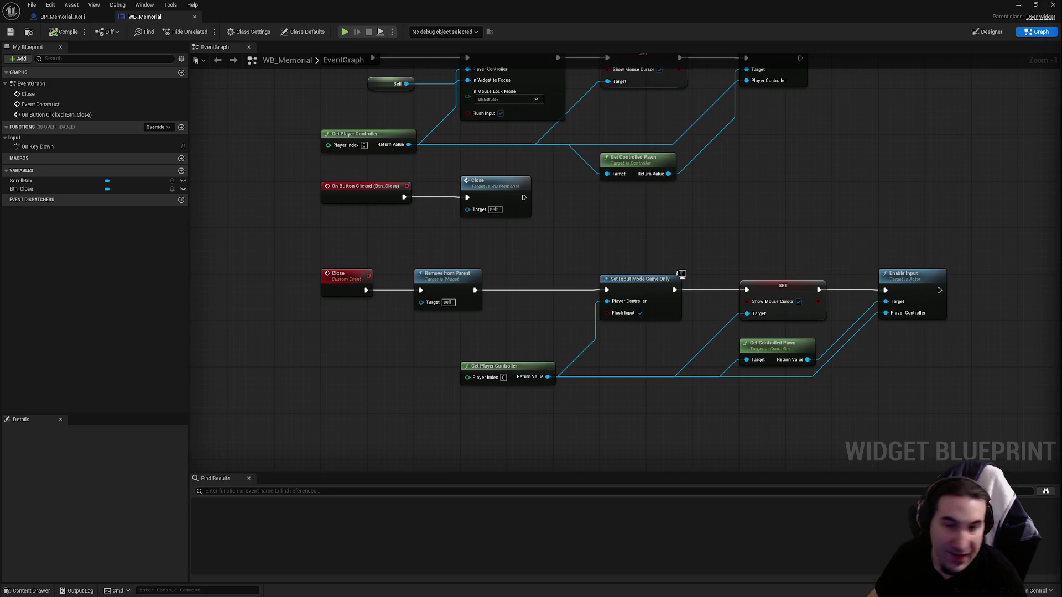
{"action": "key", "text": "super"}
{"action": "mouse_move", "coordinate": [478, 589]}
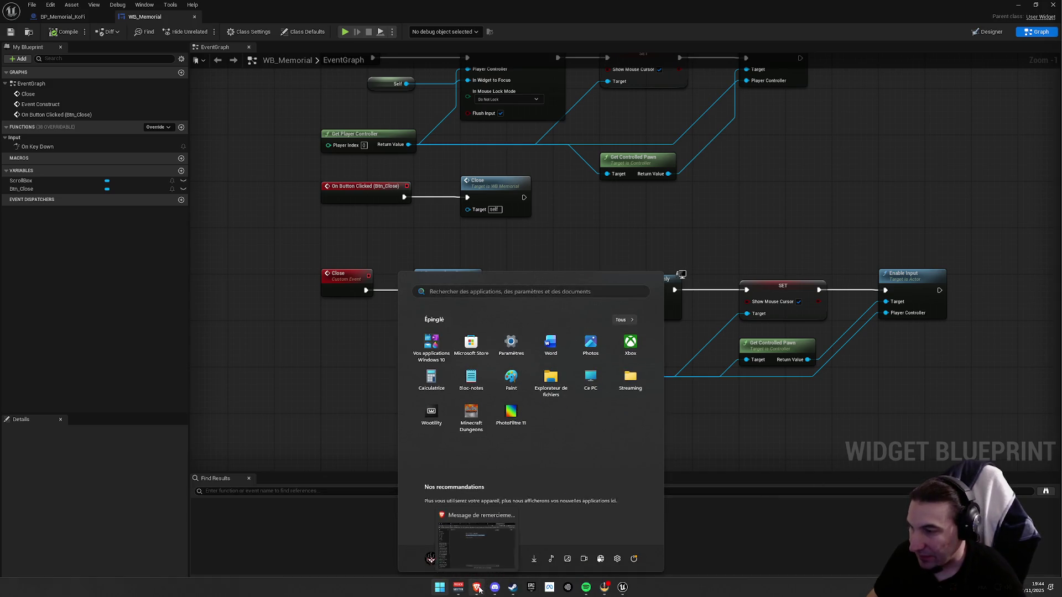
{"action": "key", "text": "Escape"}
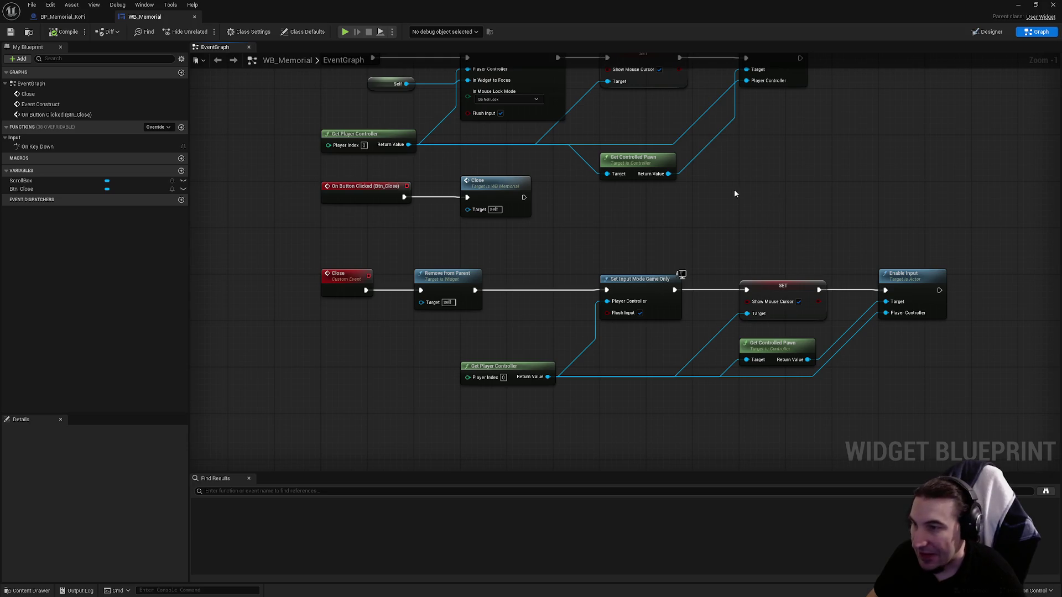
{"action": "left_click_drag", "start_coordinate": [531, 253], "coordinate": [950, 418]}
{"action": "left_click_drag", "start_coordinate": [650, 285], "coordinate": [557, 284]}
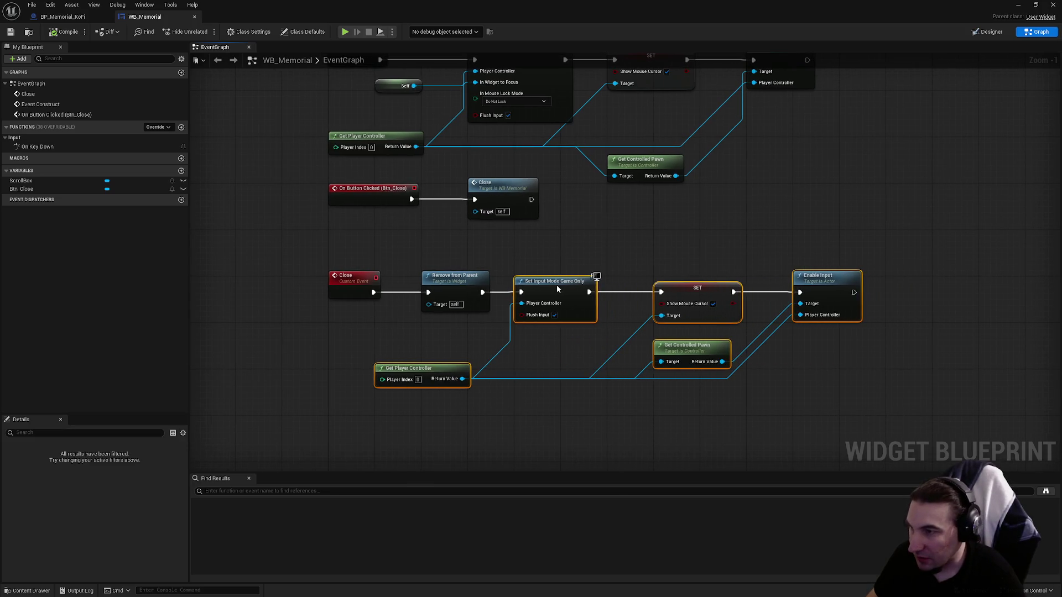
Tidy the Event Construct chain, nudging Get Player Controller and moving Get Controlled Pawn up.
{"action": "left_click", "coordinate": [588, 236]}
{"action": "left_click", "coordinate": [443, 382]}
{"action": "left_click", "coordinate": [452, 334]}
{"action": "left_click_drag", "start_coordinate": [378, 199], "coordinate": [382, 306]}
{"action": "left_click_drag", "start_coordinate": [365, 247], "coordinate": [365, 251]}
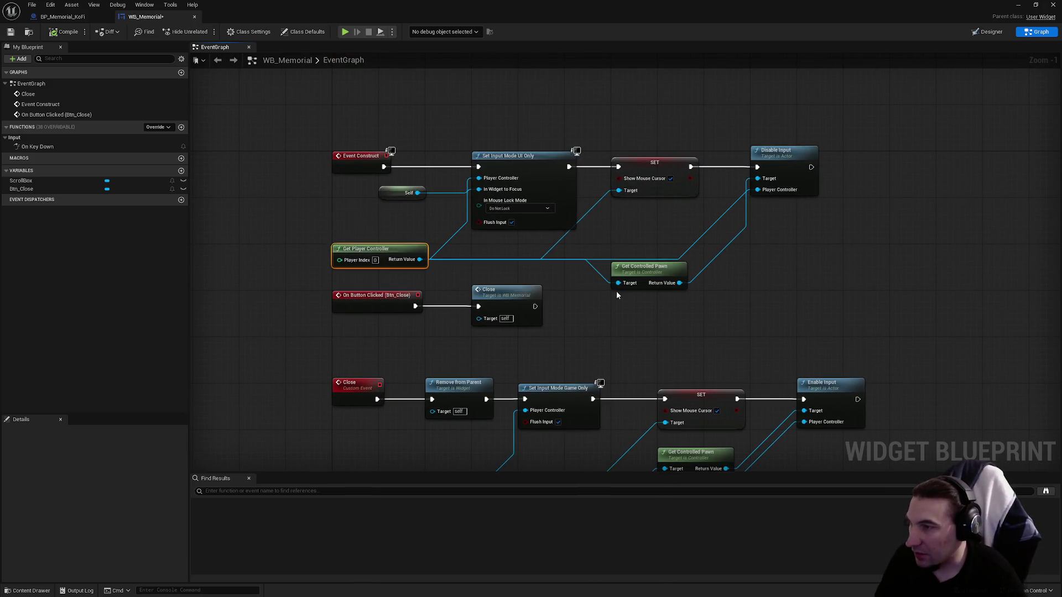
{"action": "left_click_drag", "start_coordinate": [663, 271], "coordinate": [664, 225]}
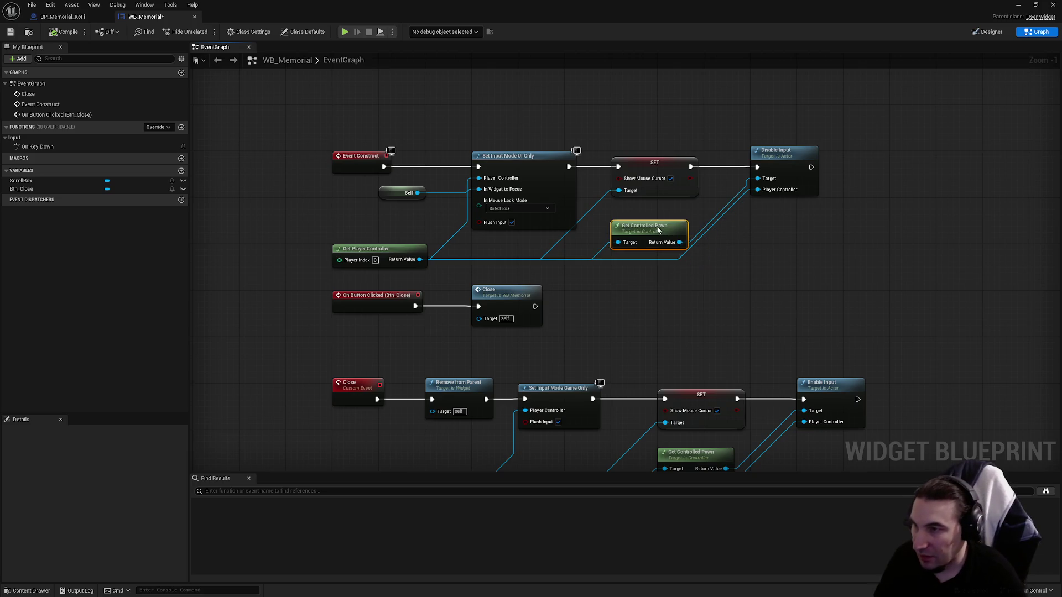
{"action": "left_click", "coordinate": [700, 293]}
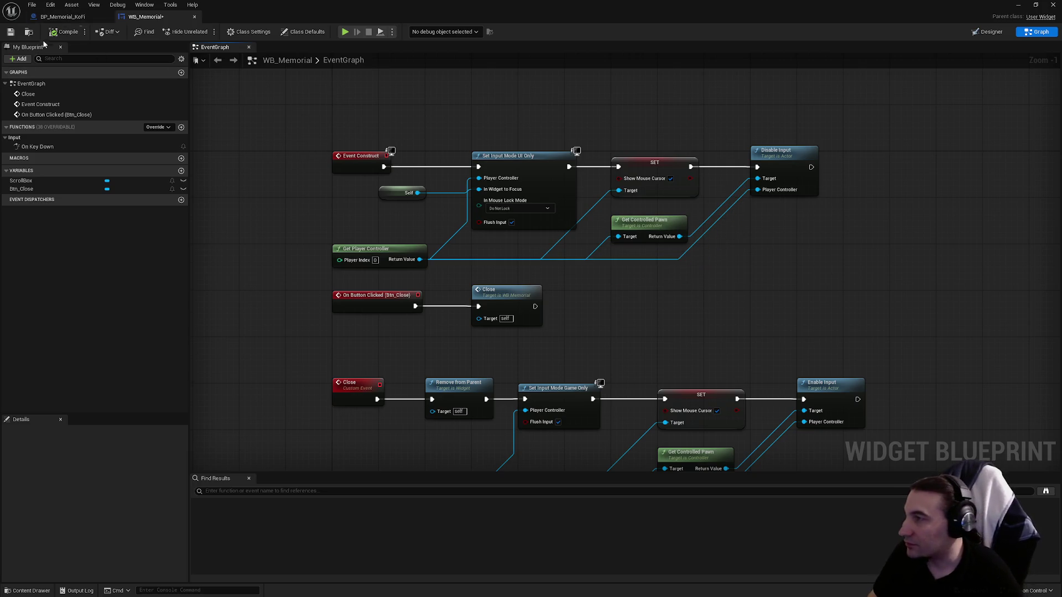
Untick Show Mouse Cursor in the Close chain's SET node, compile WB_Memorial, then return to BP_Memorial_KoFi.
{"action": "left_click", "coordinate": [716, 363]}
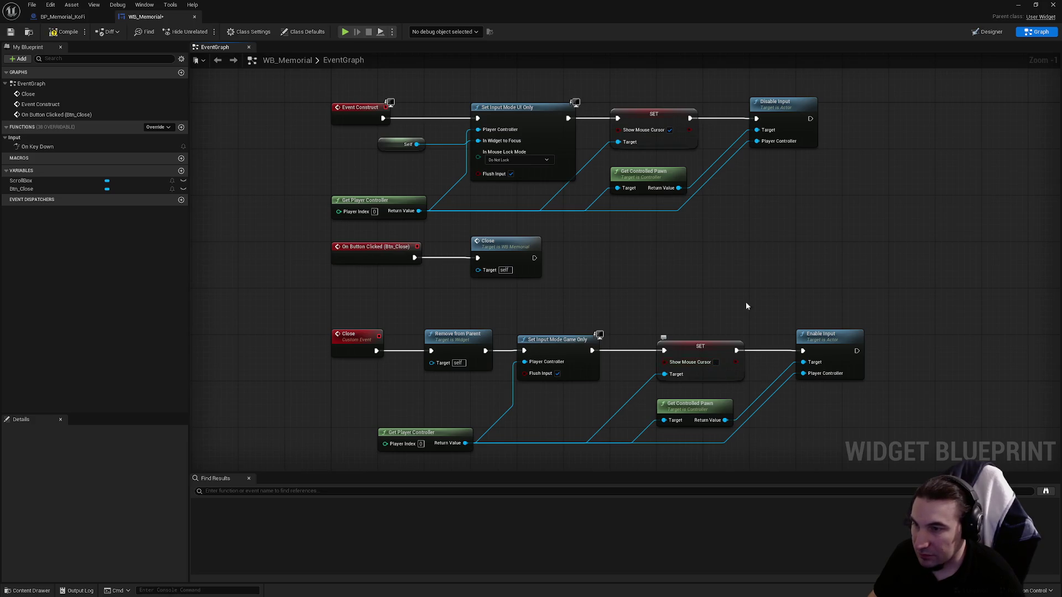
{"action": "left_click", "coordinate": [62, 33]}
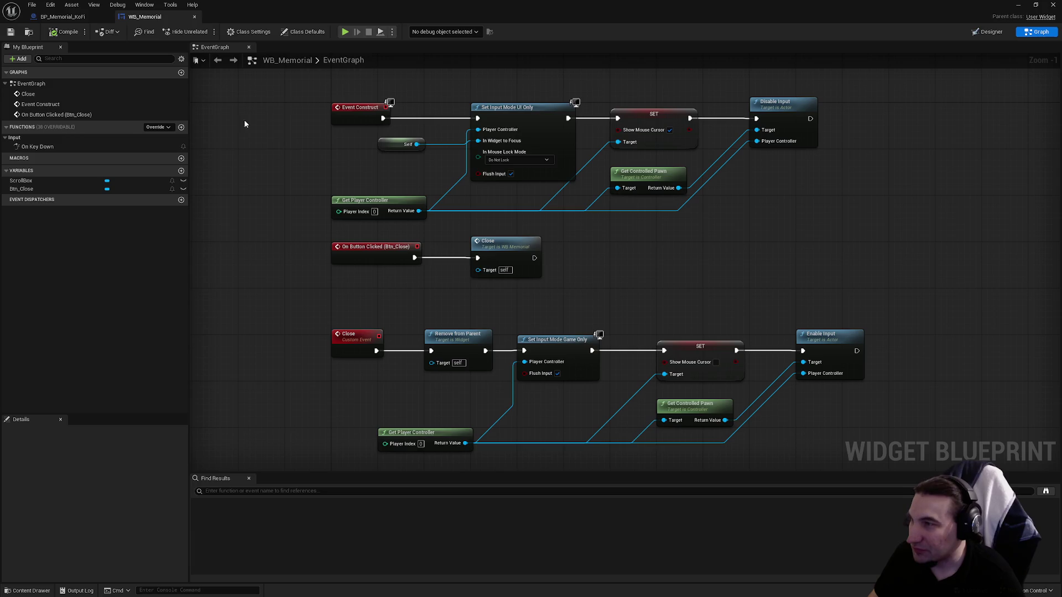
{"action": "left_click", "coordinate": [63, 16]}
{"action": "left_click", "coordinate": [594, 268]}
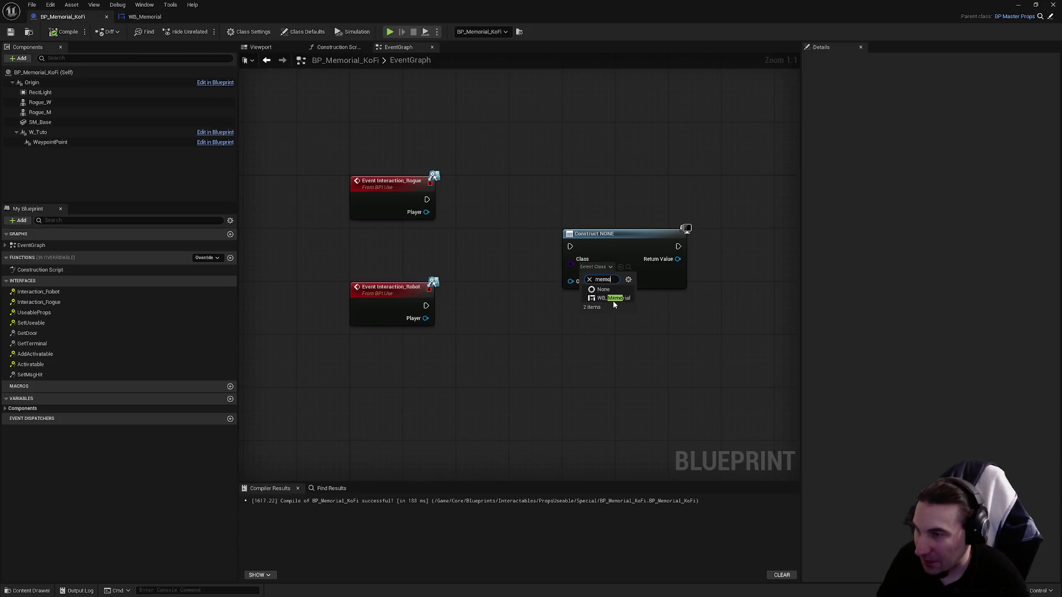
Set the Create Widget class to WB_Memorial and wire both Interaction_Robot and Interaction_Rogue events to it.
{"action": "left_click", "coordinate": [608, 301]}
{"action": "mouse_move", "coordinate": [424, 305]}
{"action": "left_mouse_down"}
{"action": "mouse_move", "coordinate": [576, 244]}
{"action": "mouse_move", "coordinate": [426, 304]}
{"action": "left_mouse_up"}
{"action": "mouse_move", "coordinate": [430, 198]}
{"action": "left_mouse_down"}
{"action": "mouse_move", "coordinate": [570, 247]}
{"action": "mouse_move", "coordinate": [362, 286]}
{"action": "left_mouse_up"}
Add the created widget to the viewport with ZOrder 50.
{"action": "left_click_drag", "start_coordinate": [471, 299], "coordinate": [530, 301]}
{"action": "type", "text": "add to vie"}
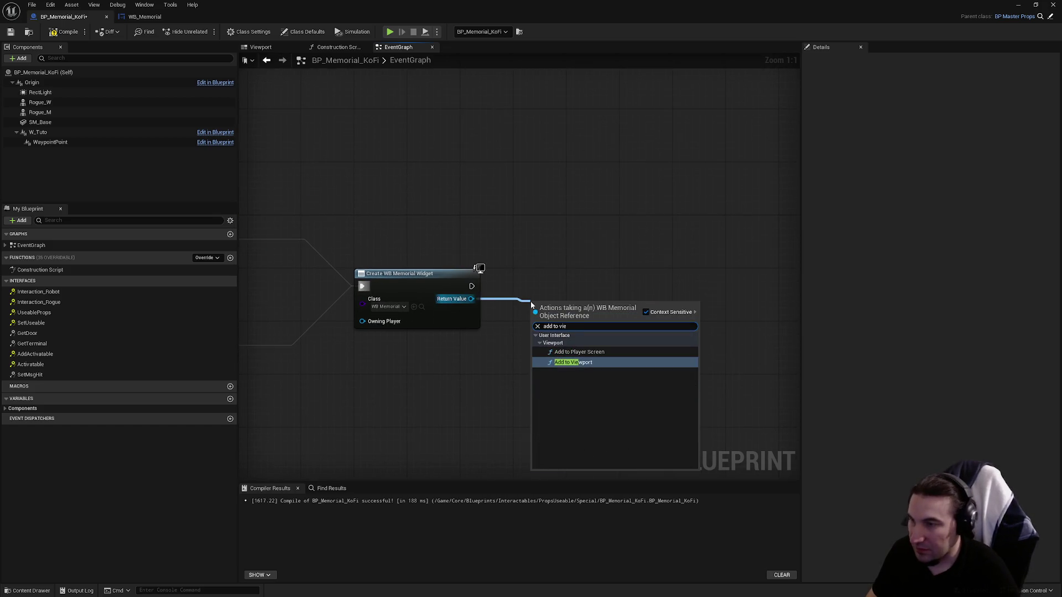
{"action": "key", "text": "Return"}
{"action": "left_click", "coordinate": [557, 309]}
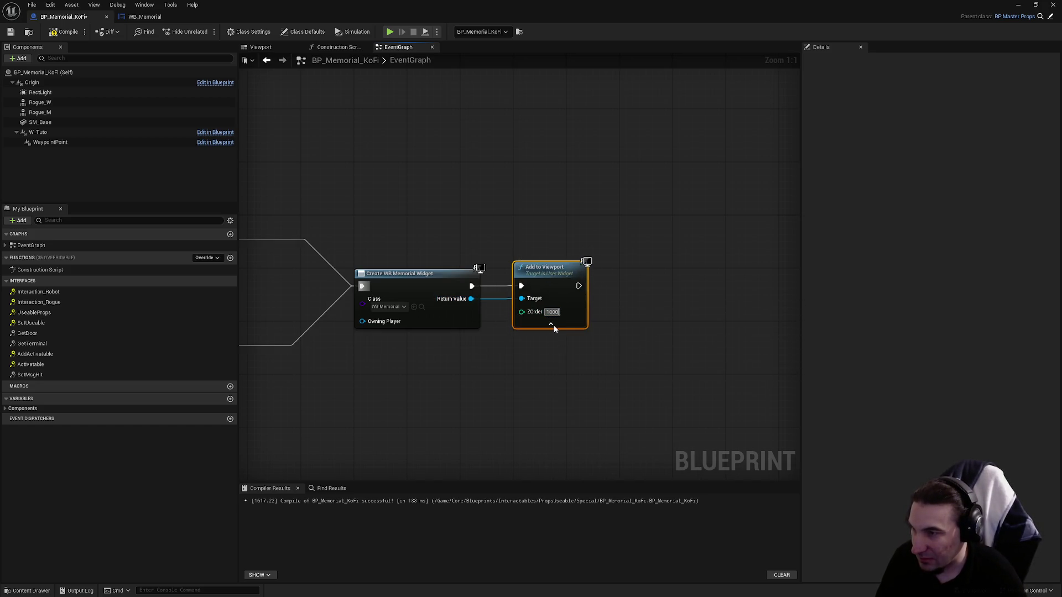
{"action": "left_click", "coordinate": [552, 325]}
{"action": "left_click", "coordinate": [549, 311]}
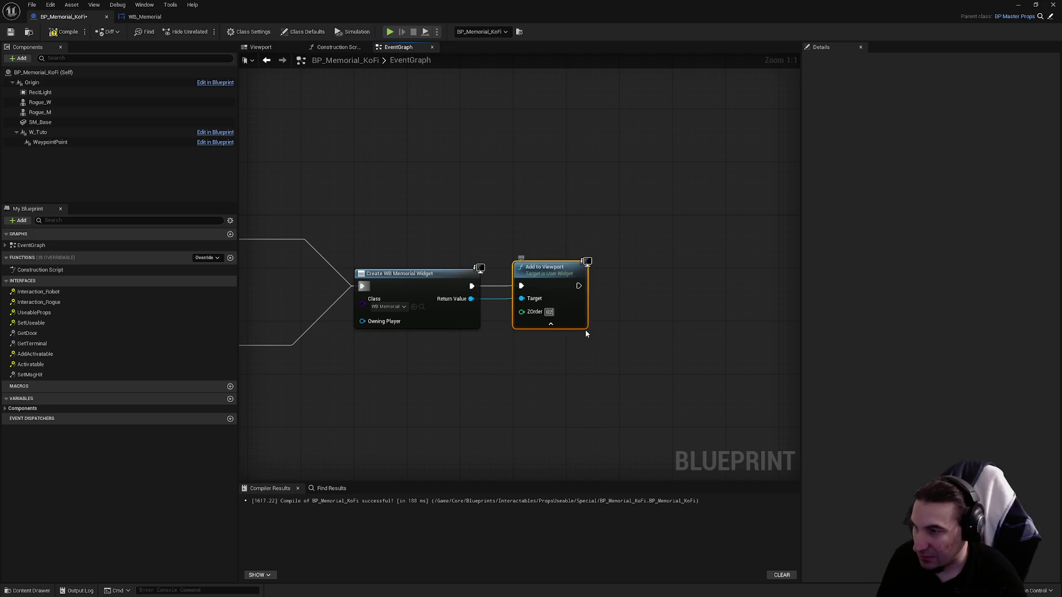
{"action": "type", "text": "50"}
{"action": "left_click", "coordinate": [631, 312]}
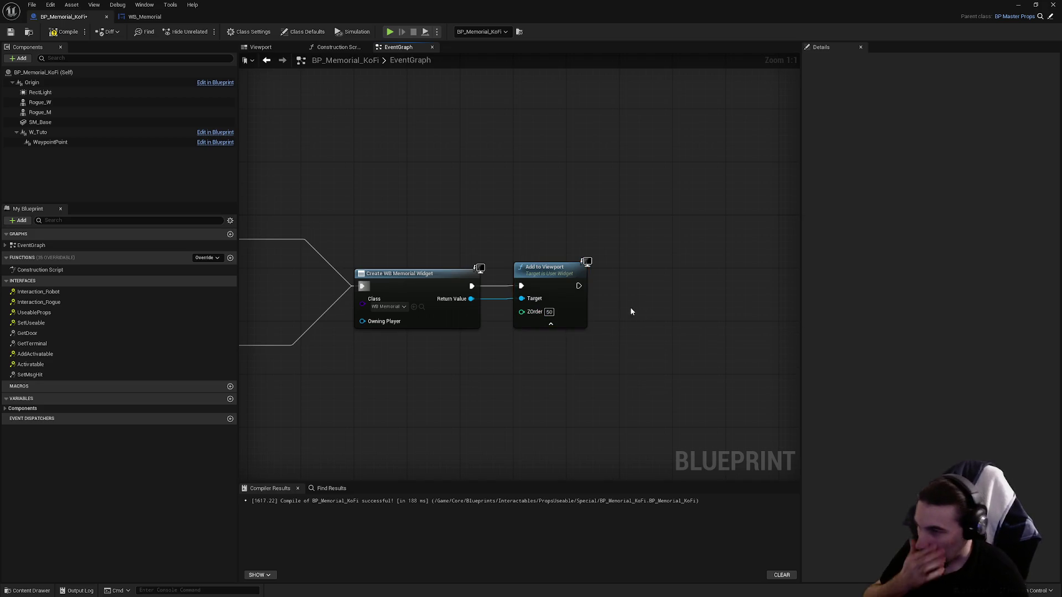
Add a Set Focus node for the widget after Add to Viewport, then compile and save.
{"action": "left_click_drag", "start_coordinate": [480, 305], "coordinate": [620, 311]}
{"action": "type", "text": "fo"}
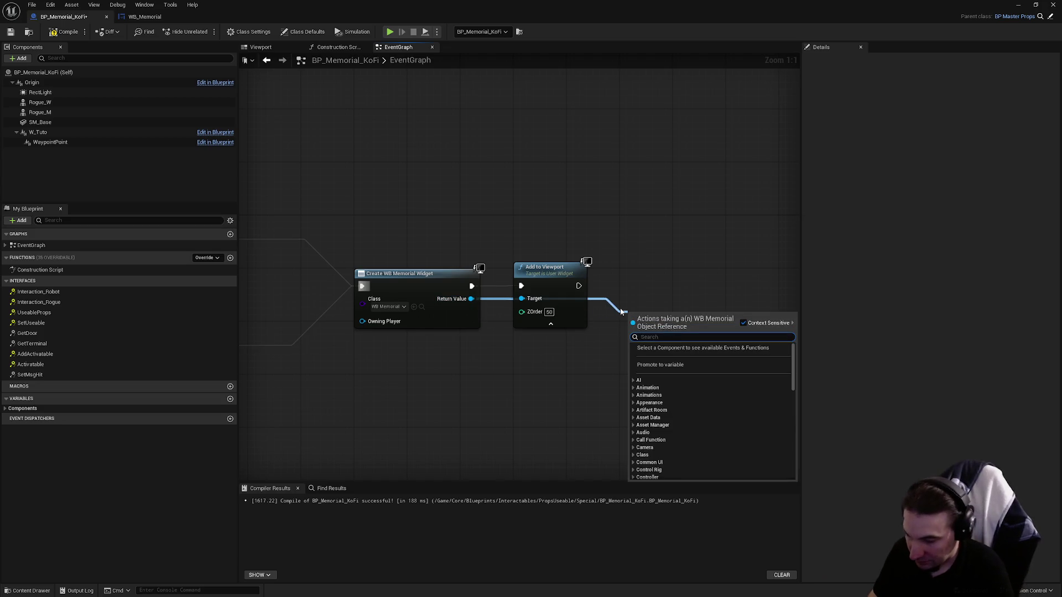
{"action": "type", "text": "cus"}
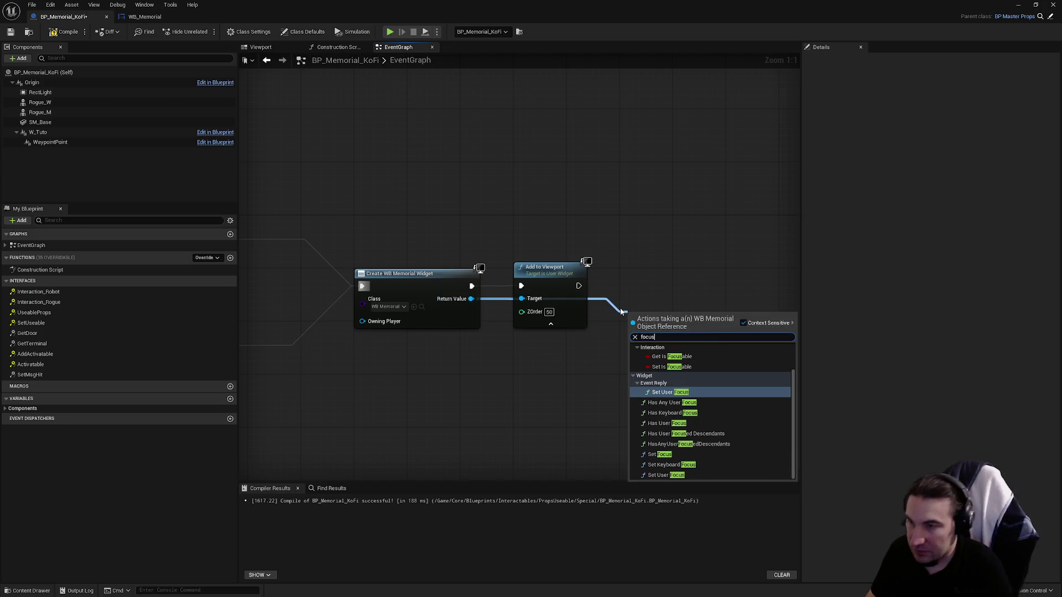
{"action": "left_click", "coordinate": [659, 454]}
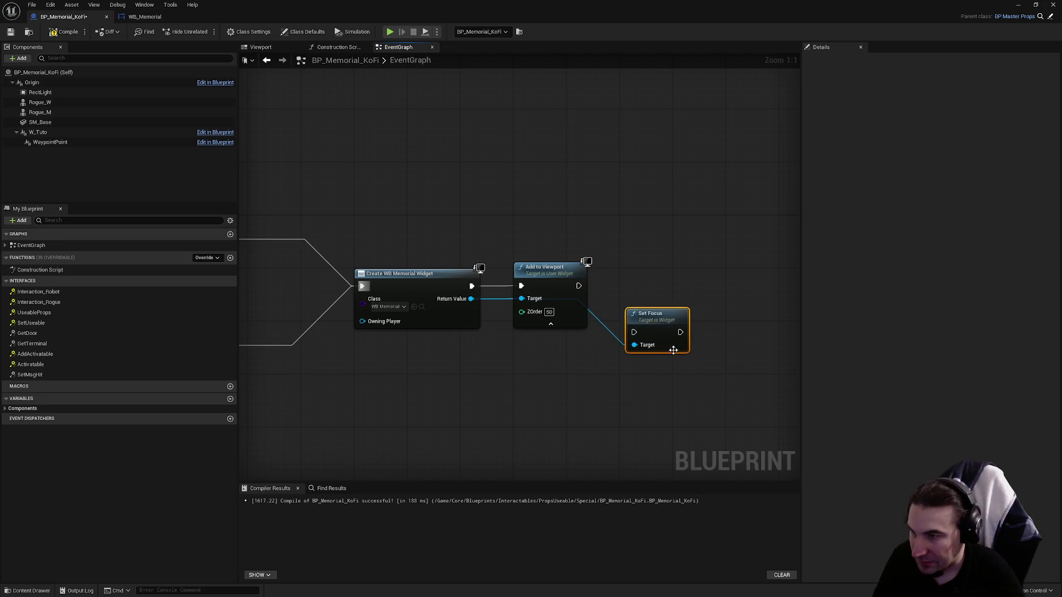
{"action": "left_click_drag", "start_coordinate": [627, 292], "coordinate": [579, 286]}
{"action": "left_click_drag", "start_coordinate": [584, 220], "coordinate": [666, 195]}
{"action": "left_click", "coordinate": [62, 32]}
{"action": "left_click", "coordinate": [11, 31]}
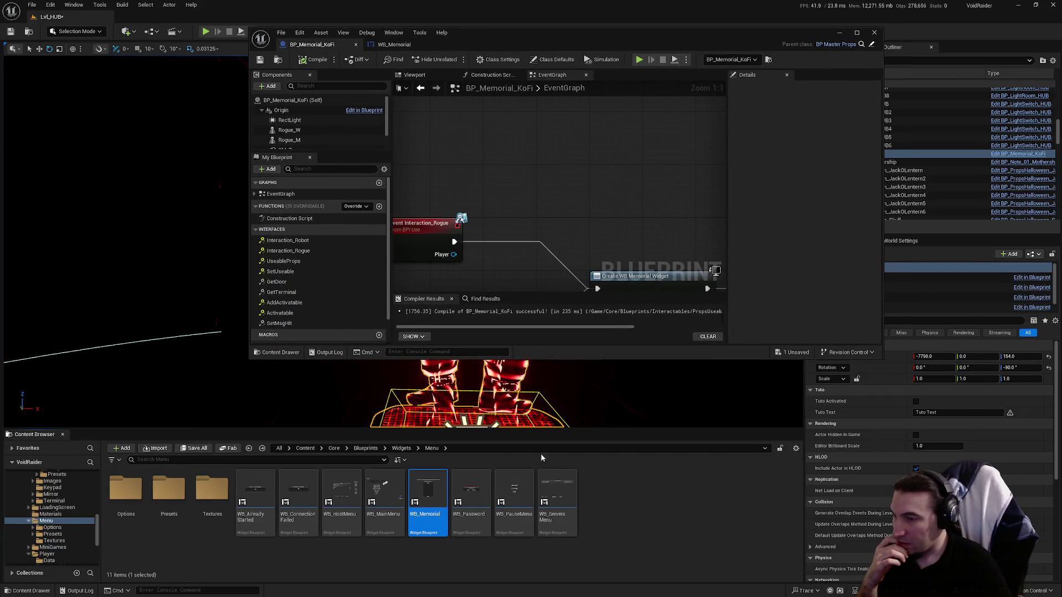
Open WB_PauseMenu's event graph in a maximized editor and review it.
{"action": "left_click", "coordinate": [514, 498]}
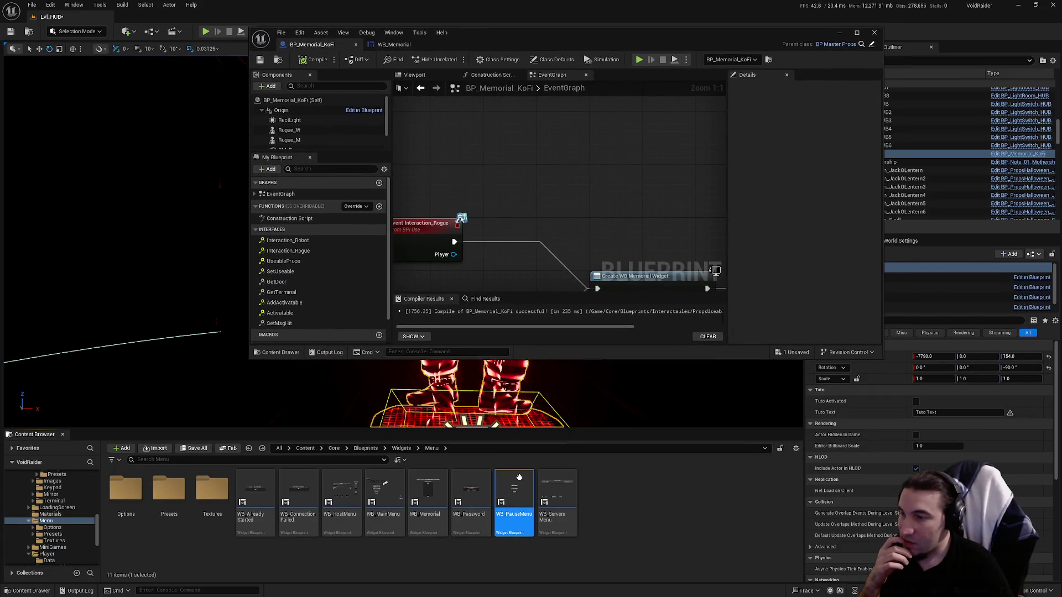
{"action": "left_click", "coordinate": [860, 60]}
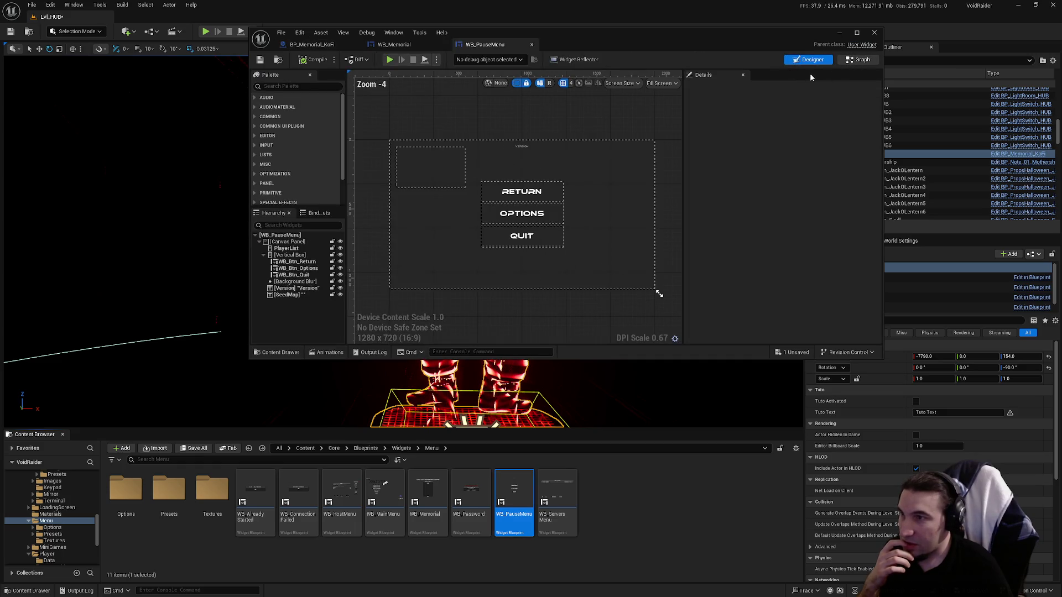
{"action": "double_click", "coordinate": [638, 38]}
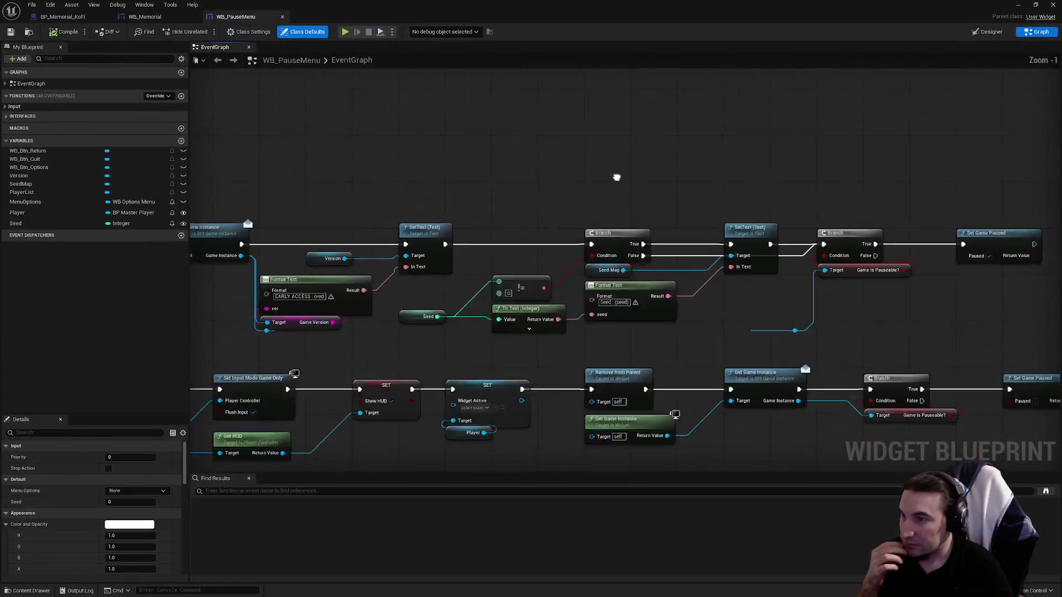
{"action": "scroll", "coordinate": [614, 176], "scroll_direction": "down", "scroll_amount": 4}
{"action": "scroll", "coordinate": [600, 221], "scroll_direction": "up", "scroll_amount": 5}
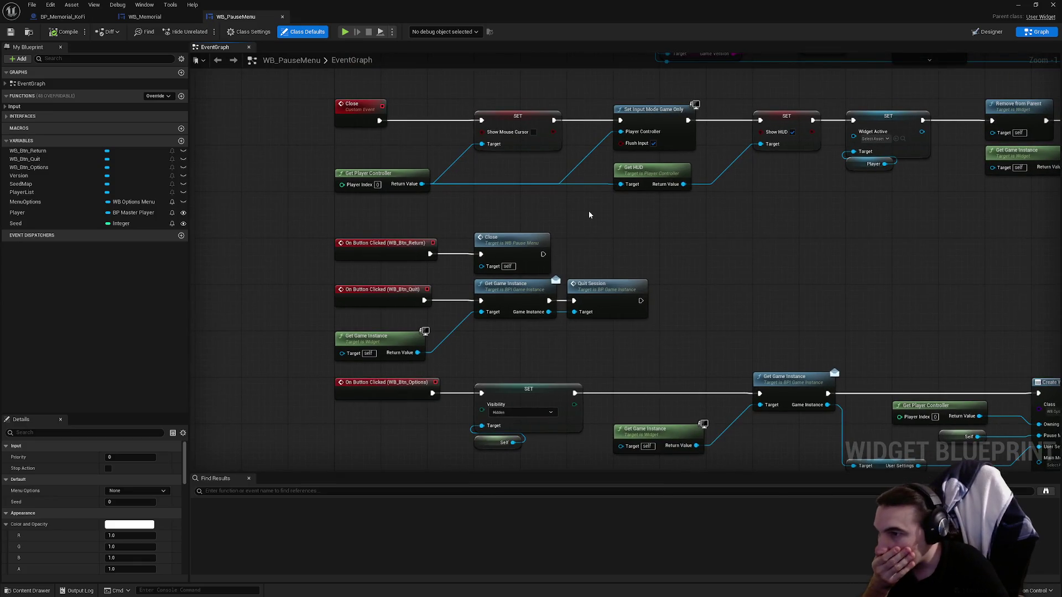
{"action": "scroll", "coordinate": [619, 206], "scroll_direction": "down", "scroll_amount": 3}
{"action": "scroll", "coordinate": [488, 200], "scroll_direction": "up", "scroll_amount": 3}
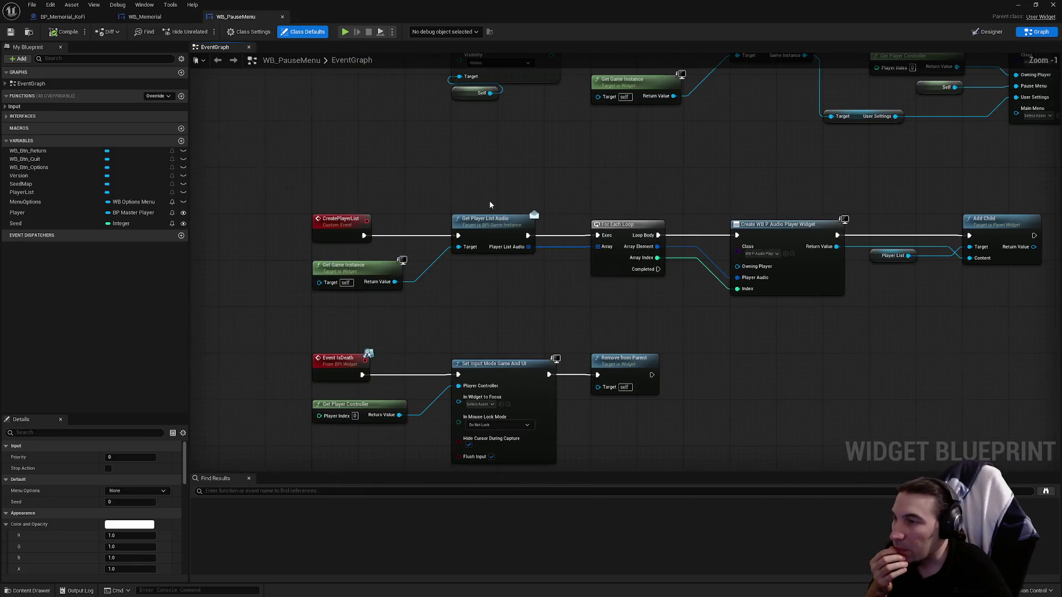
{"action": "scroll", "coordinate": [428, 324], "scroll_direction": "down", "scroll_amount": 4}
{"action": "scroll", "coordinate": [432, 323], "scroll_direction": "up", "scroll_amount": 2}
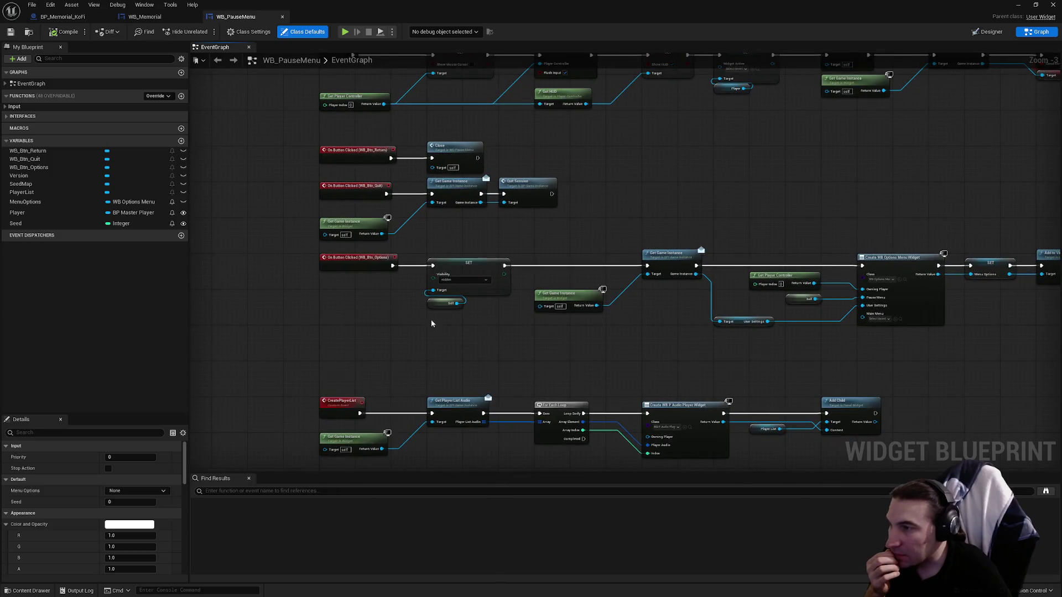
{"action": "scroll", "coordinate": [564, 235], "scroll_direction": "down", "scroll_amount": 2}
{"action": "scroll", "coordinate": [569, 321], "scroll_direction": "up", "scroll_amount": 2}
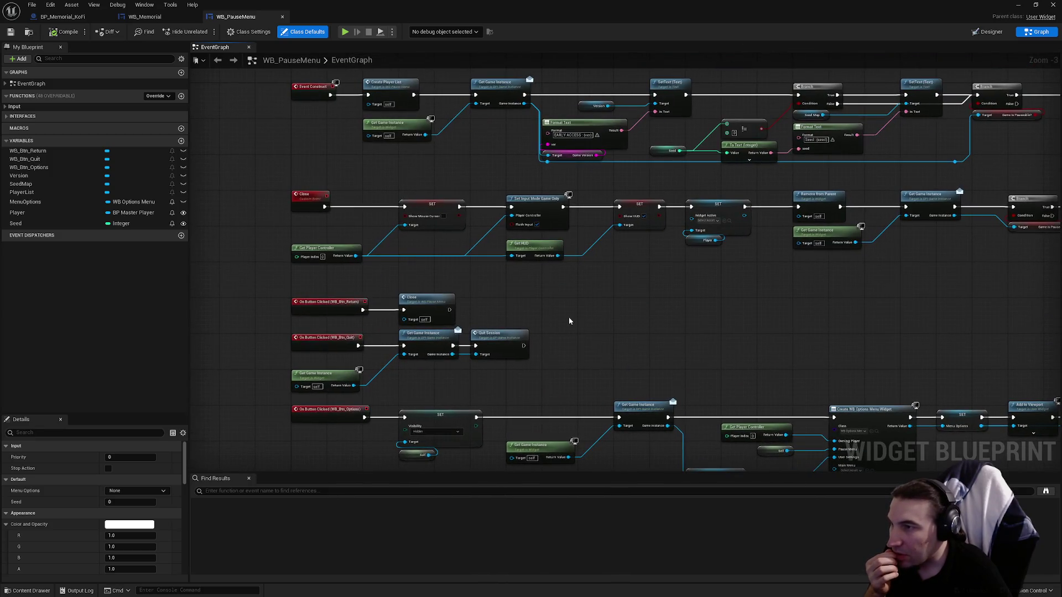
Select the Close chain nodes, including Get Player Controller and the Show Mouse Cursor SET.
{"action": "left_click", "coordinate": [351, 253]}
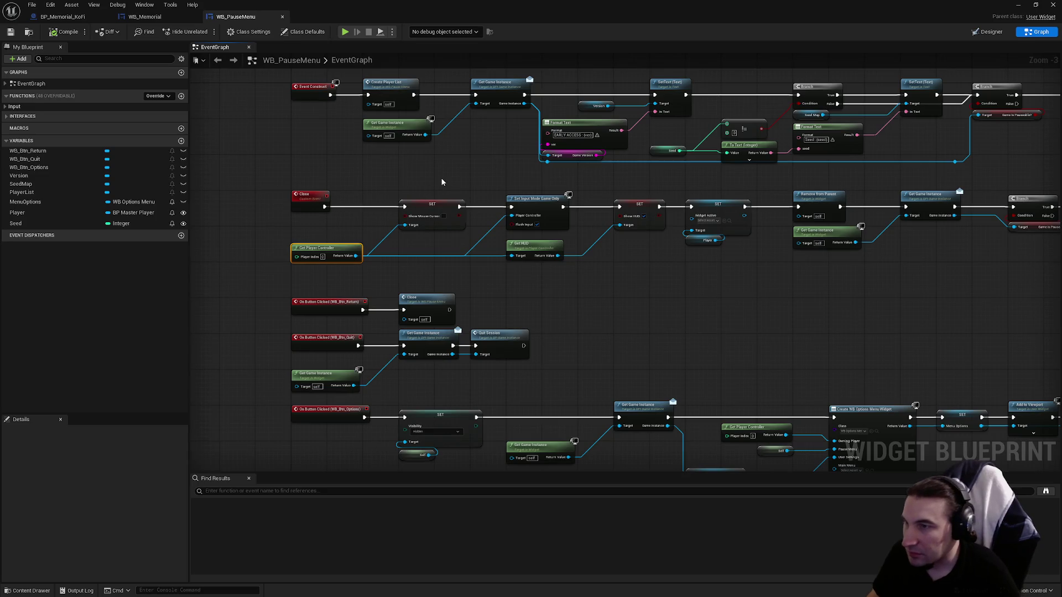
{"action": "left_click", "coordinate": [440, 206], "text": "ctrl"}
{"action": "mouse_move", "coordinate": [258, 202]}
{"action": "left_mouse_down"}
{"action": "mouse_move", "coordinate": [474, 258]}
{"action": "mouse_move", "coordinate": [644, 267]}
{"action": "left_mouse_up"}
{"action": "mouse_move", "coordinate": [716, 276]}
{"action": "left_mouse_down"}
{"action": "mouse_move", "coordinate": [547, 284]}
{"action": "mouse_move", "coordinate": [681, 293]}
{"action": "left_mouse_up"}
{"action": "mouse_move", "coordinate": [709, 222]}
{"action": "left_mouse_down"}
{"action": "mouse_move", "coordinate": [614, 304]}
{"action": "mouse_move", "coordinate": [655, 239]}
{"action": "left_mouse_up"}
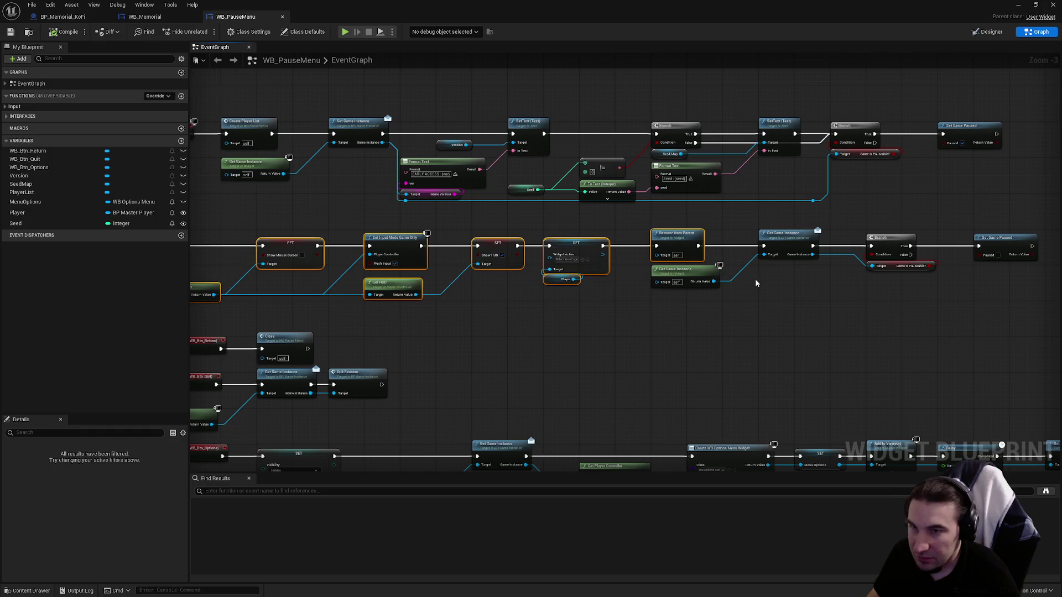
{"action": "left_click_drag", "start_coordinate": [731, 288], "coordinate": [850, 247]}
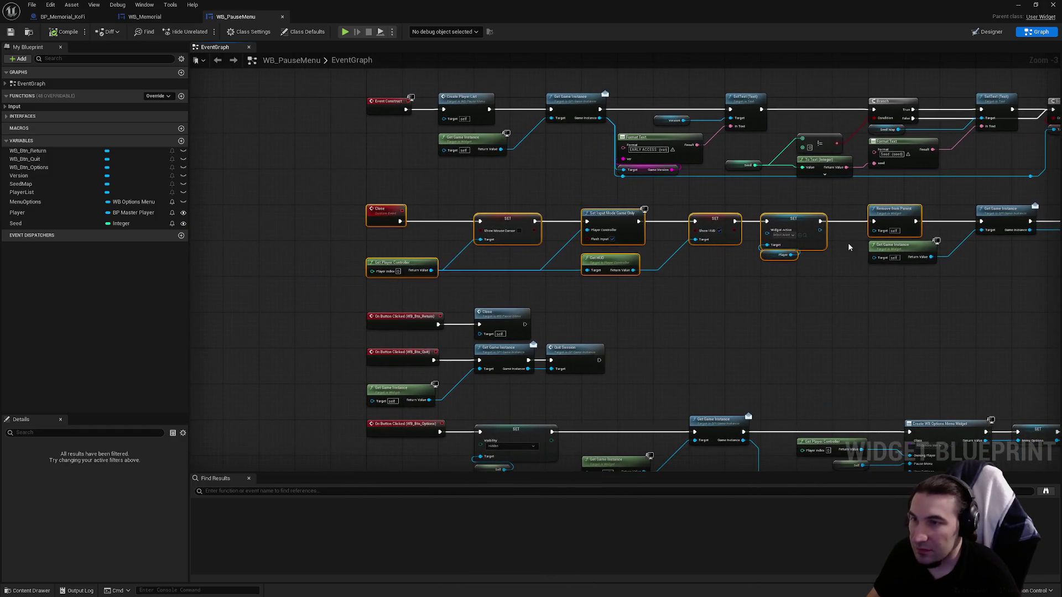
{"action": "left_click", "coordinate": [990, 32]}
{"action": "left_click", "coordinate": [1038, 32]}
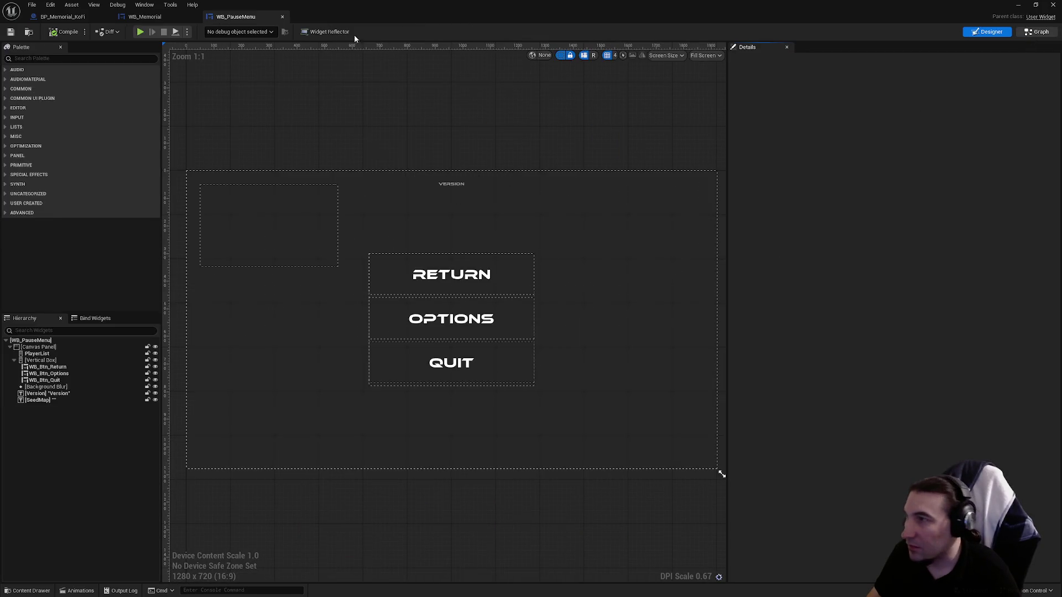
Paste the Close event nodes into WB_Memorial's graph and move the block up.
{"action": "left_click", "coordinate": [145, 17]}
{"action": "scroll", "coordinate": [407, 199], "scroll_direction": "down", "scroll_amount": 1}
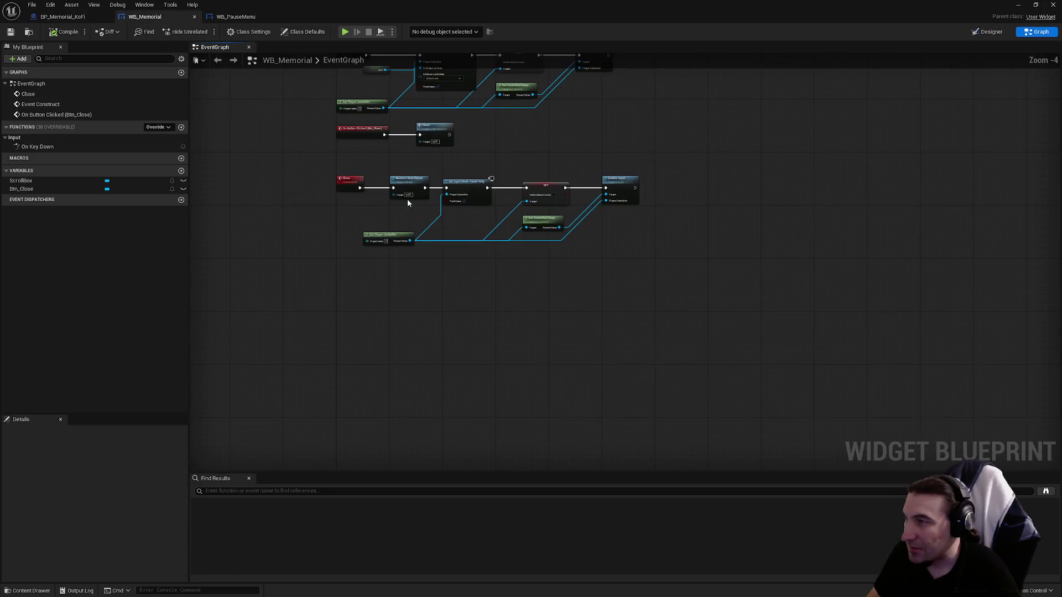
{"action": "key", "text": "ctrl+v"}
{"action": "left_click_drag", "start_coordinate": [346, 335], "coordinate": [357, 305]}
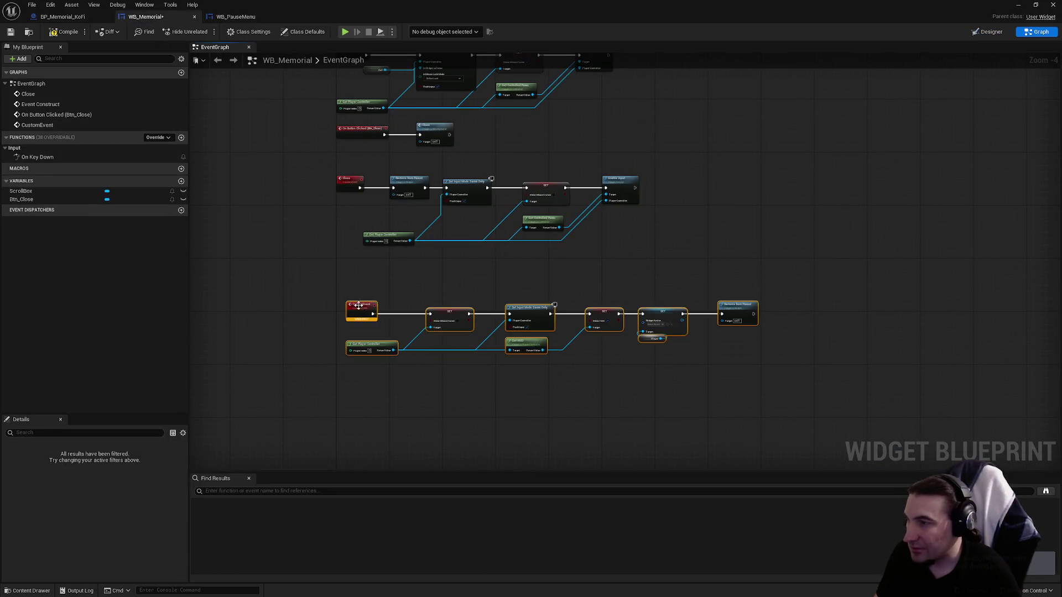
Delete the stray CustomEvent and middle-row nodes, close the gap, and connect Close to the first SET.
{"action": "key", "text": "Delete"}
{"action": "left_click_drag", "start_coordinate": [639, 260], "coordinate": [407, 195]}
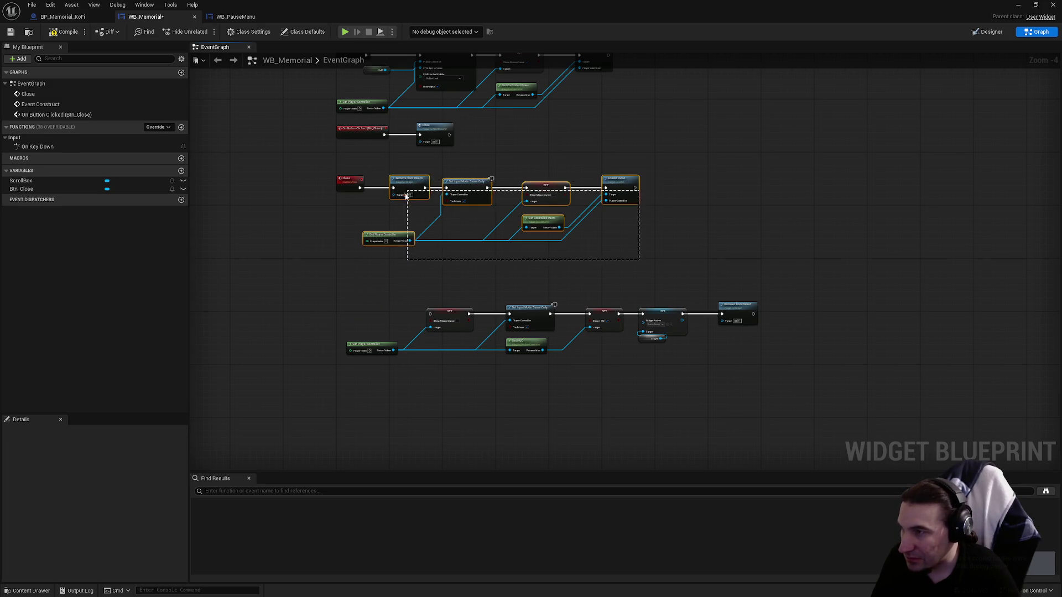
{"action": "key", "text": "Delete"}
{"action": "left_click_drag", "start_coordinate": [349, 261], "coordinate": [763, 363]}
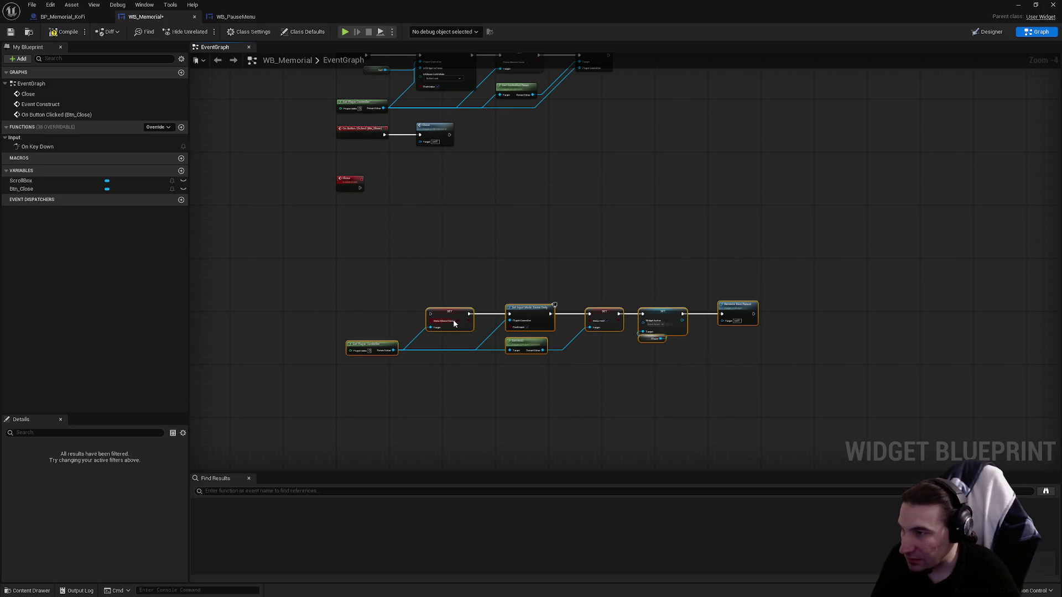
{"action": "left_click_drag", "start_coordinate": [453, 324], "coordinate": [453, 243]}
{"action": "scroll", "coordinate": [453, 244], "scroll_direction": "up", "scroll_amount": 4}
{"action": "left_click_drag", "start_coordinate": [407, 173], "coordinate": [287, 172]}
Replace the Widget Active SET with a Show HUD SET wired to Remove from Parent, pasting Show HUD/Get HUD copies.
{"action": "left_click_drag", "start_coordinate": [689, 166], "coordinate": [714, 285]}
{"action": "key", "text": "Delete"}
{"action": "mouse_move", "coordinate": [642, 209]}
{"action": "left_mouse_down"}
{"action": "mouse_move", "coordinate": [847, 209]}
{"action": "mouse_move", "coordinate": [707, 198]}
{"action": "mouse_move", "coordinate": [716, 197]}
{"action": "left_mouse_up"}
{"action": "left_click_drag", "start_coordinate": [611, 148], "coordinate": [768, 222]}
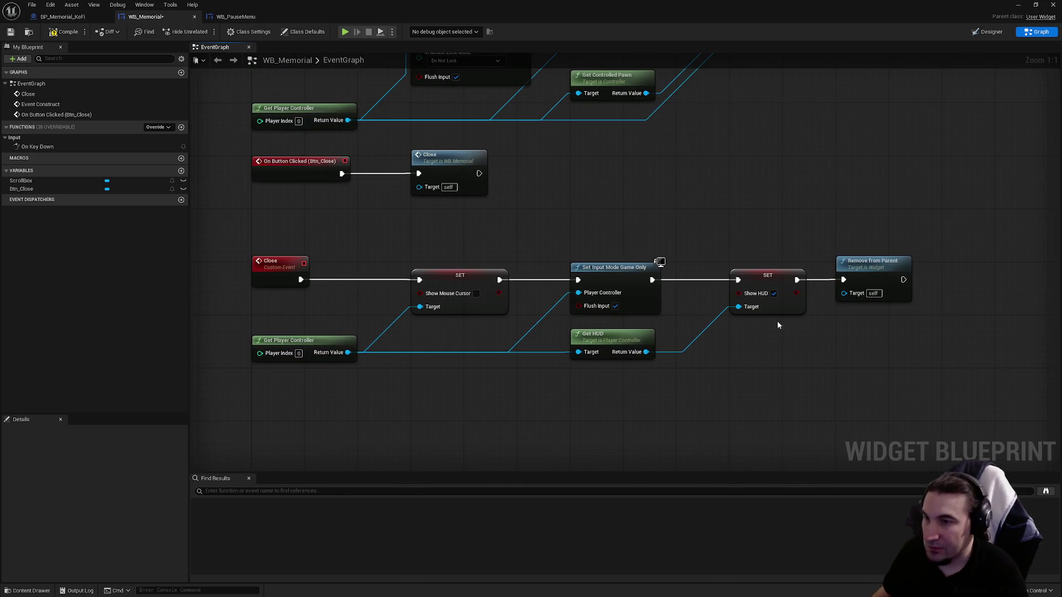
{"action": "left_click", "coordinate": [774, 306]}
{"action": "left_click", "coordinate": [726, 209]}
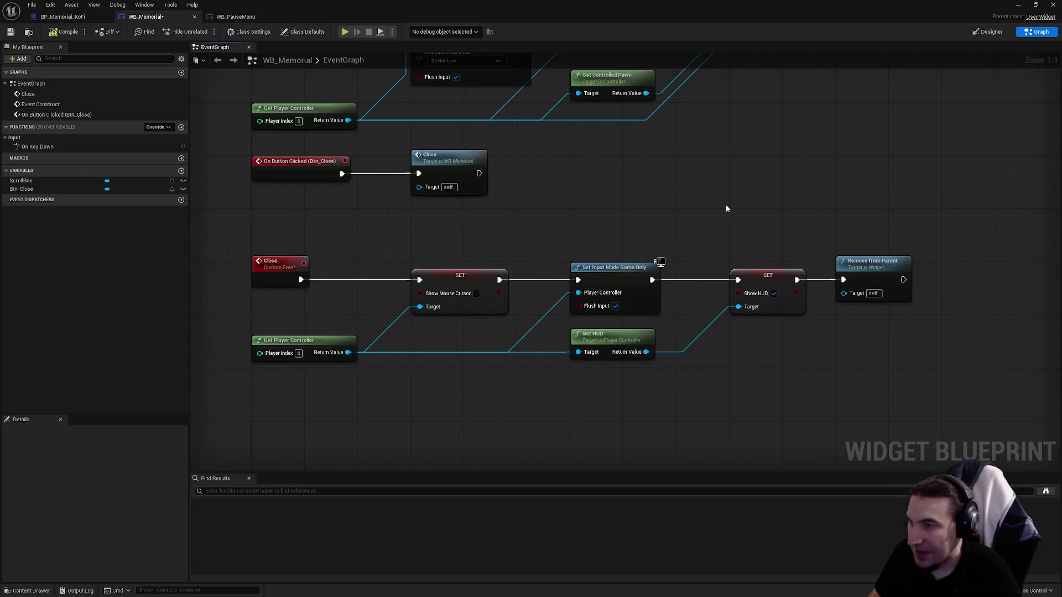
{"action": "scroll", "coordinate": [726, 209], "scroll_direction": "down", "scroll_amount": 2}
{"action": "key", "text": "ctrl+v"}
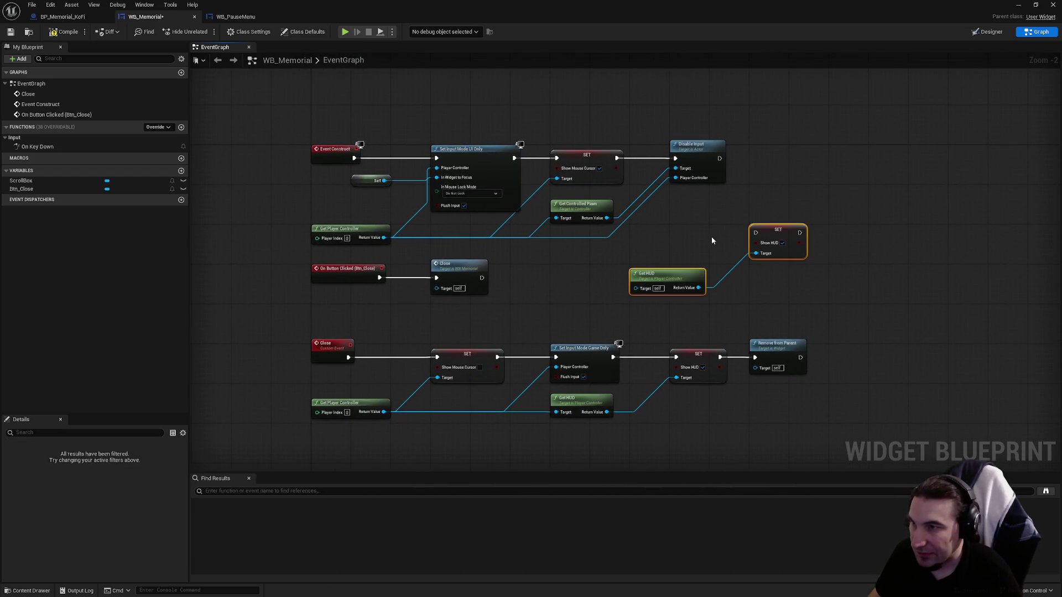
Check WB_PauseMenu for reference, then feed the Player Controller return value into Get HUD.
{"action": "left_click", "coordinate": [237, 16]}
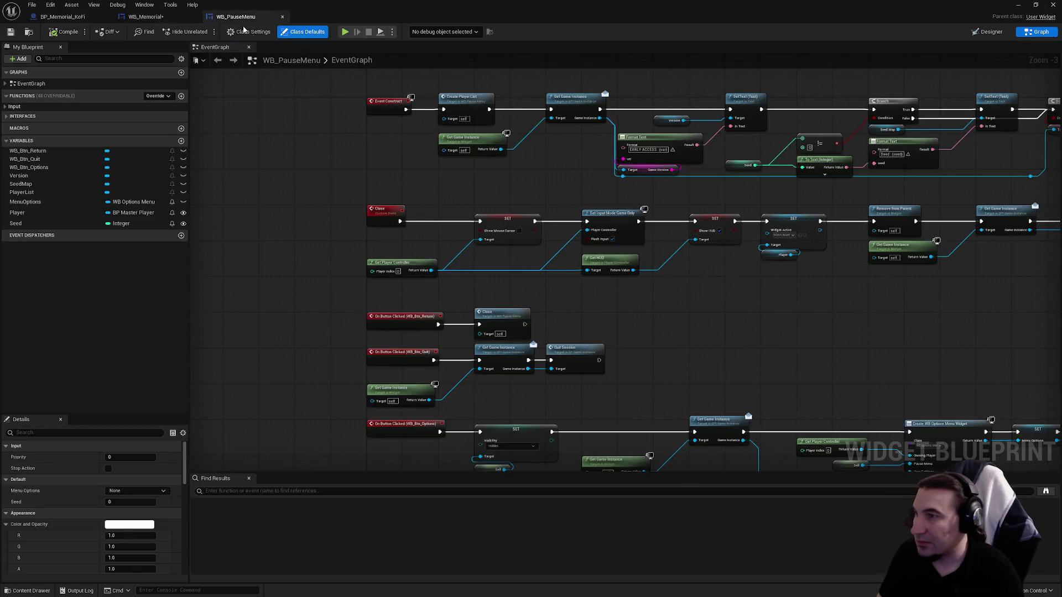
{"action": "mouse_move", "coordinate": [340, 243]}
{"action": "left_mouse_down"}
{"action": "mouse_move", "coordinate": [545, 216]}
{"action": "mouse_move", "coordinate": [647, 222]}
{"action": "left_mouse_up"}
{"action": "left_click", "coordinate": [145, 17]}
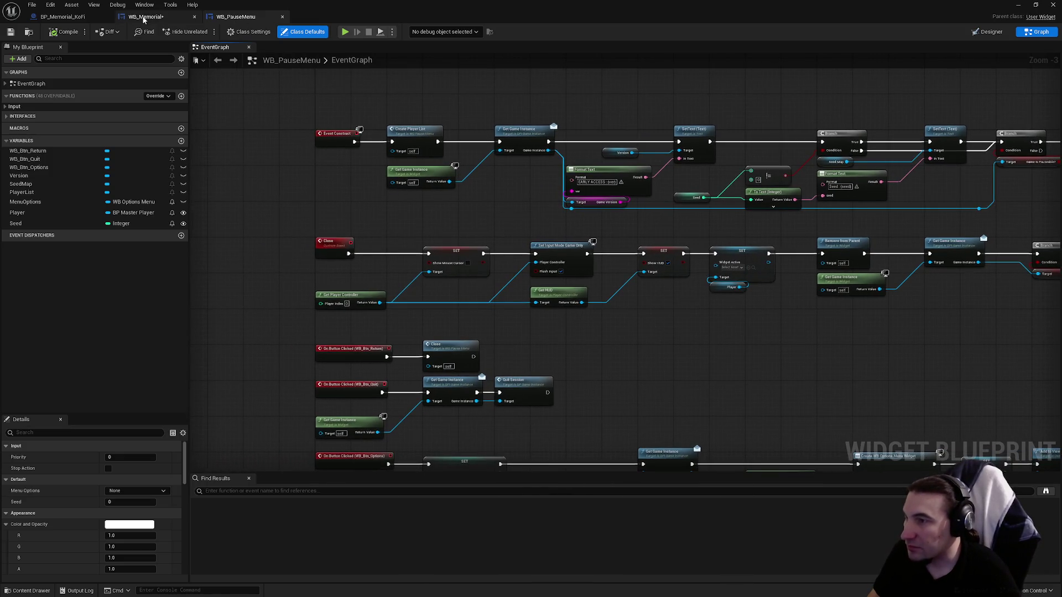
{"action": "left_click_drag", "start_coordinate": [685, 226], "coordinate": [585, 243]}
{"action": "left_click_drag", "start_coordinate": [328, 254], "coordinate": [550, 300]}
{"action": "mouse_move", "coordinate": [574, 293]}
{"action": "left_mouse_down"}
{"action": "mouse_move", "coordinate": [597, 233]}
{"action": "mouse_move", "coordinate": [518, 236]}
{"action": "left_mouse_up"}
Remove Disable Input and Get Controlled Pawn, chain Show HUD after Show Mouse Cursor, and untick Show HUD.
{"action": "key", "text": "Delete"}
{"action": "left_click", "coordinate": [522, 216]}
{"action": "key", "text": "Delete"}
{"action": "mouse_move", "coordinate": [689, 249]}
{"action": "left_mouse_down"}
{"action": "mouse_move", "coordinate": [629, 174]}
{"action": "mouse_move", "coordinate": [558, 178]}
{"action": "left_mouse_up"}
{"action": "left_click", "coordinate": [567, 232]}
{"action": "left_click_drag", "start_coordinate": [547, 255], "coordinate": [587, 255]}
{"action": "left_click", "coordinate": [638, 180]}
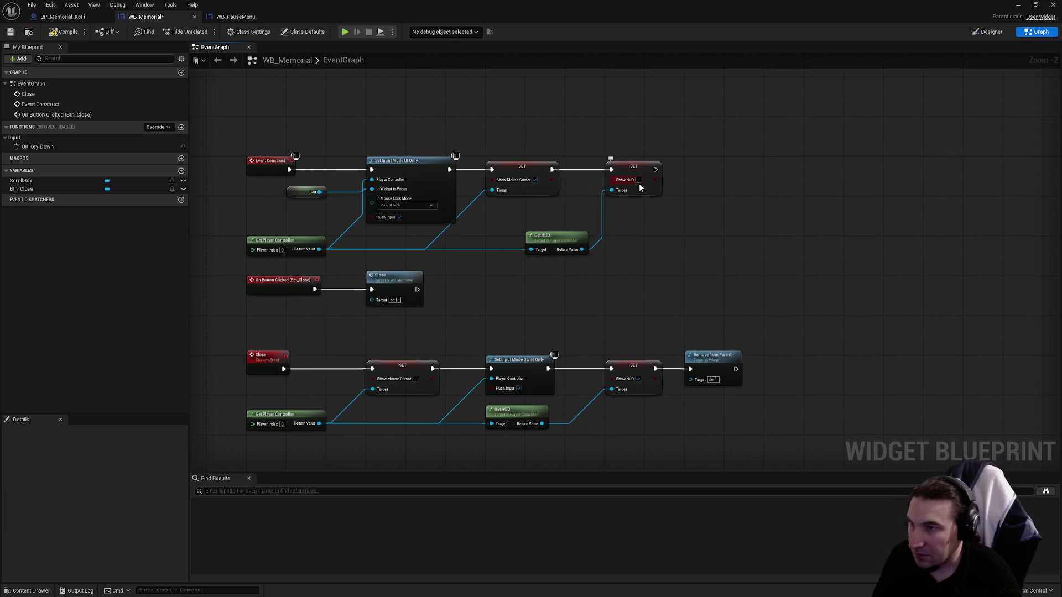
Centre the Event Construct and Close chains, then compile and save WB_Memorial.
{"action": "left_click_drag", "start_coordinate": [305, 159], "coordinate": [362, 166]}
{"action": "left_click_drag", "start_coordinate": [292, 194], "coordinate": [712, 256]}
{"action": "left_click", "coordinate": [712, 255]}
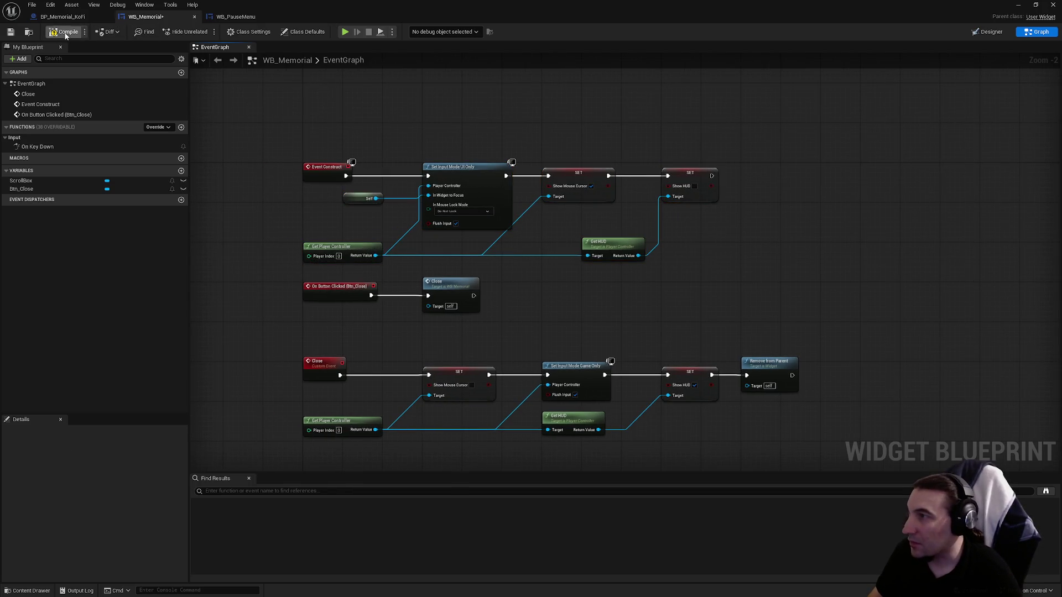
{"action": "left_click", "coordinate": [10, 31]}
{"action": "key", "text": "super+Down"}
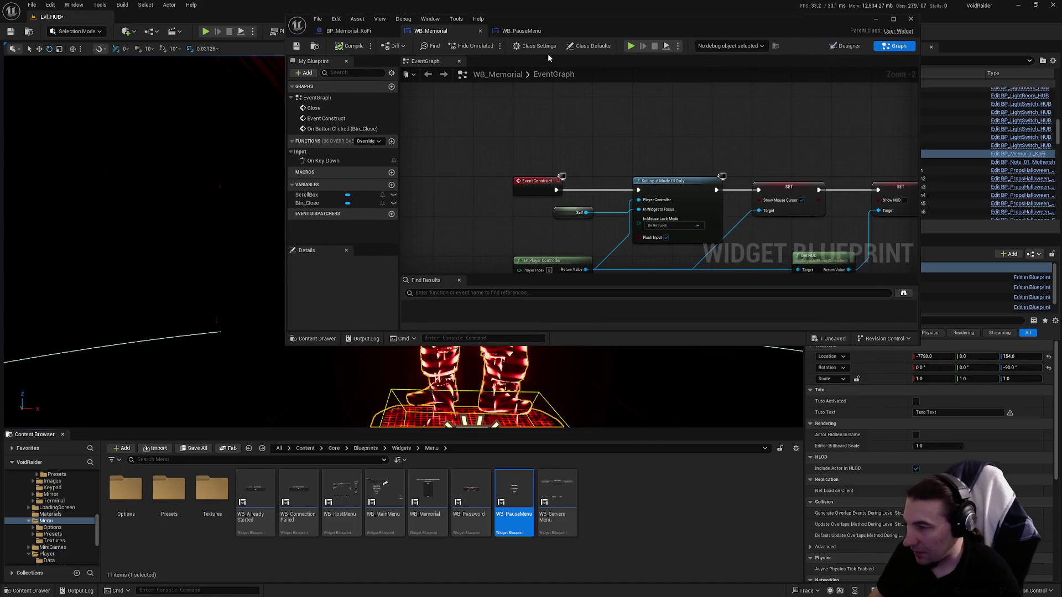
Open WB_ConnectionFailed's graph and delete all its existing nodes.
{"action": "double_click", "coordinate": [298, 493]}
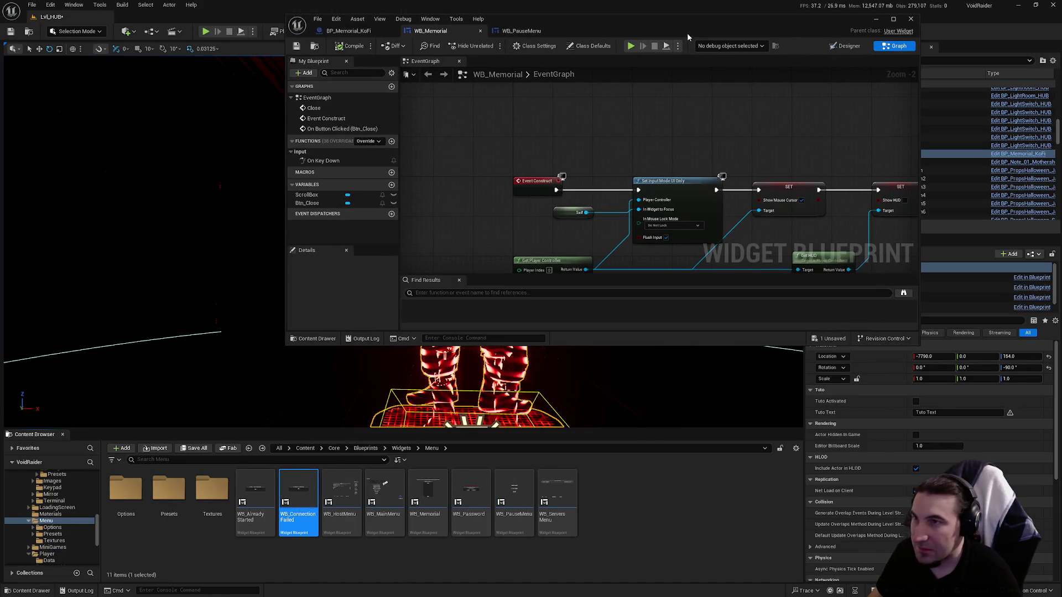
{"action": "double_click", "coordinate": [686, 31]}
{"action": "left_click", "coordinate": [1035, 32]}
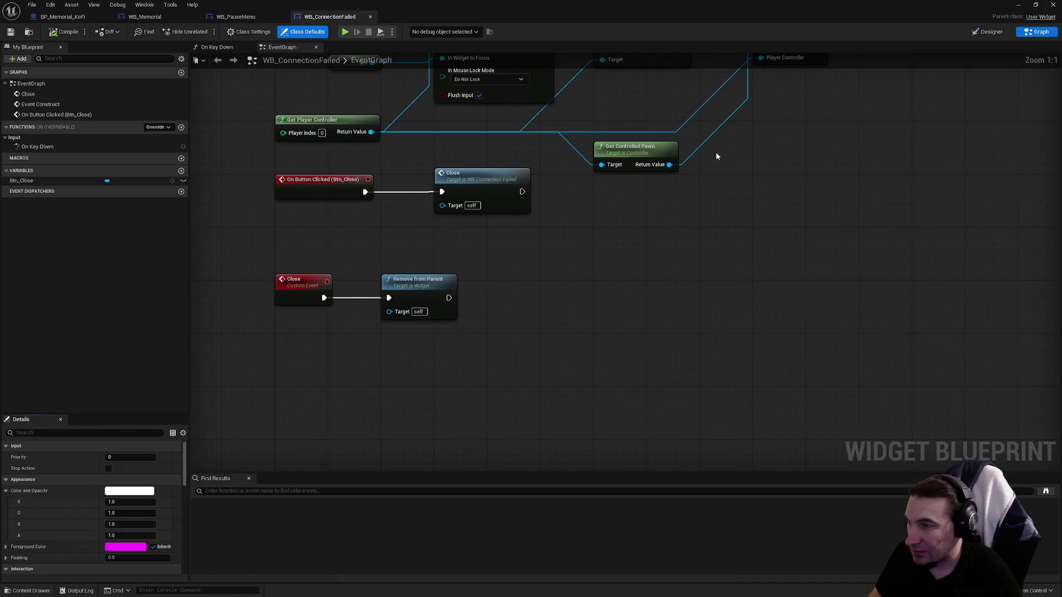
{"action": "scroll", "coordinate": [605, 375], "scroll_direction": "down", "scroll_amount": 1}
{"action": "scroll", "coordinate": [282, 166], "scroll_direction": "down", "scroll_amount": 1}
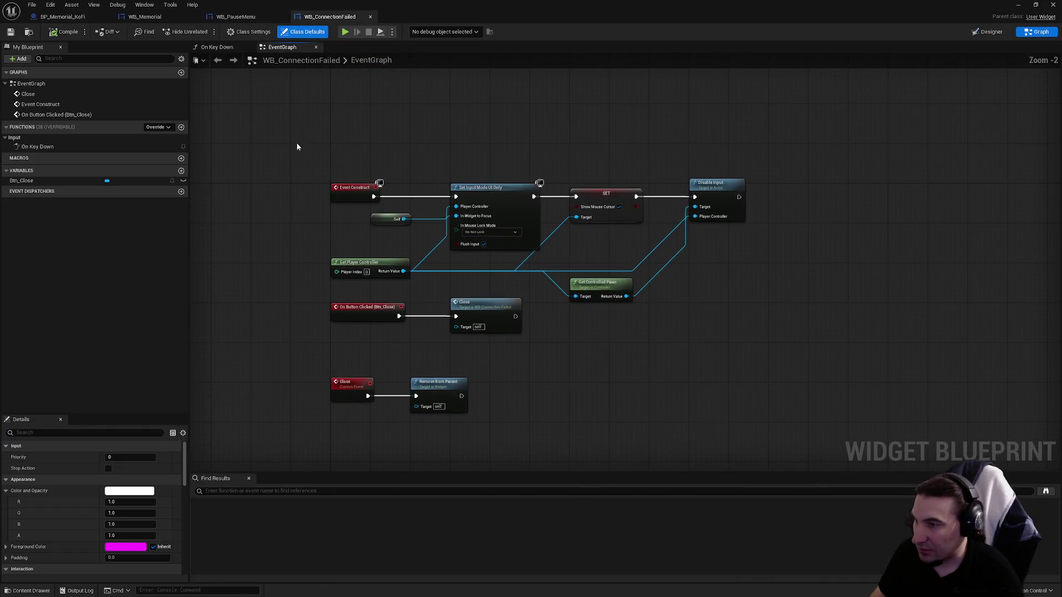
{"action": "left_click_drag", "start_coordinate": [296, 142], "coordinate": [787, 417]}
{"action": "key", "text": "Delete"}
Copy all WB_Memorial graph nodes into WB_ConnectionFailed and confirm the function reference fix.
{"action": "left_click", "coordinate": [145, 17]}
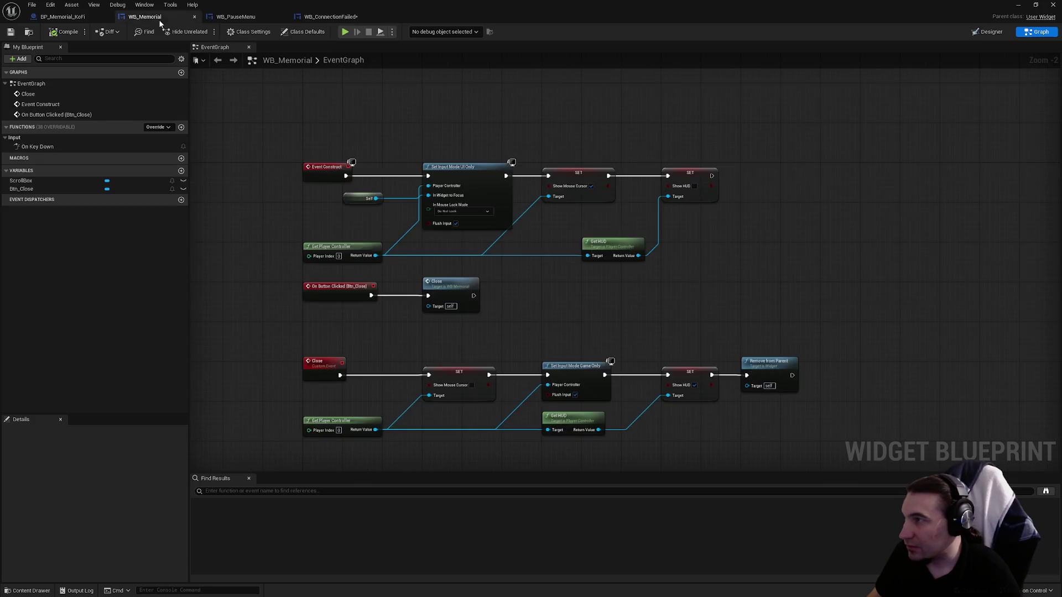
{"action": "scroll", "coordinate": [271, 123], "scroll_direction": "down", "scroll_amount": 1}
{"action": "left_click_drag", "start_coordinate": [271, 123], "coordinate": [762, 391]}
{"action": "key", "text": "ctrl+c"}
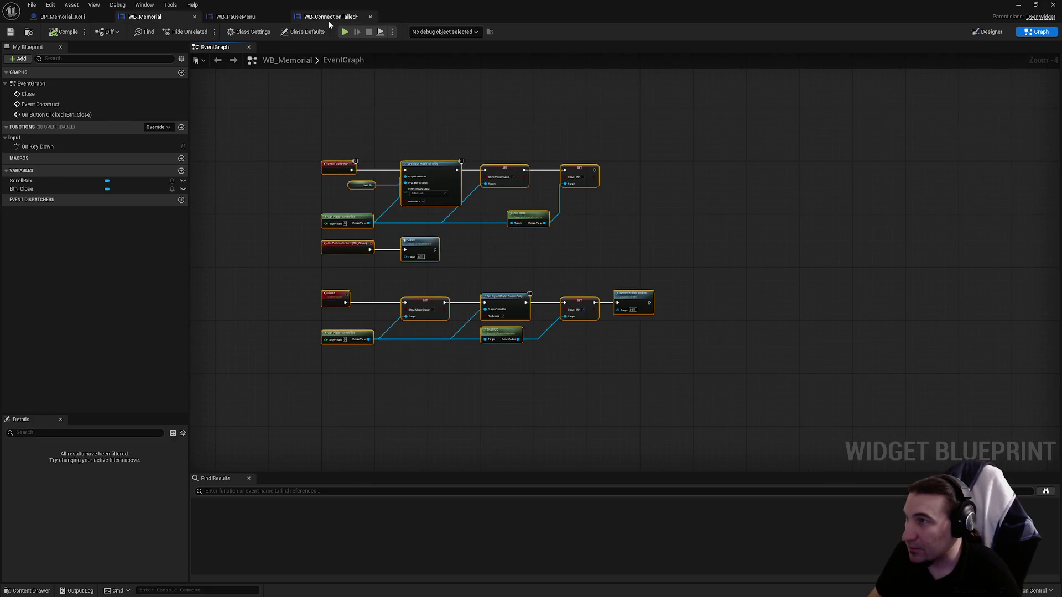
{"action": "left_click", "coordinate": [326, 17]}
{"action": "key", "text": "ctrl+v"}
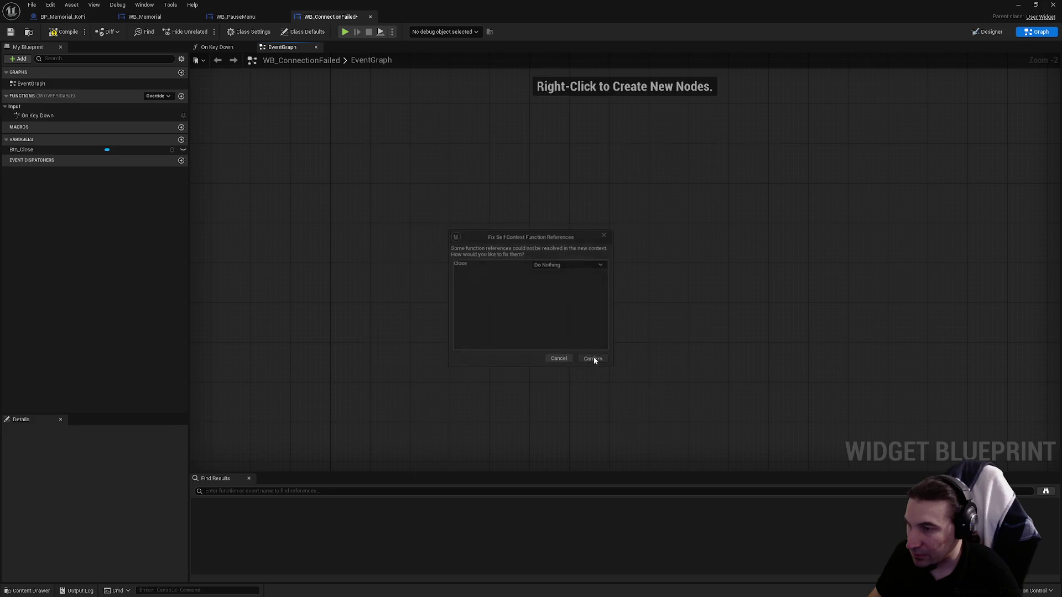
{"action": "left_click", "coordinate": [593, 358]}
{"action": "left_click_drag", "start_coordinate": [357, 150], "coordinate": [333, 188]}
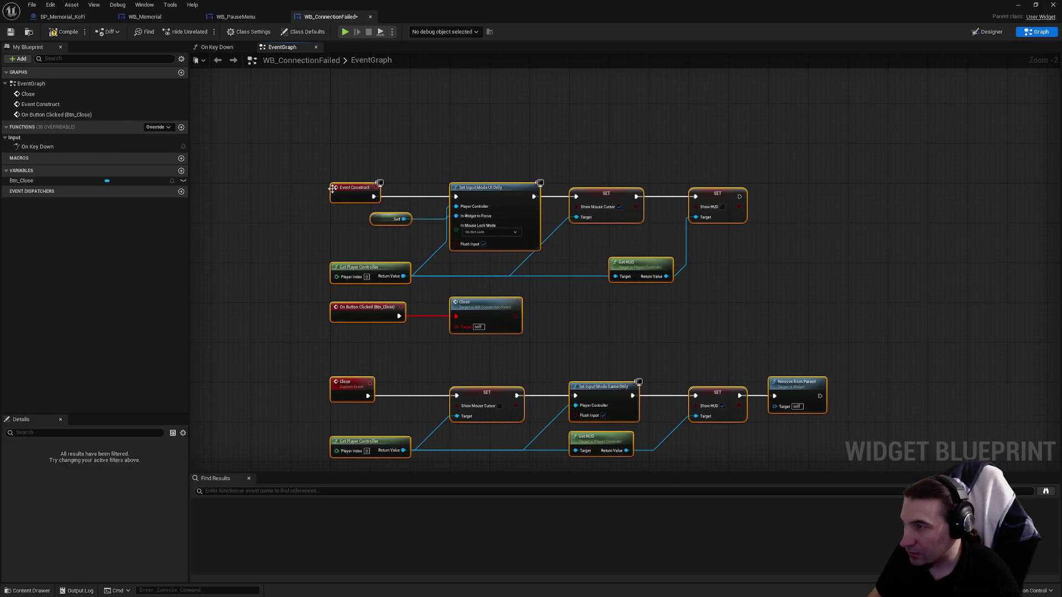
Refresh the Close node to repair its wire, then save and close WB_ConnectionFailed.
{"action": "right_click", "coordinate": [477, 304]}
{"action": "left_click", "coordinate": [506, 371]}
{"action": "left_click", "coordinate": [644, 348]}
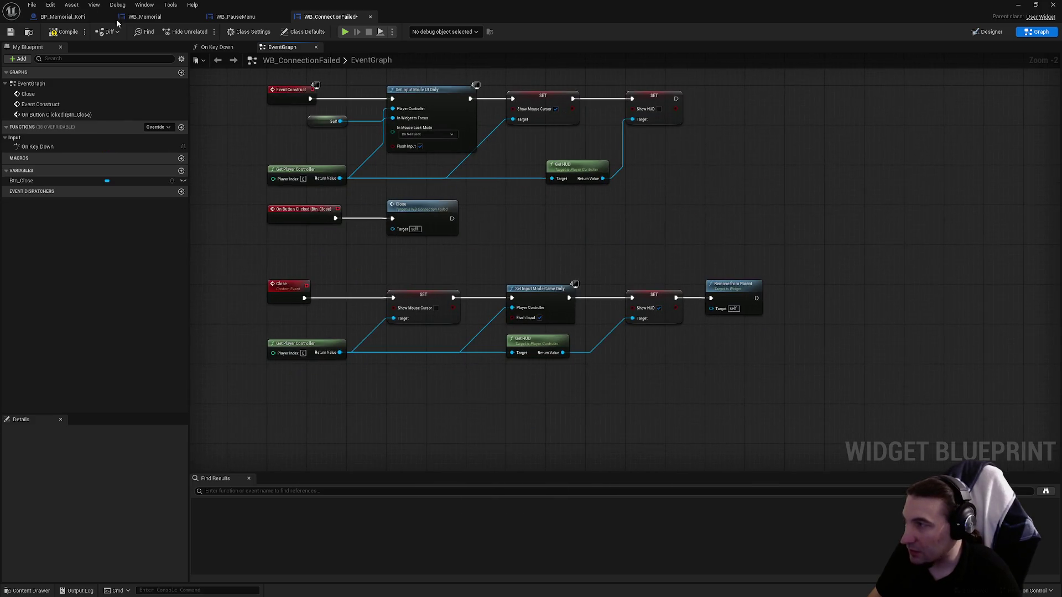
{"action": "left_click", "coordinate": [10, 32]}
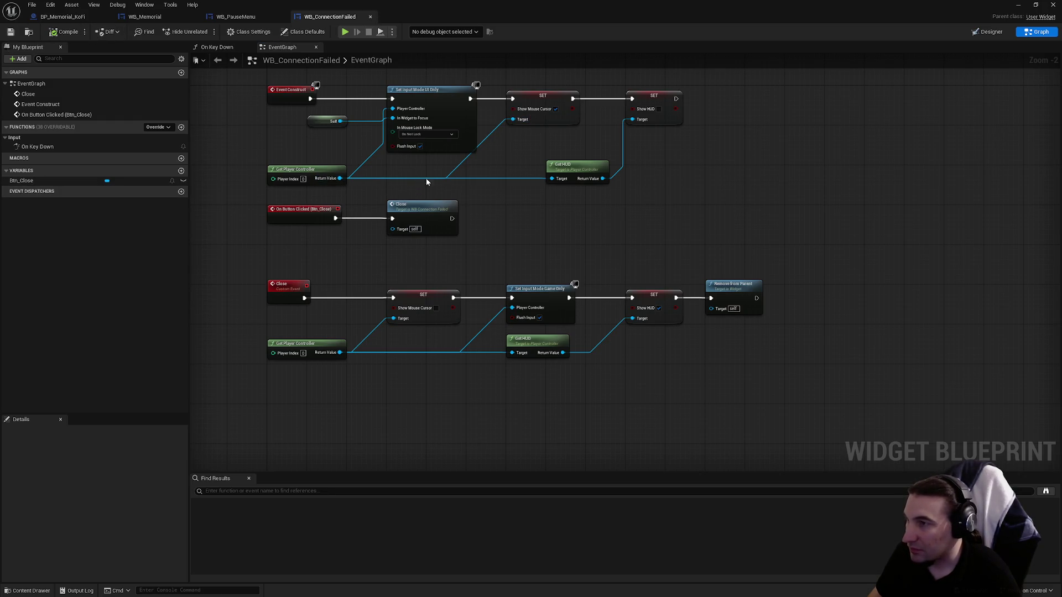
{"action": "double_click", "coordinate": [375, 57]}
{"action": "left_click", "coordinate": [370, 17]}
{"action": "double_click", "coordinate": [455, 7]}
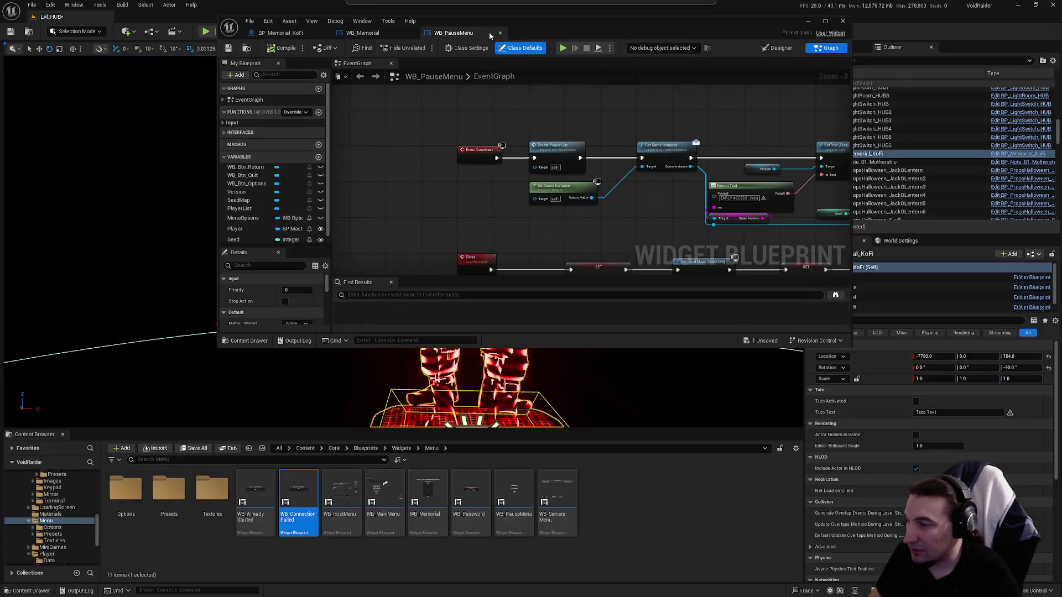
Close the open WB_AlreadyStarted editor and restore the blueprint window to a smaller size.
{"action": "left_click", "coordinate": [777, 48]}
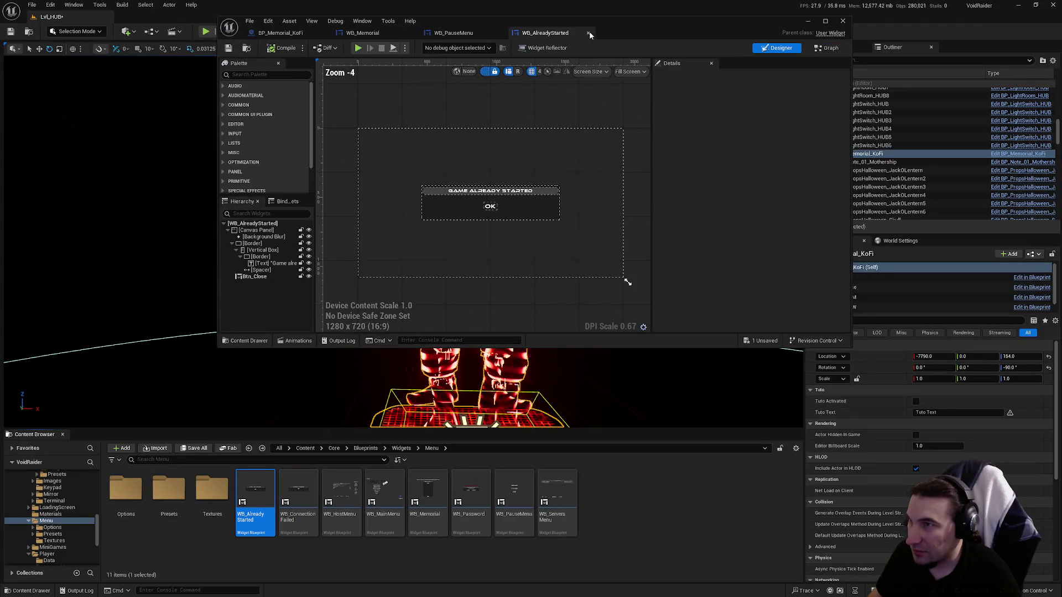
{"action": "left_click", "coordinate": [825, 47]}
{"action": "double_click", "coordinate": [589, 28]}
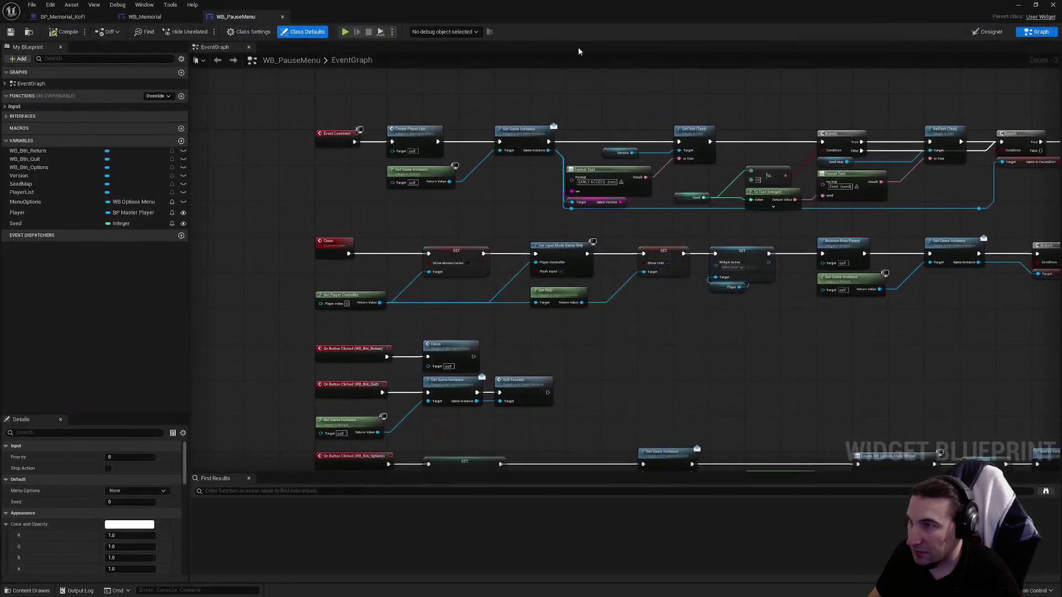
{"action": "left_click", "coordinate": [145, 16]}
{"action": "left_click", "coordinate": [63, 16]}
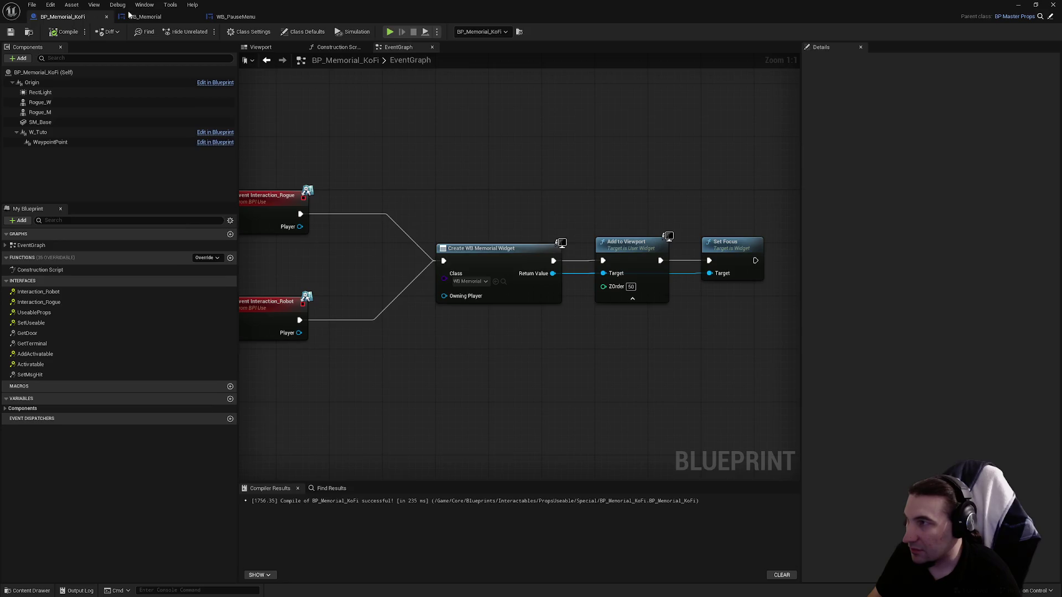
{"action": "double_click", "coordinate": [553, 17]}
Open WB_AlreadyStarted's graph, paste the copied HUD nodes, and confirm the function reference fix.
{"action": "double_click", "coordinate": [255, 498]}
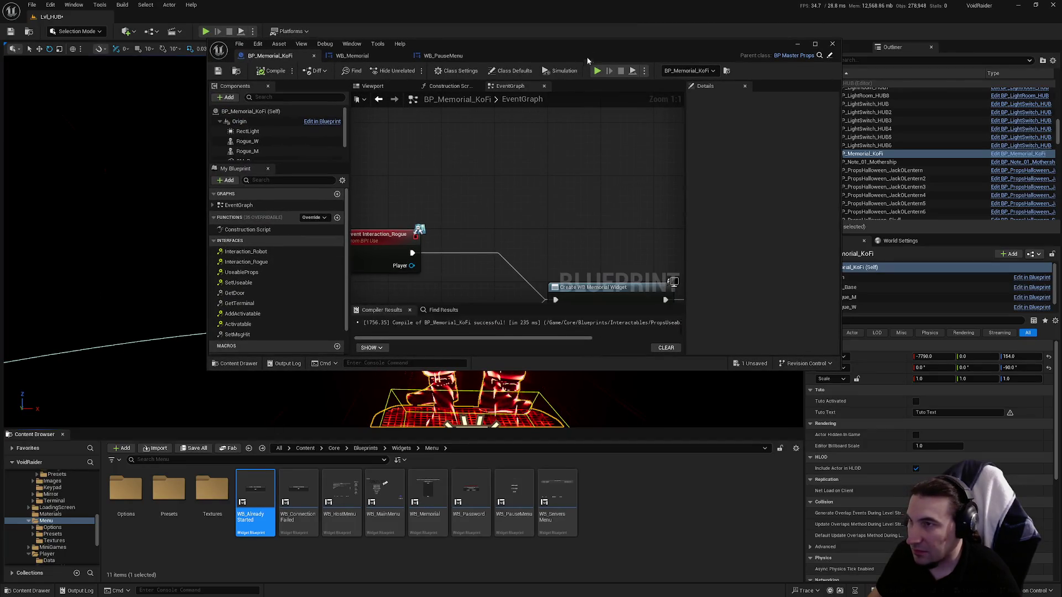
{"action": "double_click", "coordinate": [637, 52]}
{"action": "left_click", "coordinate": [1038, 32]}
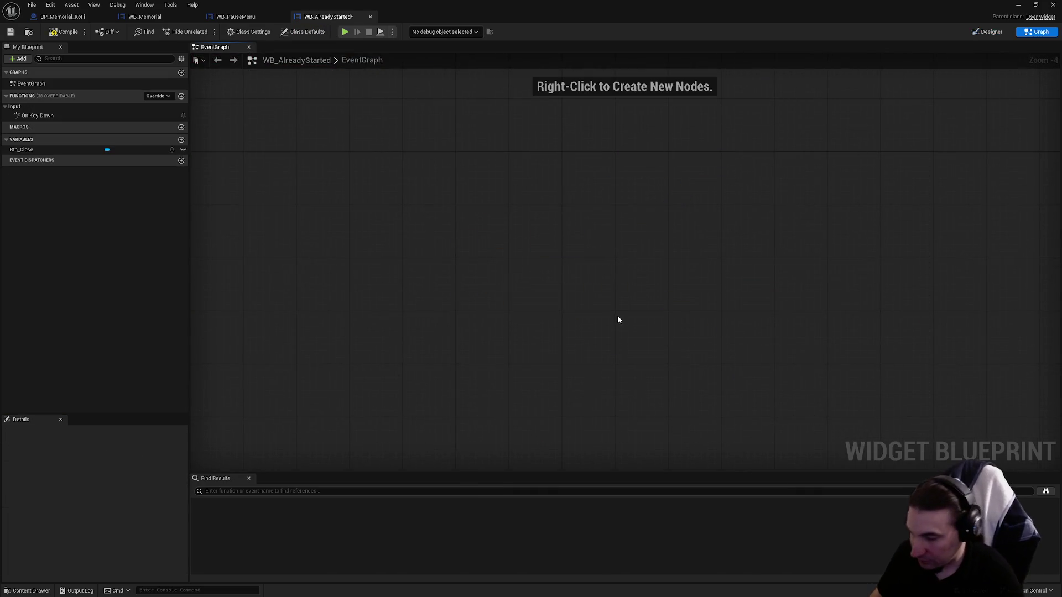
{"action": "key", "text": "ctrl+v"}
{"action": "left_click", "coordinate": [592, 358]}
{"action": "left_click_drag", "start_coordinate": [509, 228], "coordinate": [471, 159]}
Refresh the Close node to fix its wire and close WB_AlreadyStarted.
{"action": "left_click", "coordinate": [470, 135]}
{"action": "right_click", "coordinate": [569, 238]}
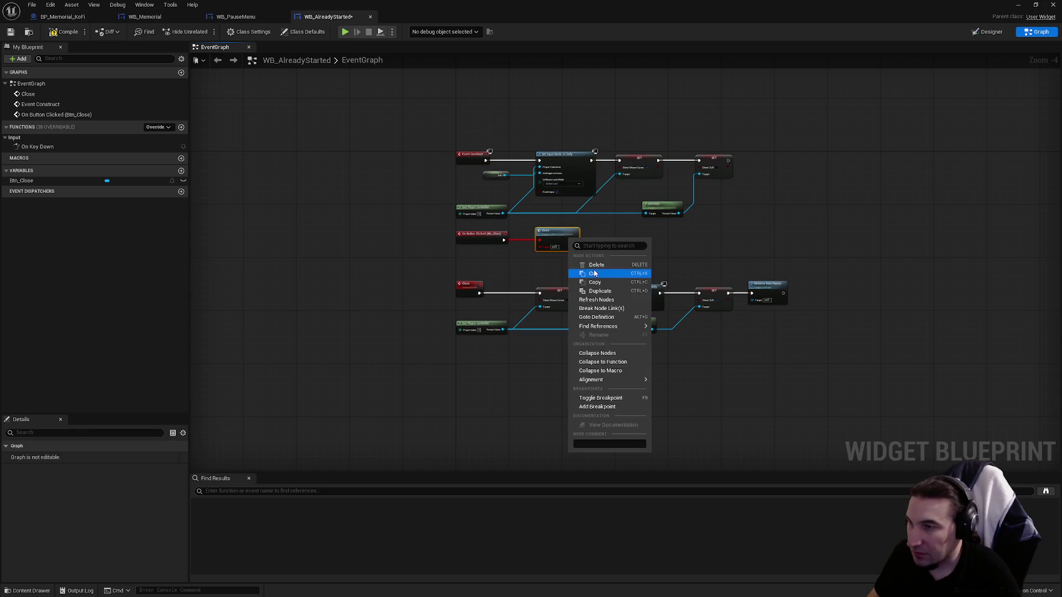
{"action": "left_click", "coordinate": [607, 302]}
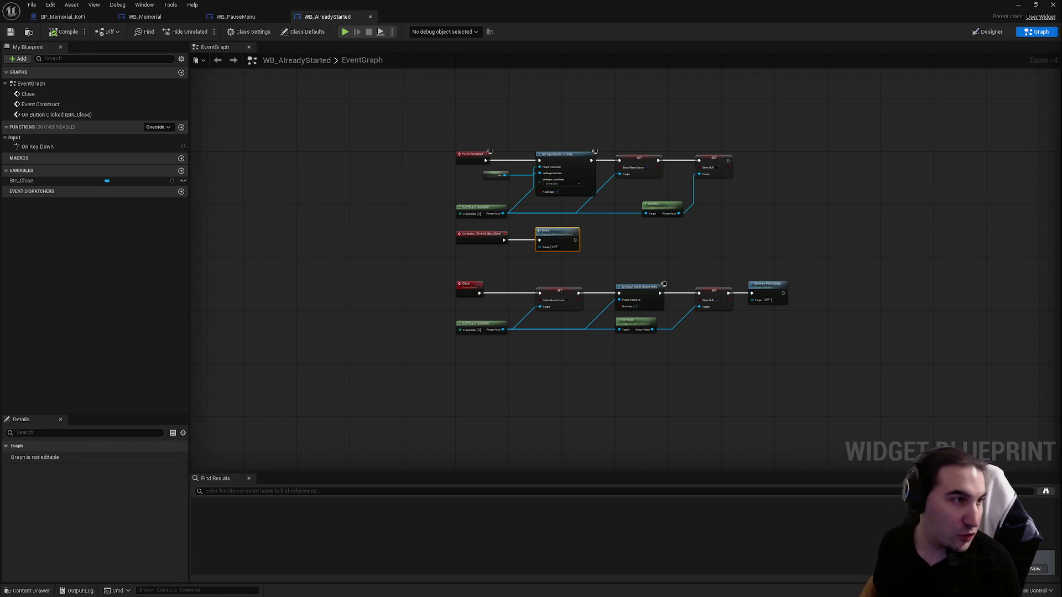
{"action": "left_click", "coordinate": [374, 211]}
{"action": "middle_click", "coordinate": [295, 20]}
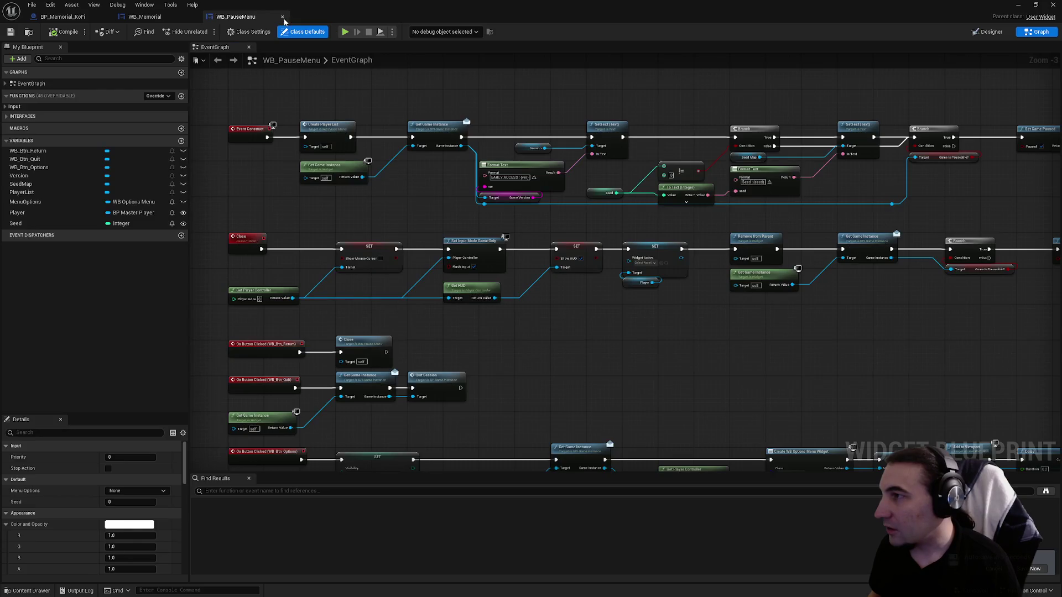
Close WB_PauseMenu, WB_Memorial and the blueprint editor window, then save Lvl_HUB with Save Selected.
{"action": "middle_click", "coordinate": [284, 18]}
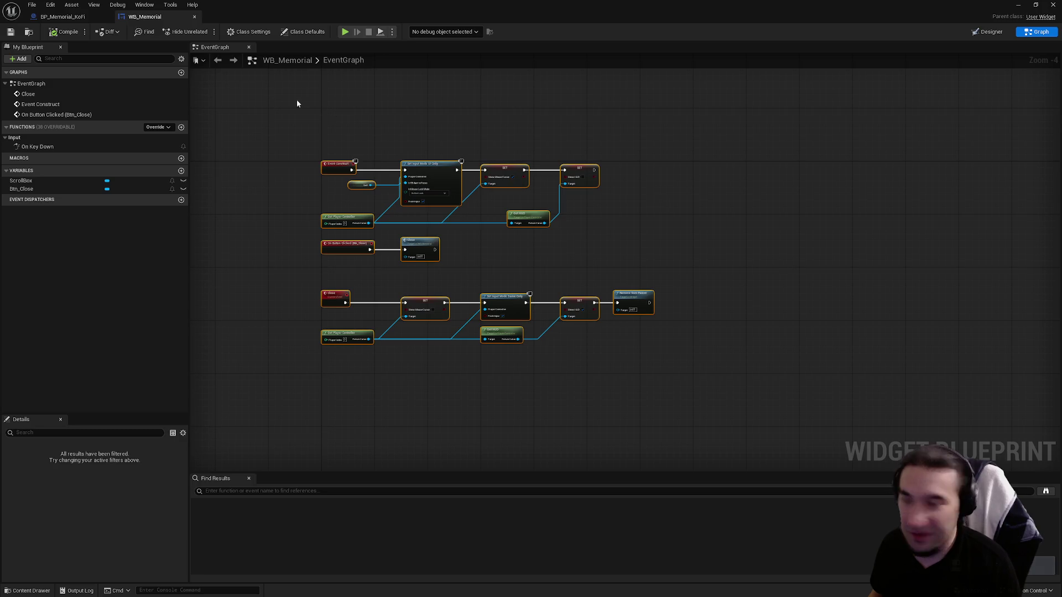
{"action": "left_click", "coordinate": [283, 128]}
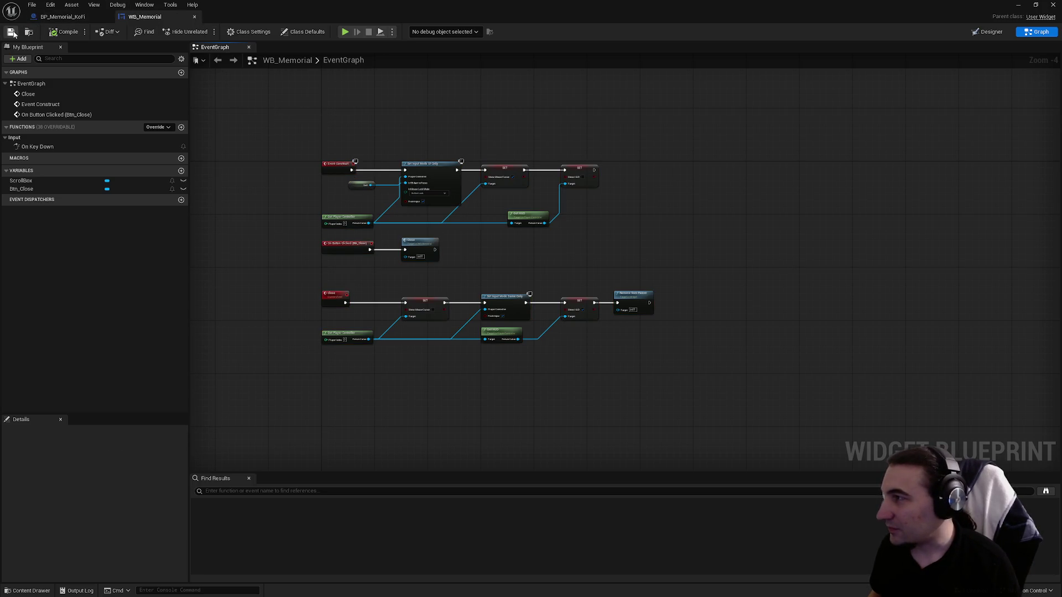
{"action": "left_click", "coordinate": [194, 18]}
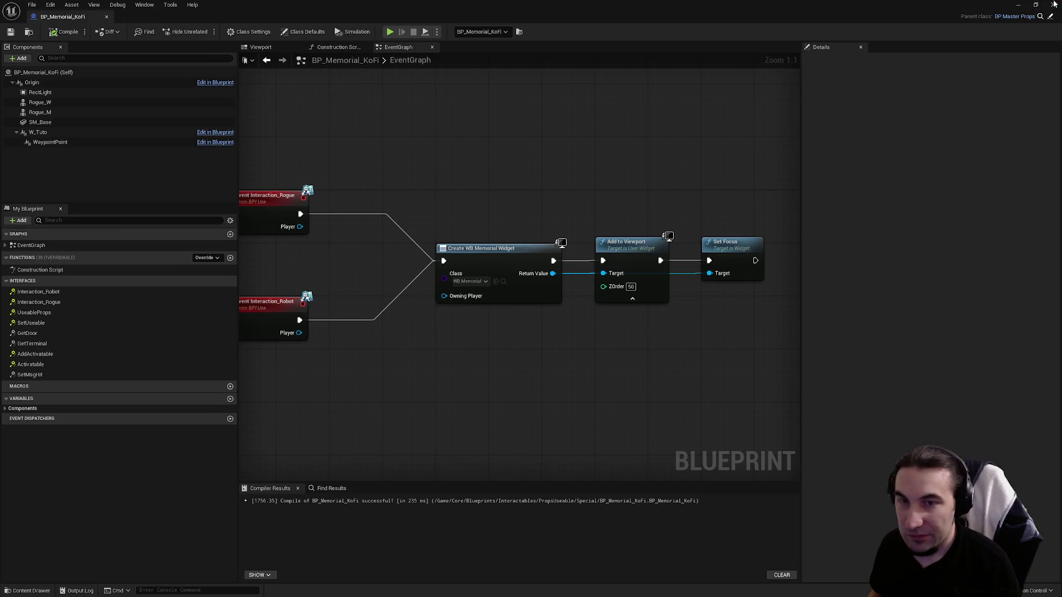
{"action": "left_click", "coordinate": [1053, 5]}
{"action": "key", "text": "ctrl+shift+s"}
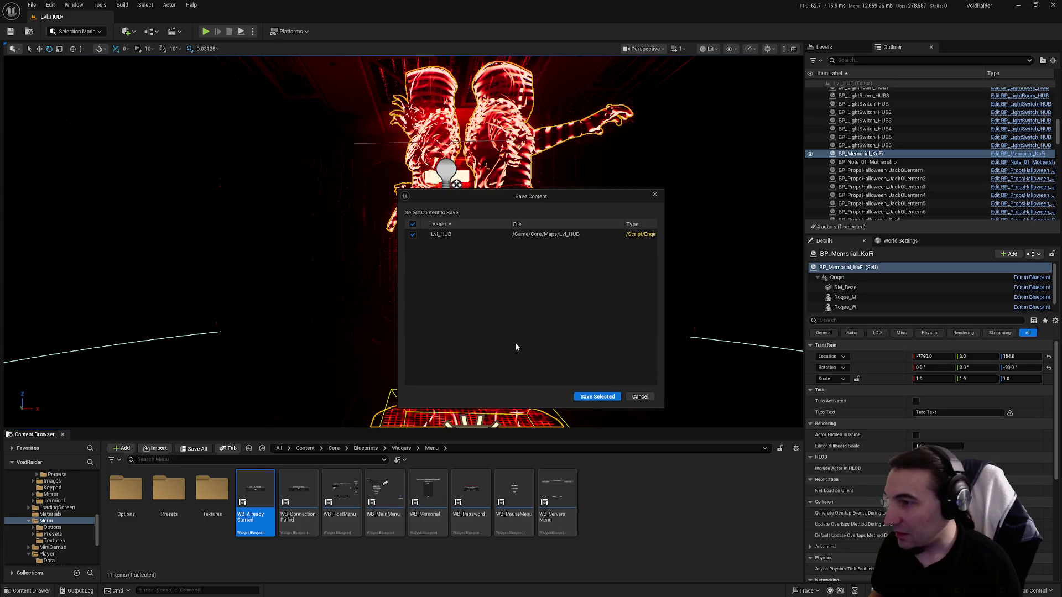
{"action": "left_click", "coordinate": [589, 397]}
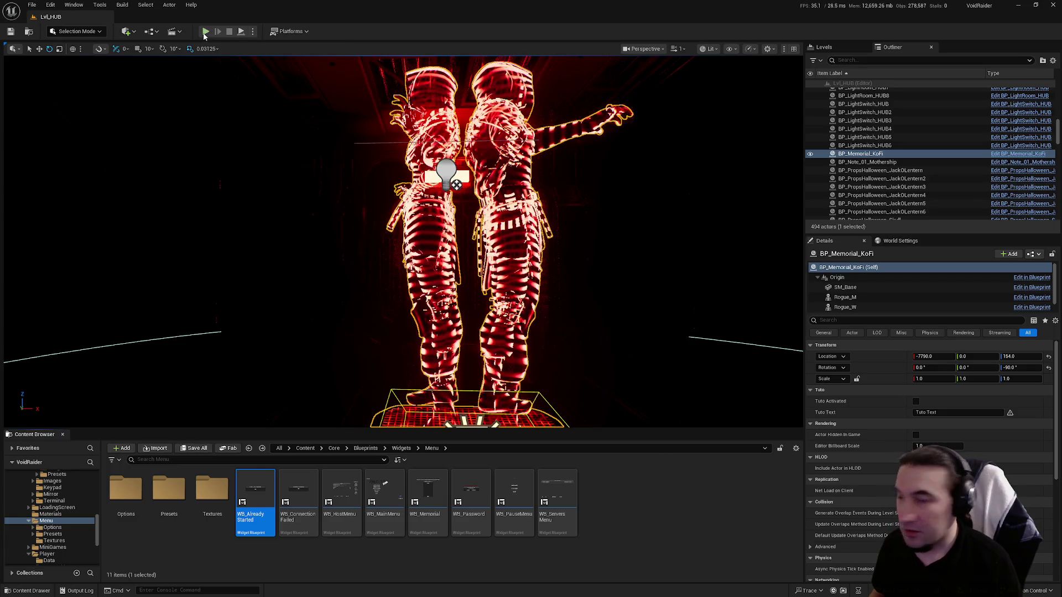
{"action": "key", "text": "alt+p"}
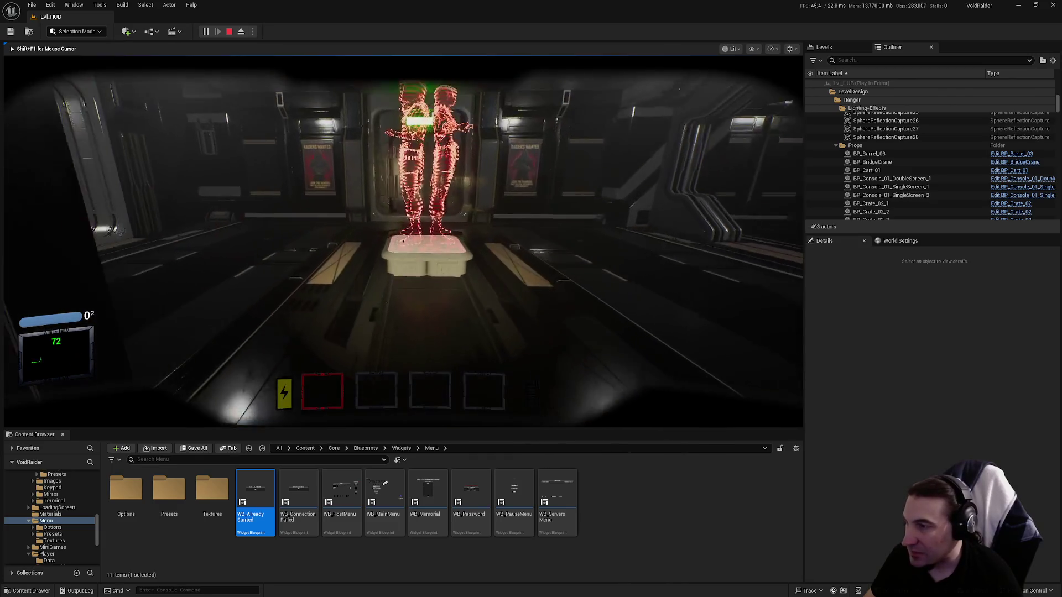
{"action": "key", "text": "e"}
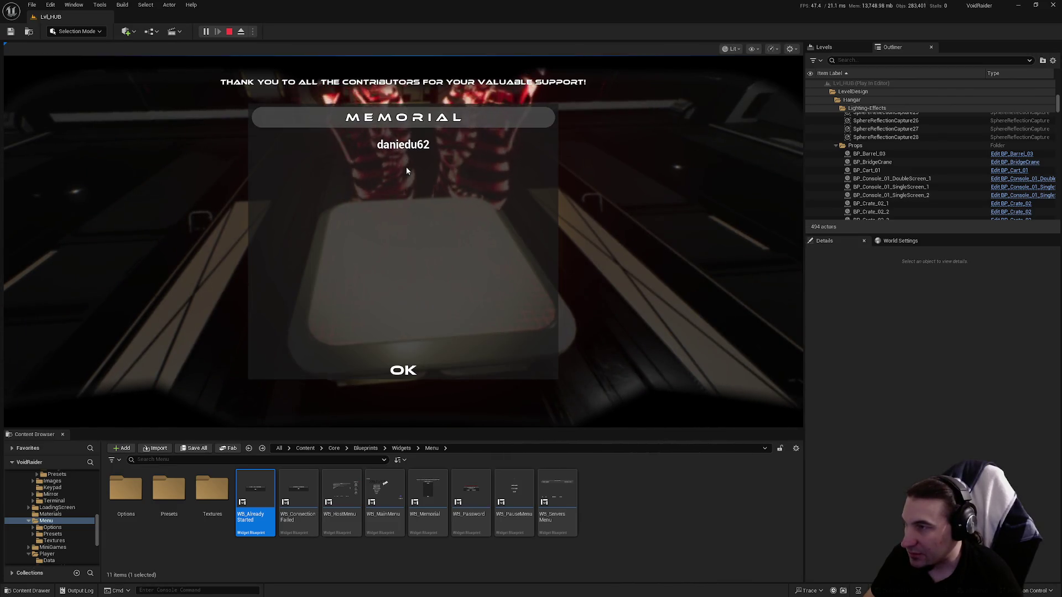
{"action": "left_click", "coordinate": [416, 371]}
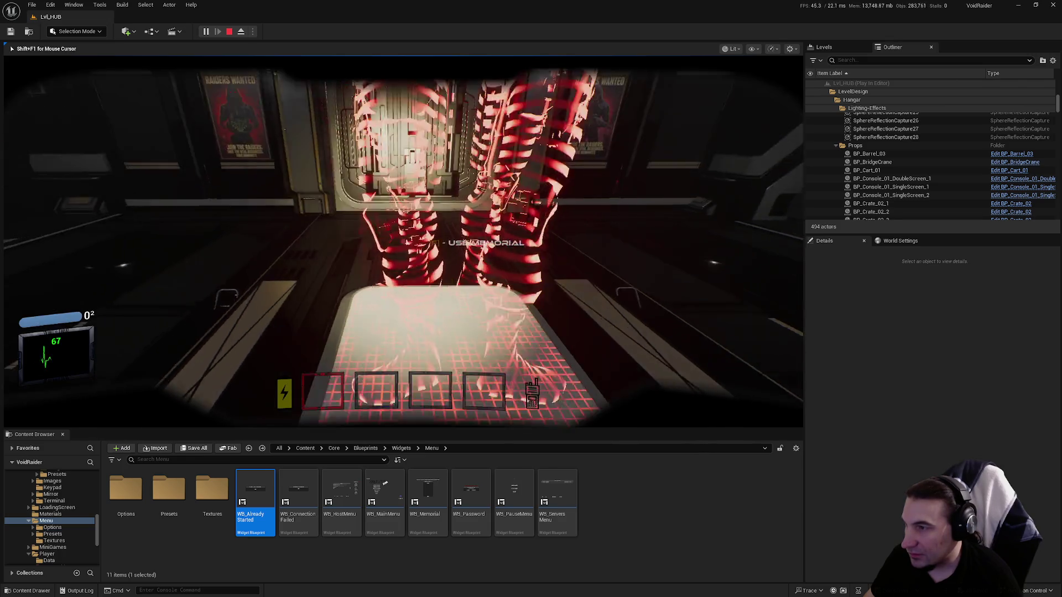
{"action": "key", "text": "e"}
{"action": "left_click", "coordinate": [403, 370]}
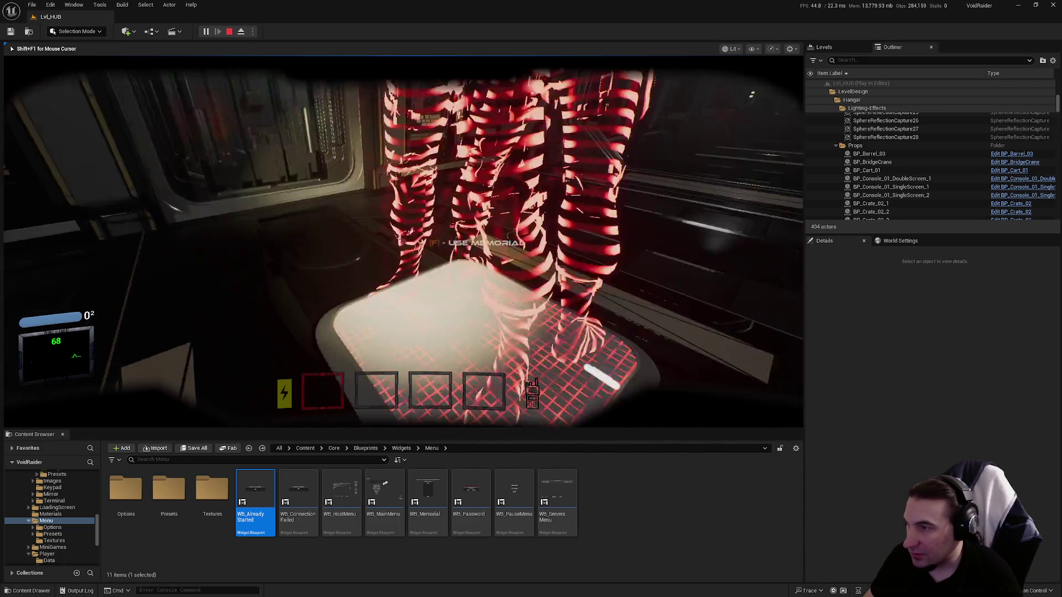
{"action": "key", "text": "e"}
{"action": "left_click", "coordinate": [347, 241]}
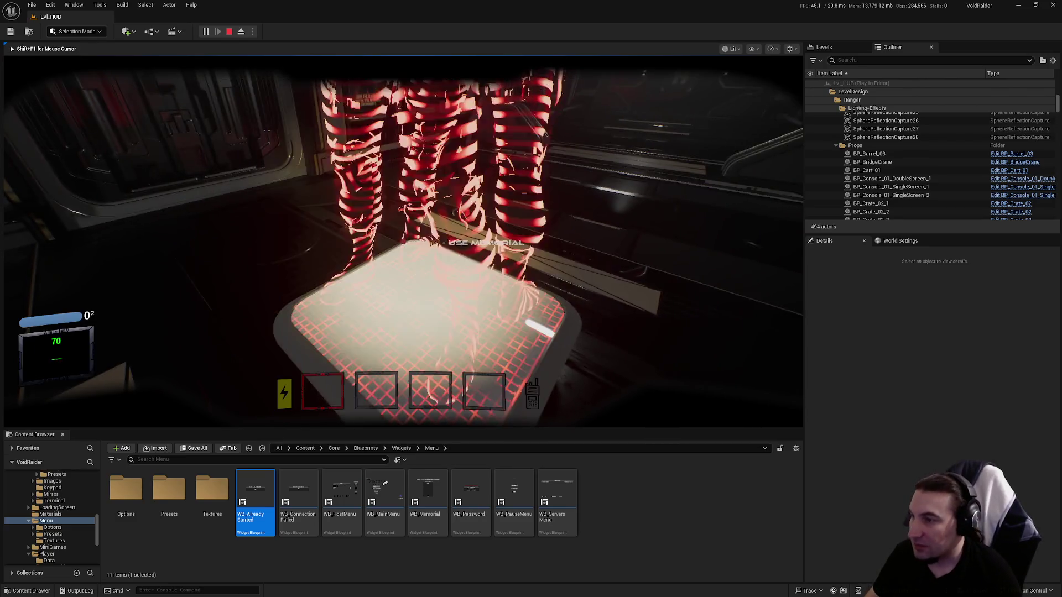
{"action": "key", "text": "e"}
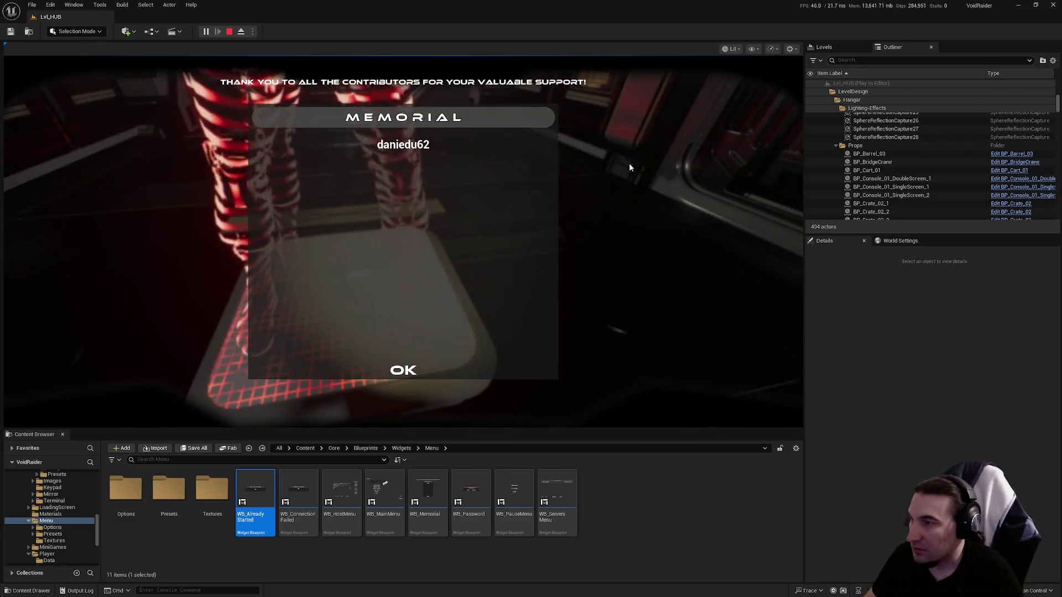
{"action": "left_click", "coordinate": [415, 367]}
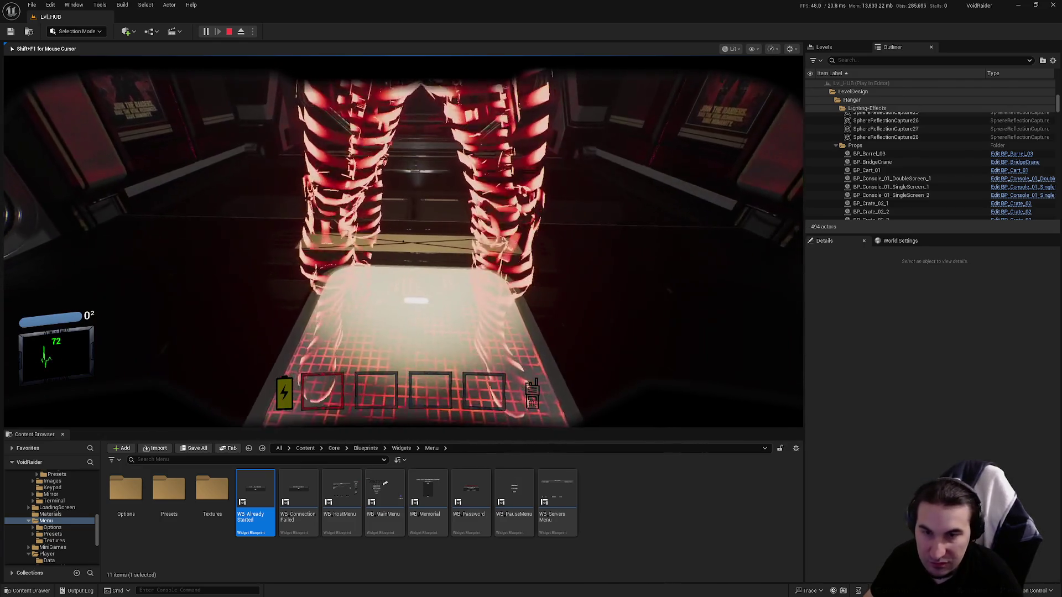
{"action": "key", "text": "e"}
{"action": "left_click", "coordinate": [403, 370]}
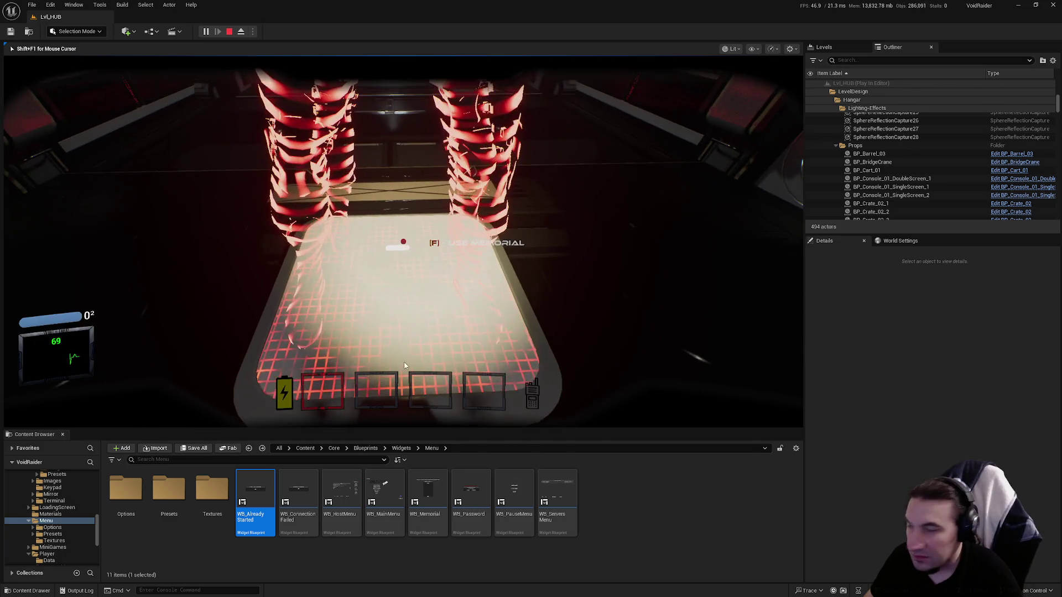
{"action": "key", "text": "Escape"}
{"action": "key", "text": "f"}
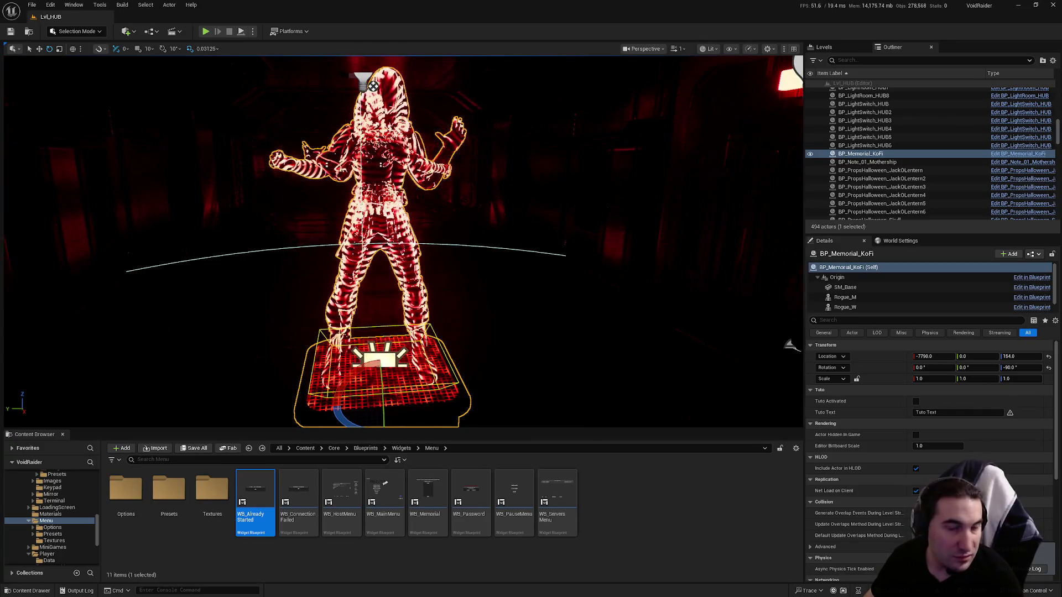
{"action": "left_click_drag", "start_coordinate": [310, 194], "coordinate": [392, 192]}
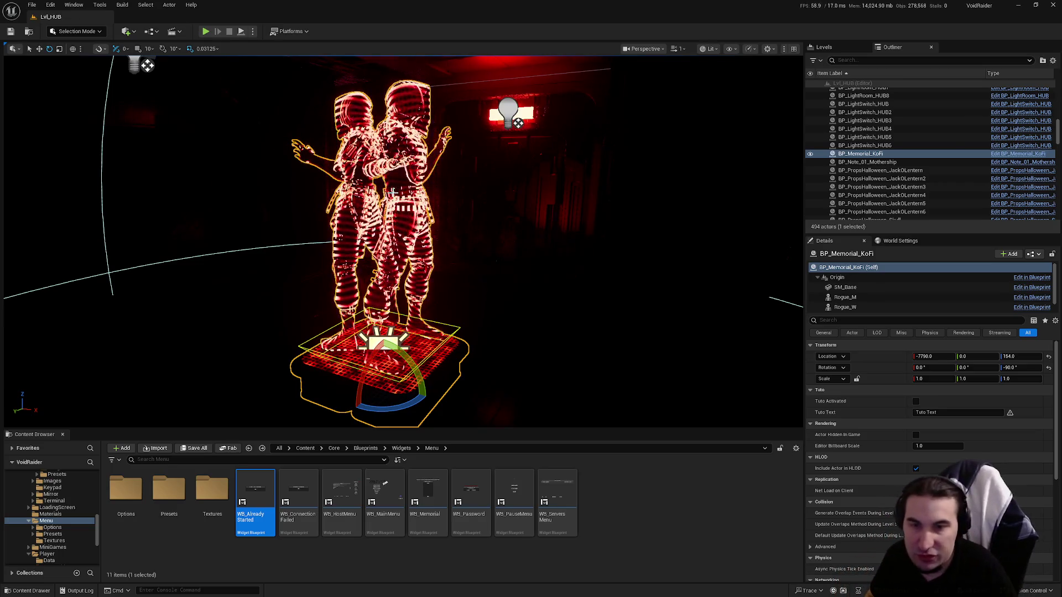
{"action": "left_click", "coordinate": [51, 5]}
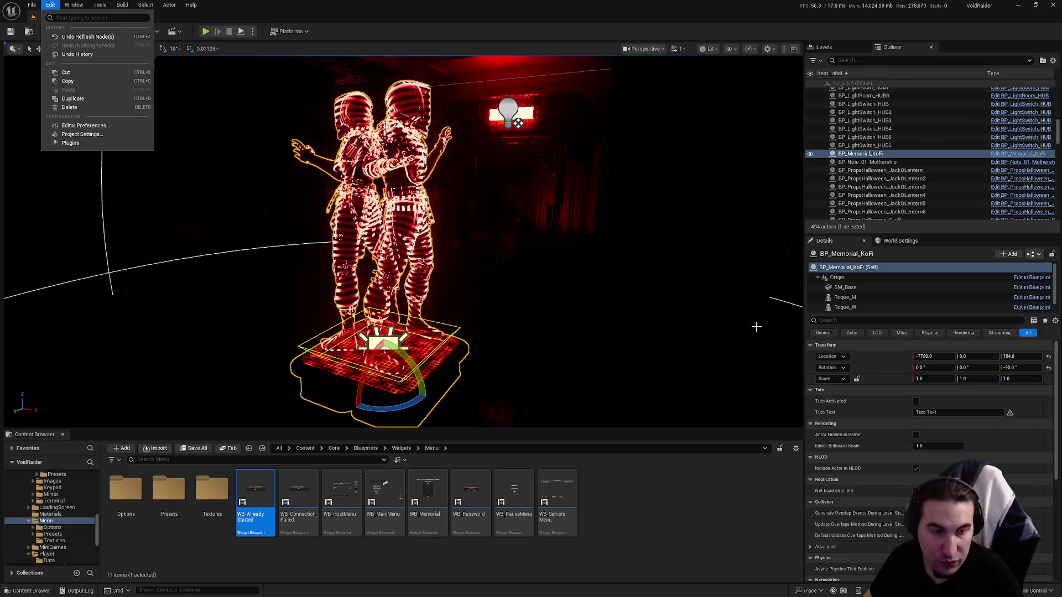
{"action": "key", "text": "Escape"}
Open the WB_Memorial widget from Widgets > Menu, inspect its contributor name text, then close it.
{"action": "left_click_drag", "start_coordinate": [515, 275], "coordinate": [475, 260]}
{"action": "key", "text": "alt+Left"}
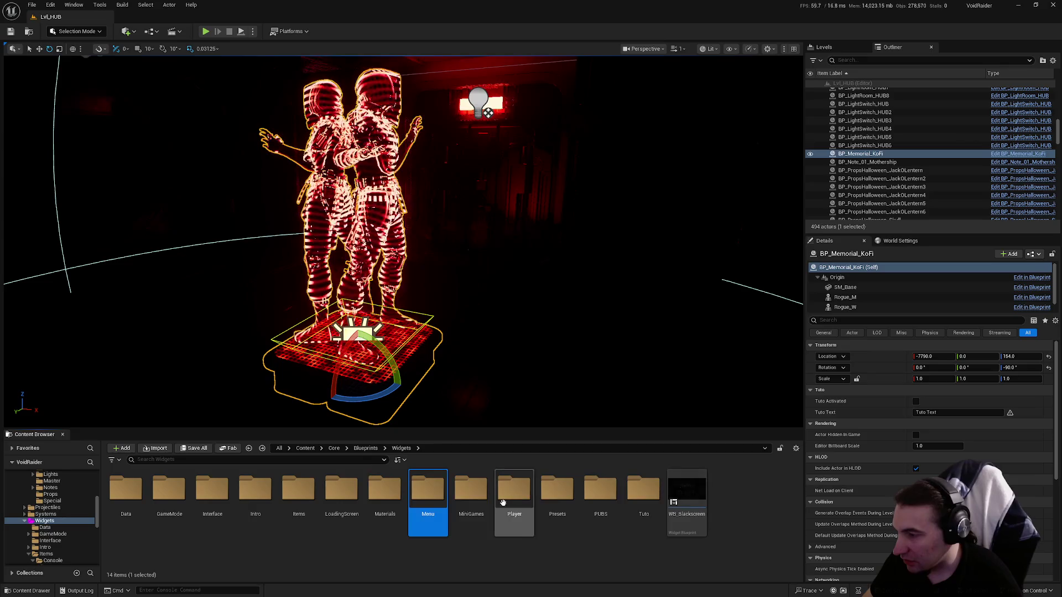
{"action": "double_click", "coordinate": [429, 492]}
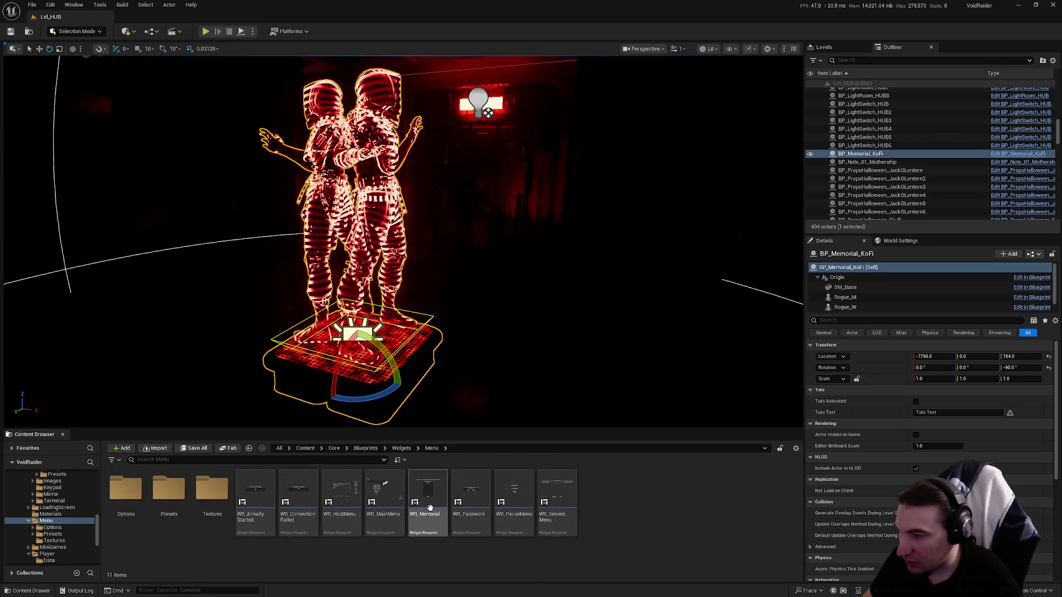
{"action": "double_click", "coordinate": [430, 507]}
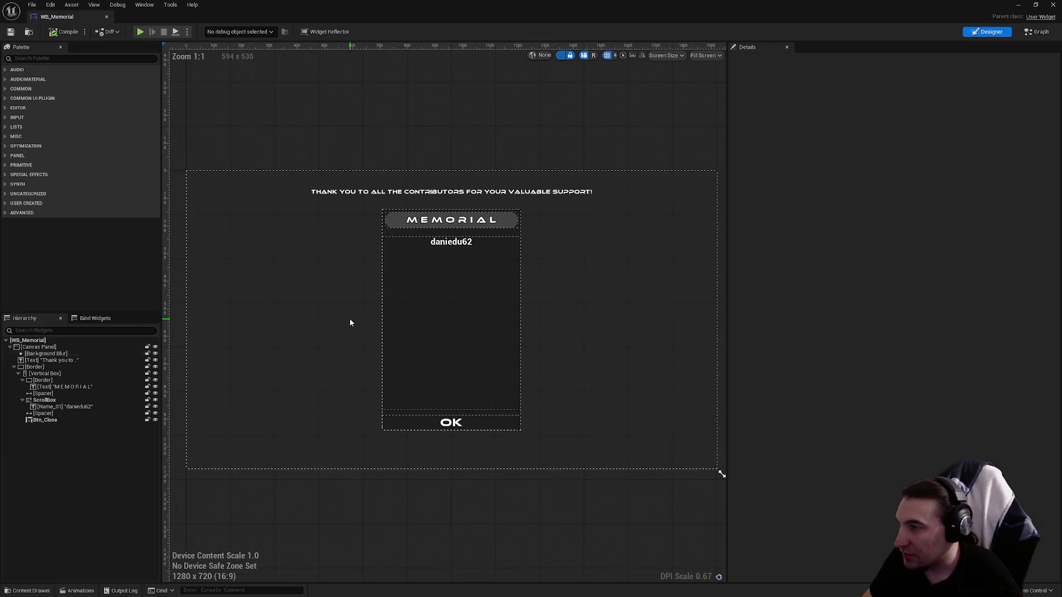
{"action": "left_click", "coordinate": [434, 244]}
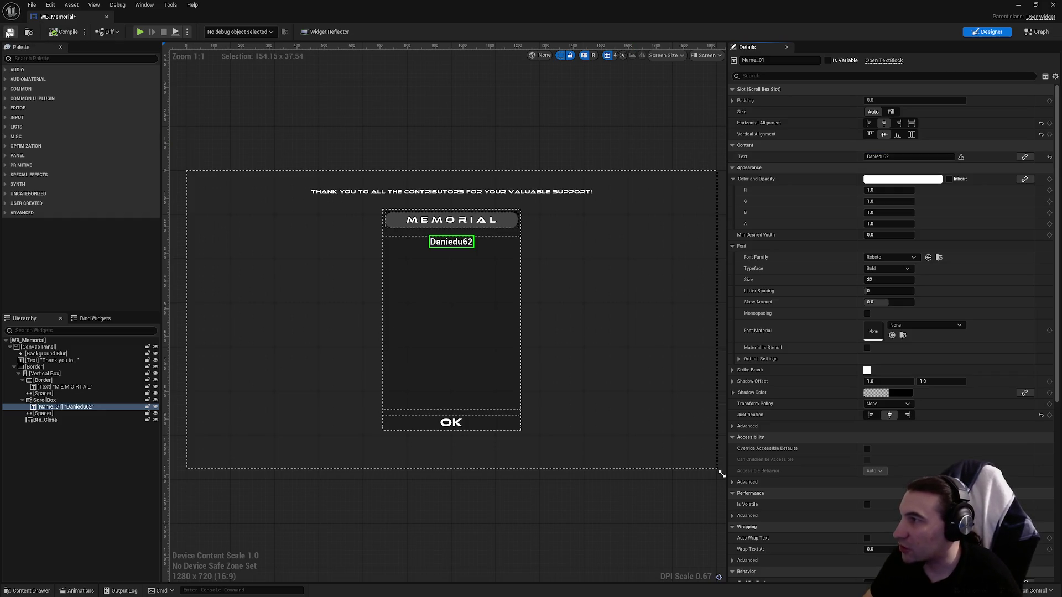
{"action": "left_click", "coordinate": [1052, 7]}
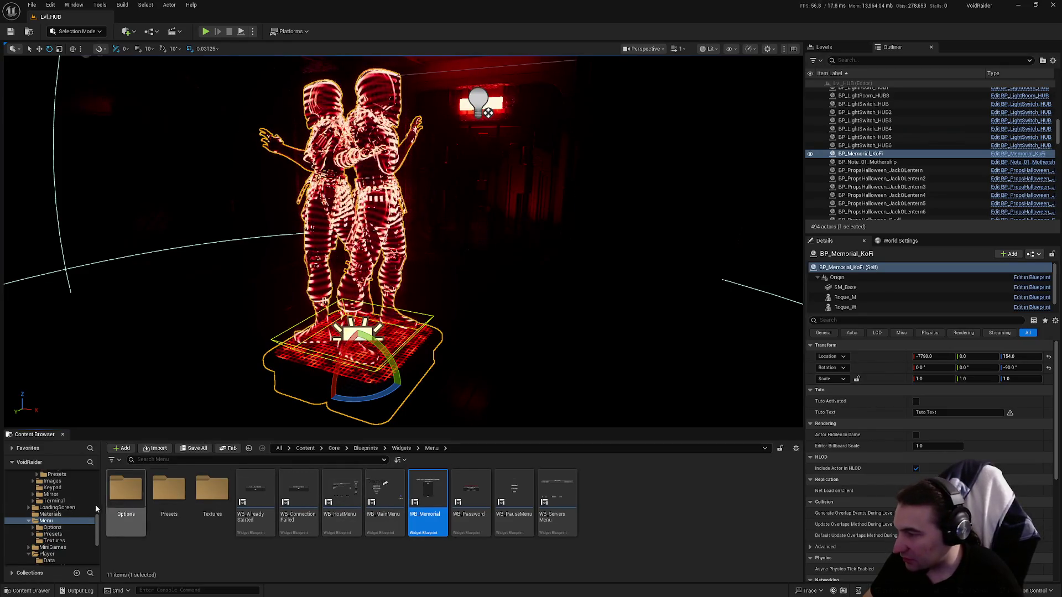
Add the Widgets and Blueprints folders to the Content Browser's browsed folders.
{"action": "scroll", "coordinate": [33, 520], "scroll_direction": "up", "scroll_amount": 2}
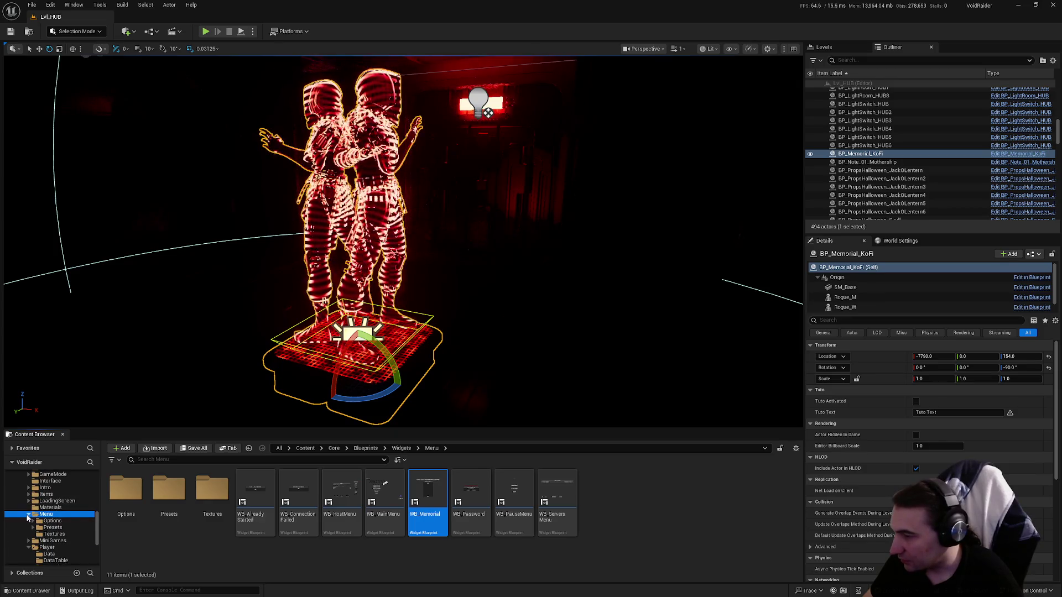
{"action": "scroll", "coordinate": [33, 512], "scroll_direction": "up", "scroll_amount": 3}
{"action": "left_click", "coordinate": [32, 511], "text": "ctrl"}
{"action": "scroll", "coordinate": [31, 519], "scroll_direction": "up", "scroll_amount": 5}
{"action": "scroll", "coordinate": [34, 520], "scroll_direction": "up", "scroll_amount": 2}
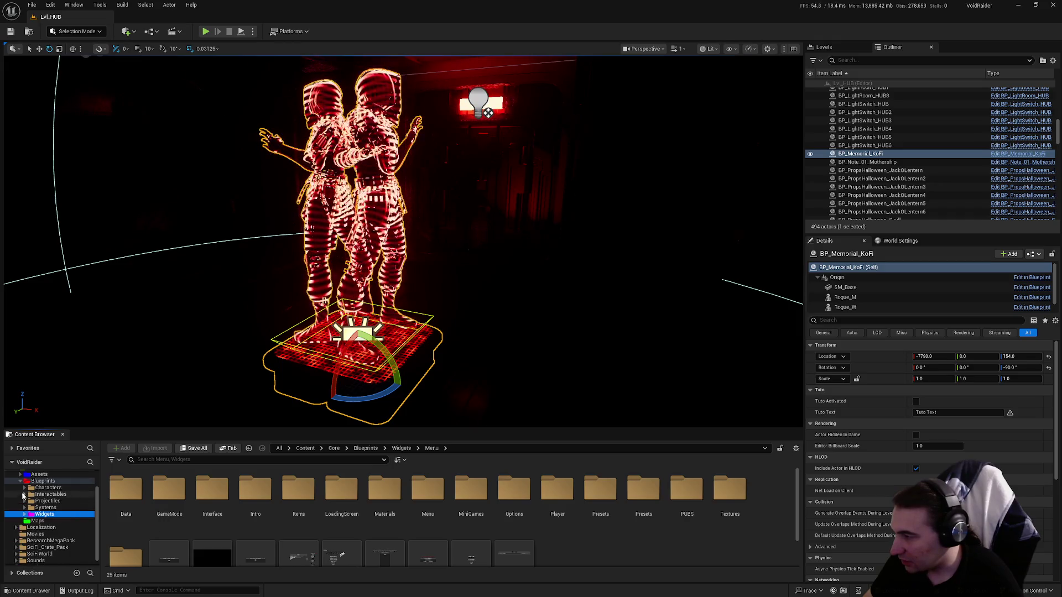
{"action": "left_click", "coordinate": [43, 507], "text": "ctrl"}
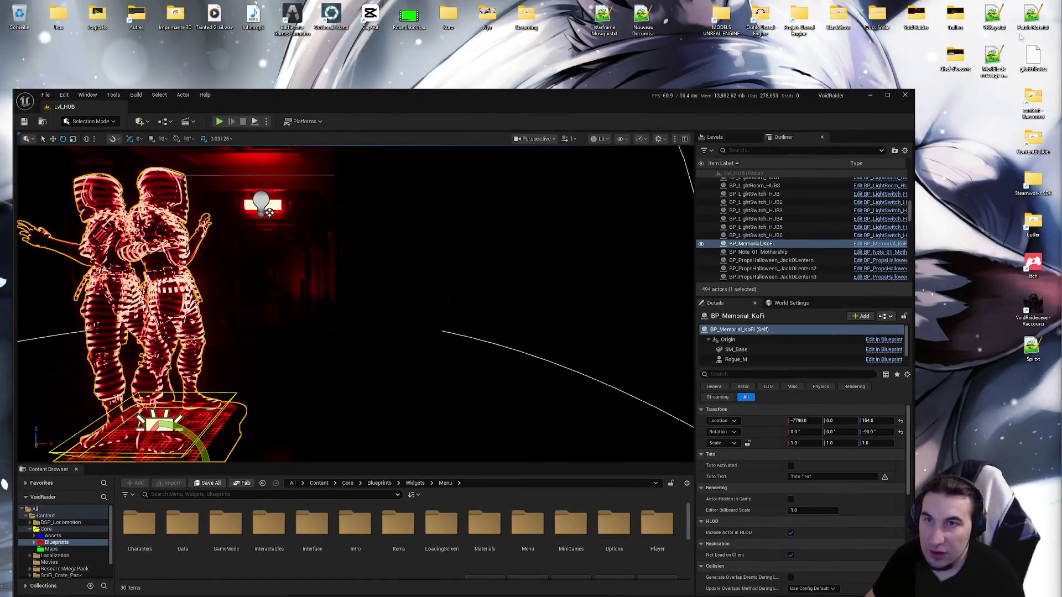
Open Patch Note.txt and type the memorial entry under Nouveautés on line 5.
{"action": "double_click", "coordinate": [1030, 17]}
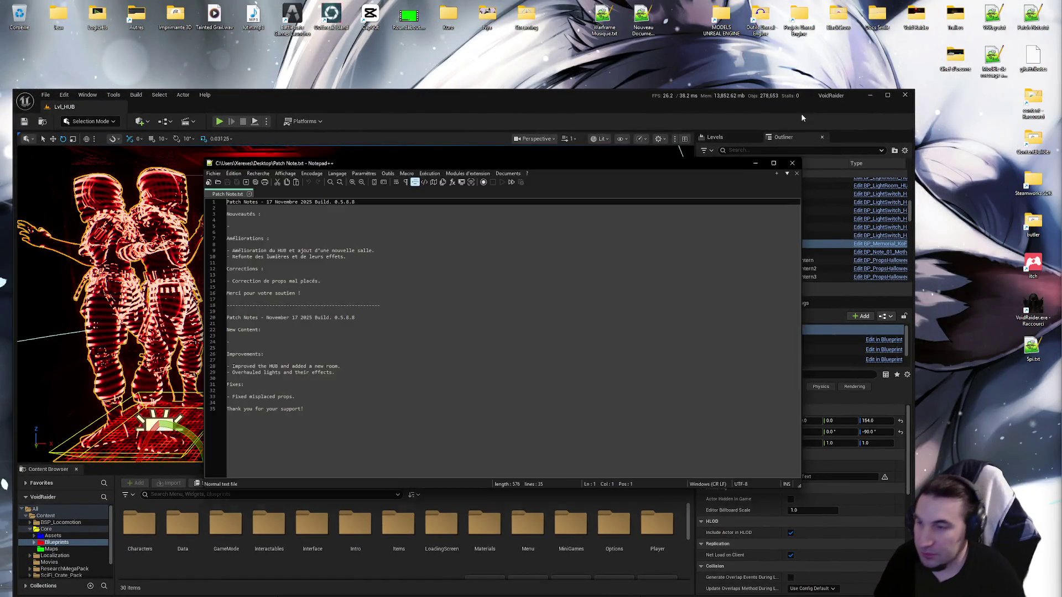
{"action": "left_click", "coordinate": [293, 224]}
{"action": "type", "text": "Ajout "}
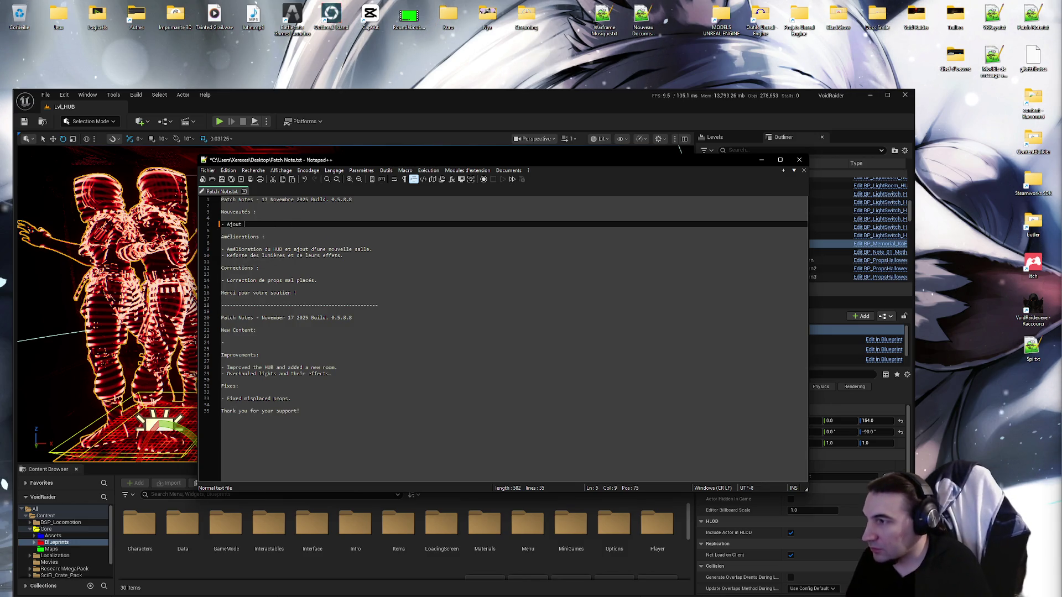
{"action": "type", "text": "d'un mémor"}
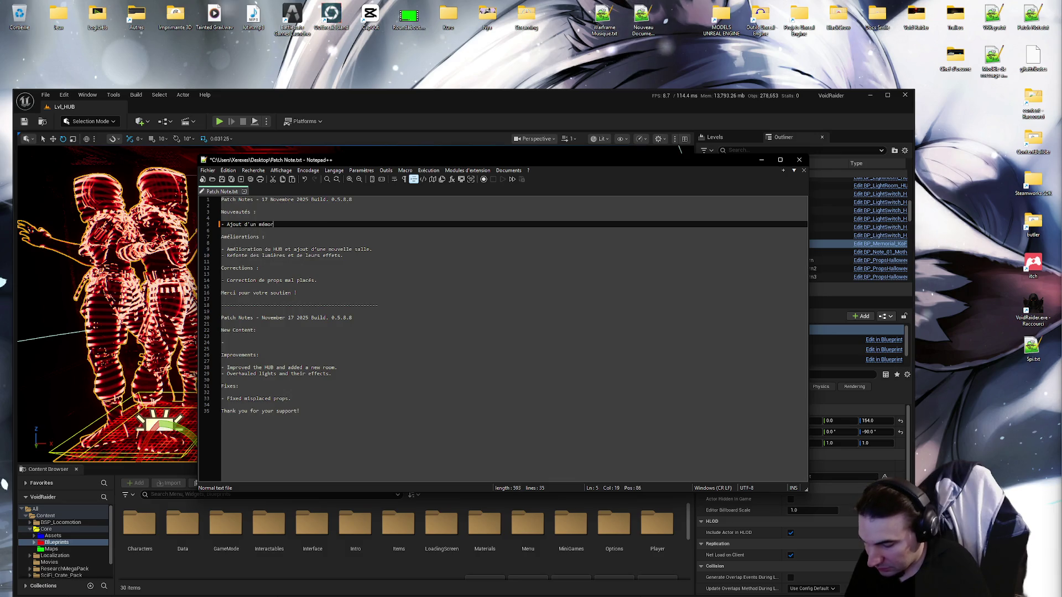
{"action": "type", "text": "ial pour"}
{"action": "key", "text": "BackSpace"}
{"action": "type", "text": "qui aide "}
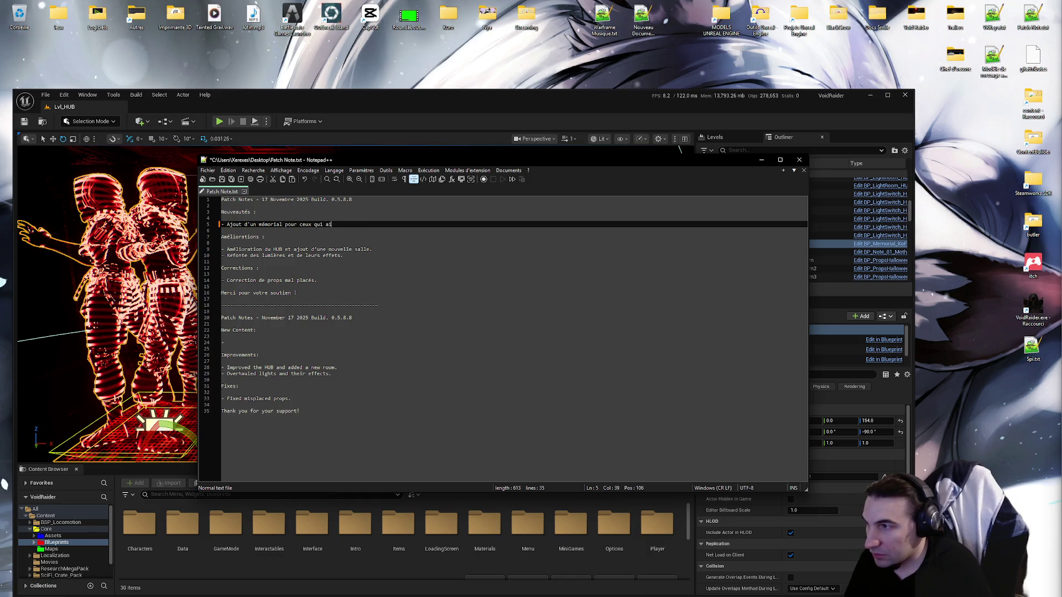
{"action": "type", "text": "le projet !"}
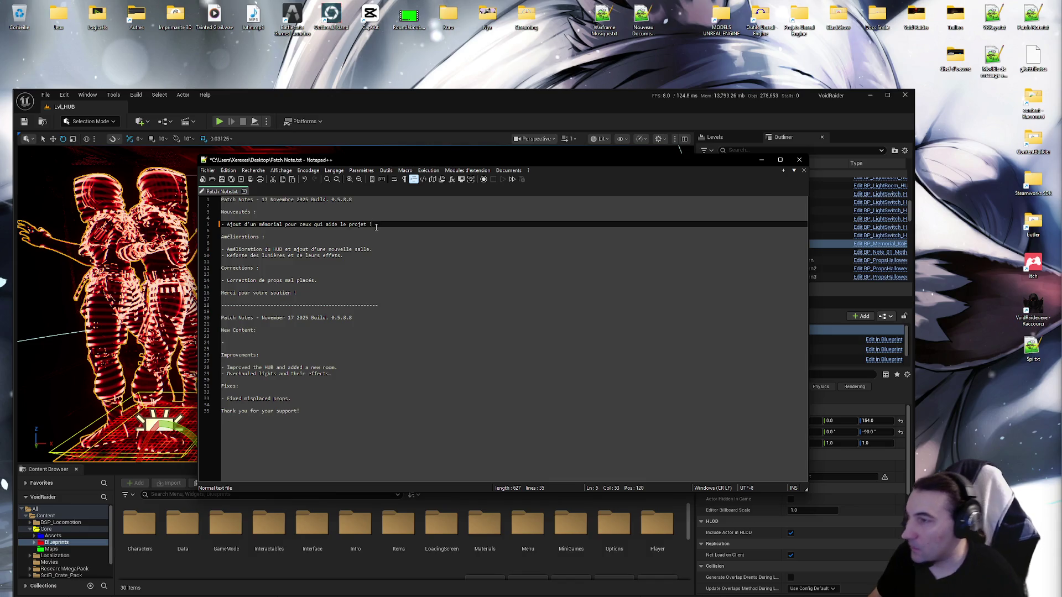
Reselect the new line 5 text and paste the corrected French memorial entry over it.
{"action": "mouse_move", "coordinate": [376, 225]}
{"action": "left_mouse_down"}
{"action": "mouse_move", "coordinate": [230, 225]}
{"action": "mouse_move", "coordinate": [373, 223]}
{"action": "left_mouse_up"}
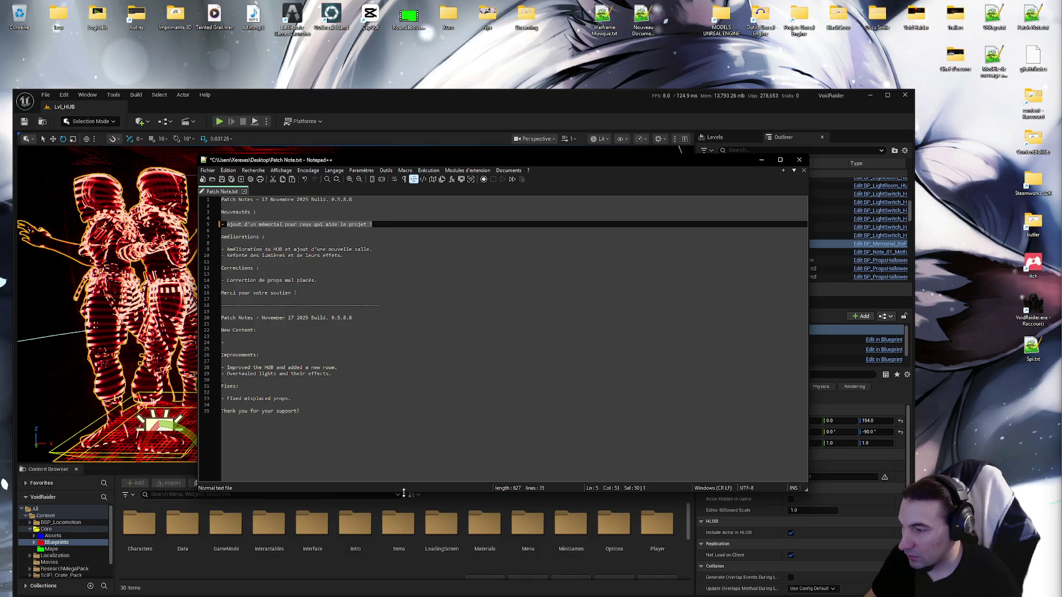
{"action": "key", "text": "super"}
{"action": "key", "text": "super"}
{"action": "mouse_move", "coordinate": [586, 589]}
{"action": "key", "text": "super"}
{"action": "key", "text": "super"}
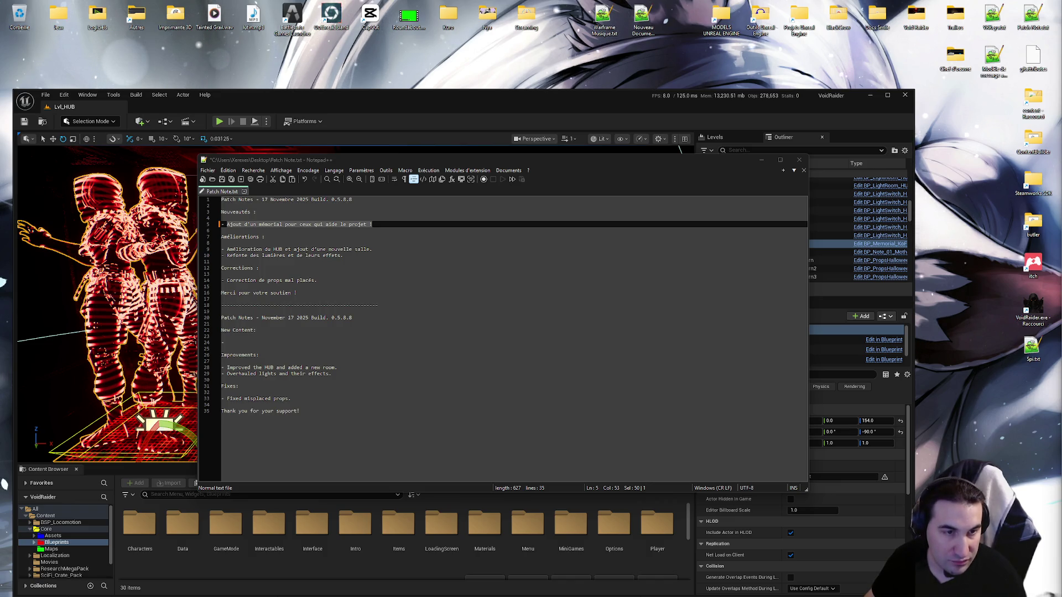
{"action": "left_click_drag", "start_coordinate": [667, 223], "coordinate": [230, 224]}
{"action": "type", "text": "Ajout d'un mémorial pour ceux qui soutiennent le projet !"}
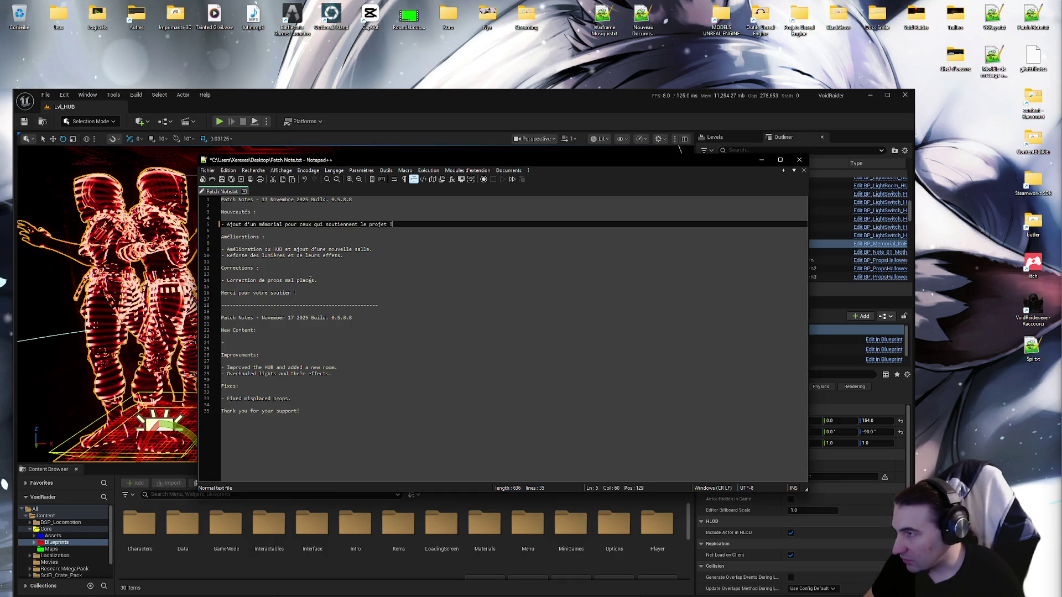
Paste the English memorial entry on the New Content line 24 and save Patch Note.txt.
{"action": "left_click", "coordinate": [371, 272]}
{"action": "left_click", "coordinate": [680, 150]}
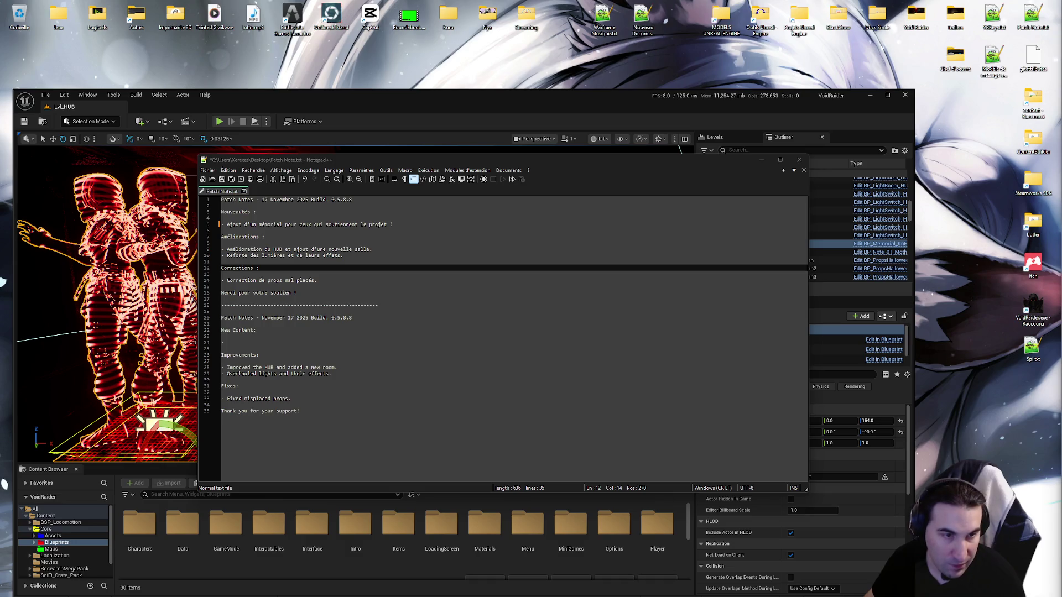
{"action": "left_click", "coordinate": [363, 342]}
{"action": "key", "text": "ctrl+v"}
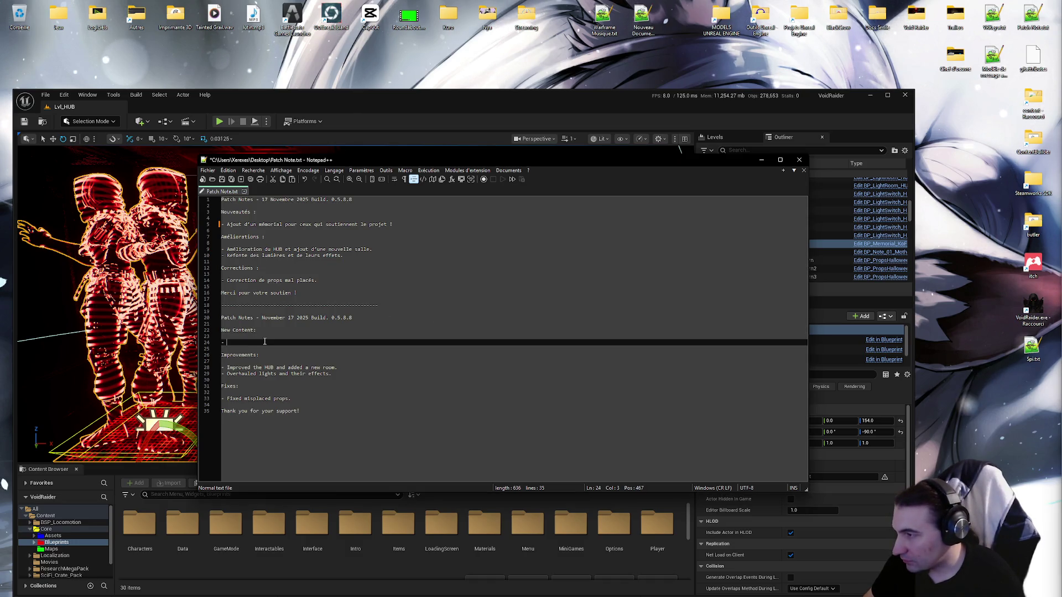
{"action": "left_click", "coordinate": [344, 255]}
{"action": "left_click", "coordinate": [222, 179]}
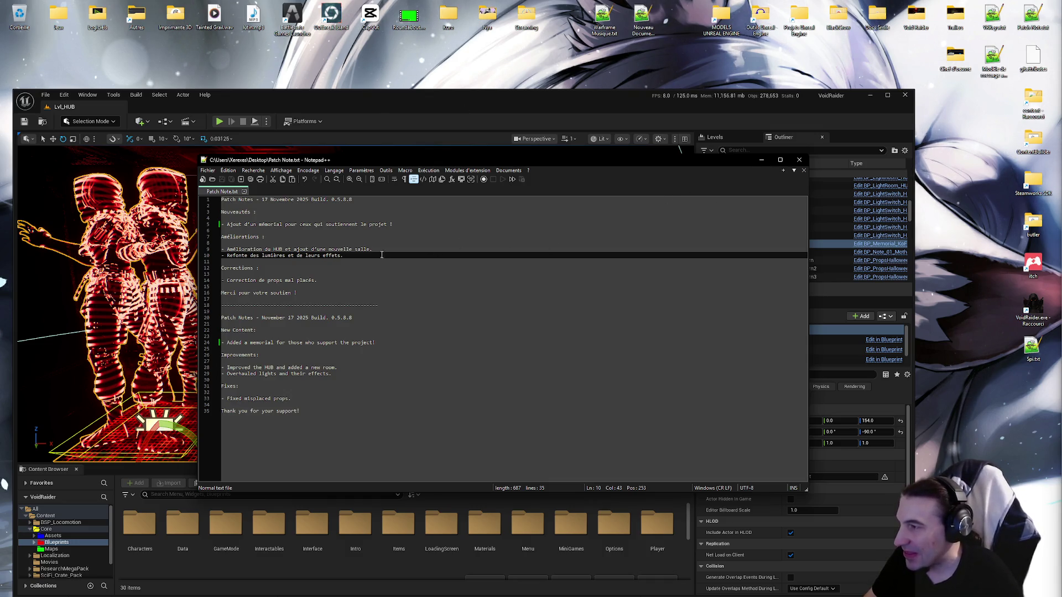
Close Notepad++, maximize Unreal, and orbit to frame the memorial statue in the hub.
{"action": "left_click", "coordinate": [803, 170]}
{"action": "left_click", "coordinate": [799, 160]}
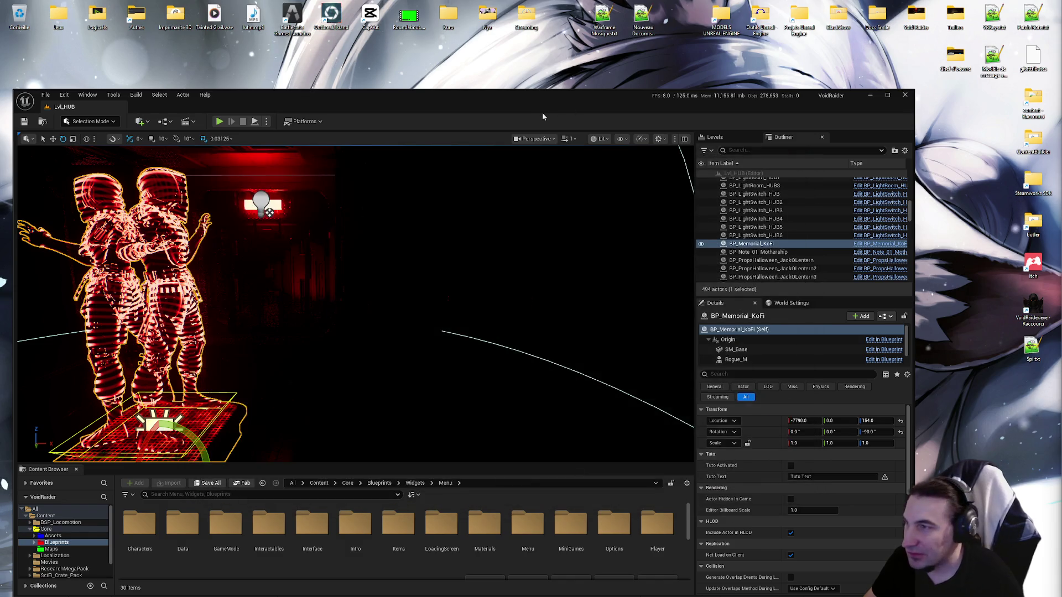
{"action": "left_click_drag", "start_coordinate": [542, 112], "coordinate": [573, 72]}
{"action": "double_click", "coordinate": [573, 72]}
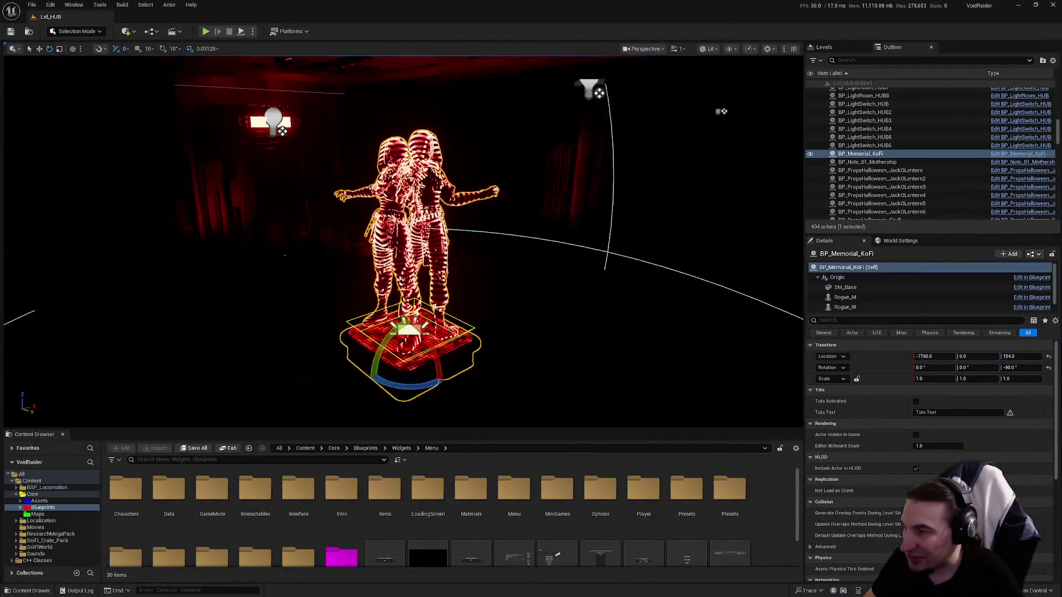
{"action": "mouse_move", "coordinate": [738, 310]}
{"action": "left_mouse_down"}
{"action": "mouse_move", "coordinate": [586, 309]}
{"action": "mouse_move", "coordinate": [205, 99]}
{"action": "mouse_move", "coordinate": [119, 92]}
{"action": "left_mouse_up"}
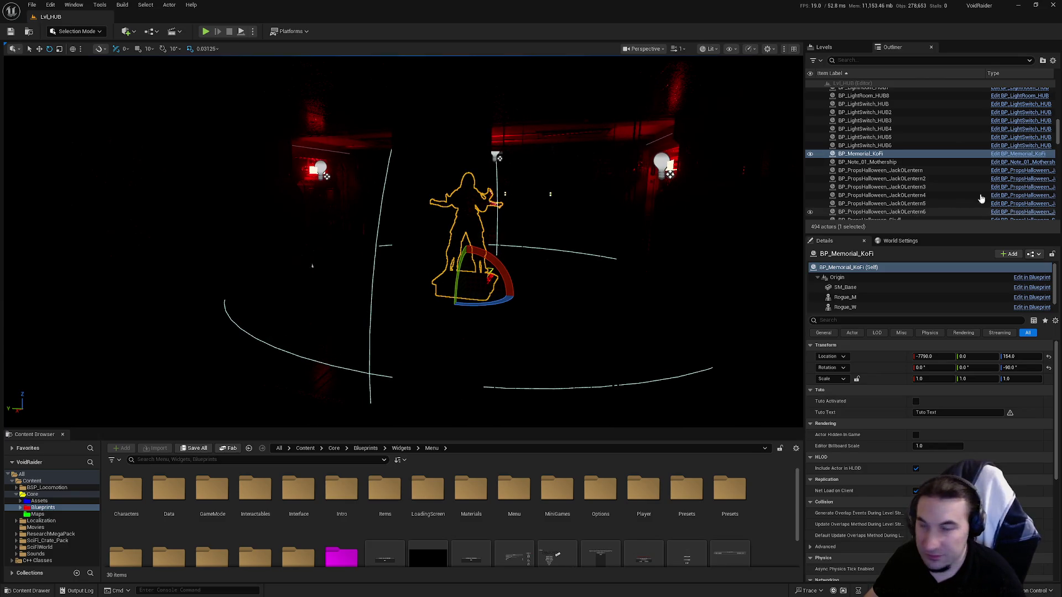
{"action": "key", "text": "f"}
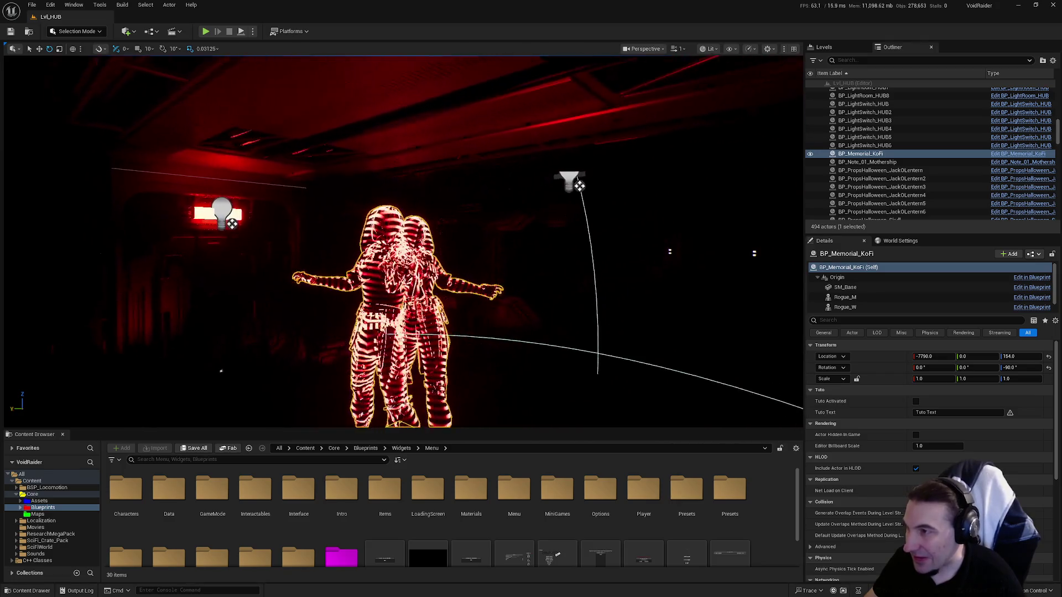
Restore the Unreal window and launch GitHub Desktop from the Outils folder.
{"action": "double_click", "coordinate": [572, 26]}
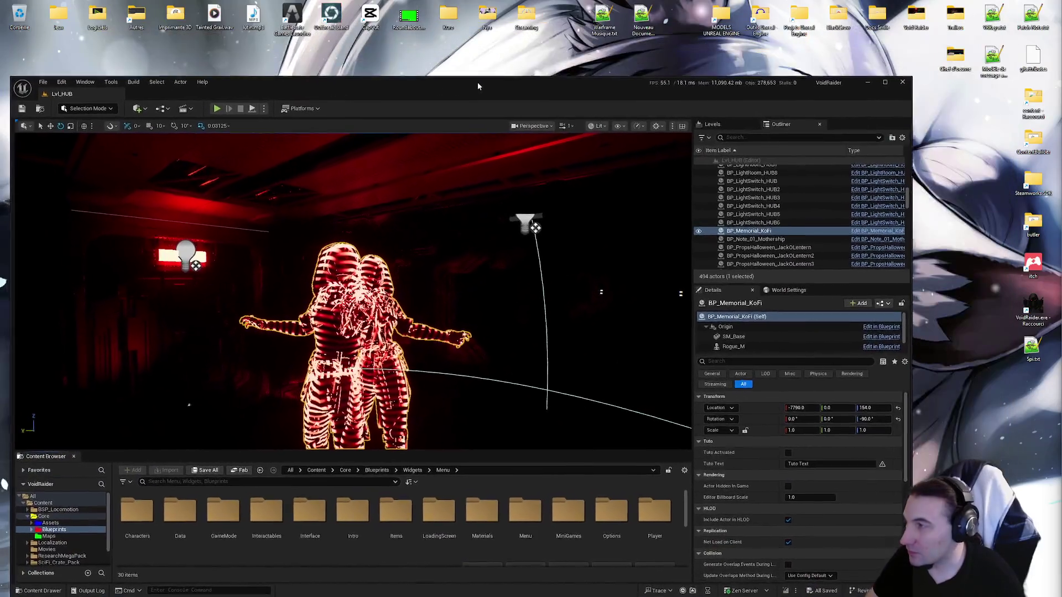
{"action": "double_click", "coordinate": [760, 19]}
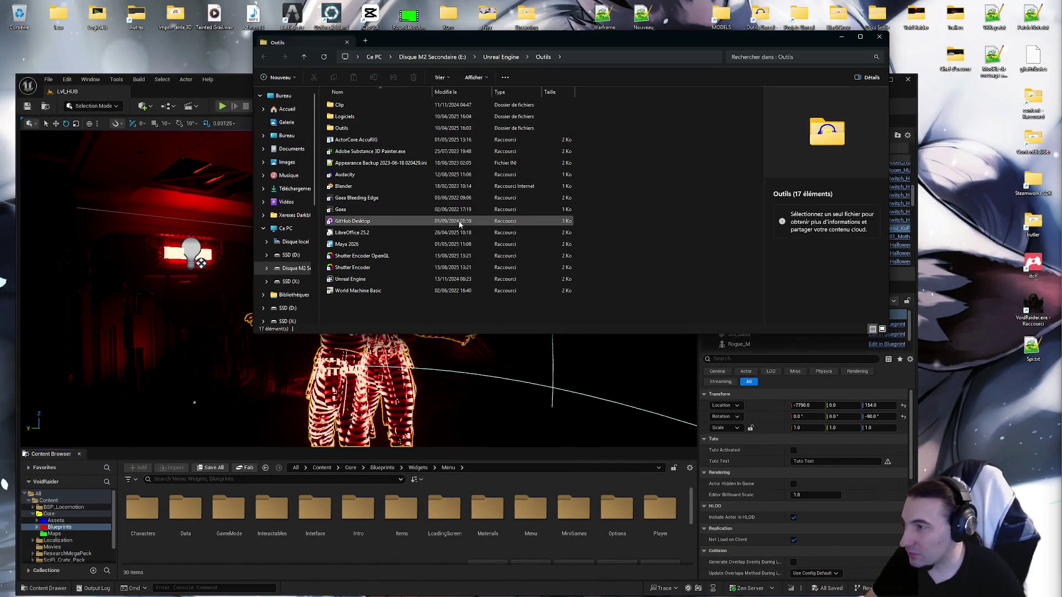
{"action": "left_click", "coordinate": [376, 221]}
{"action": "left_click", "coordinate": [885, 39]}
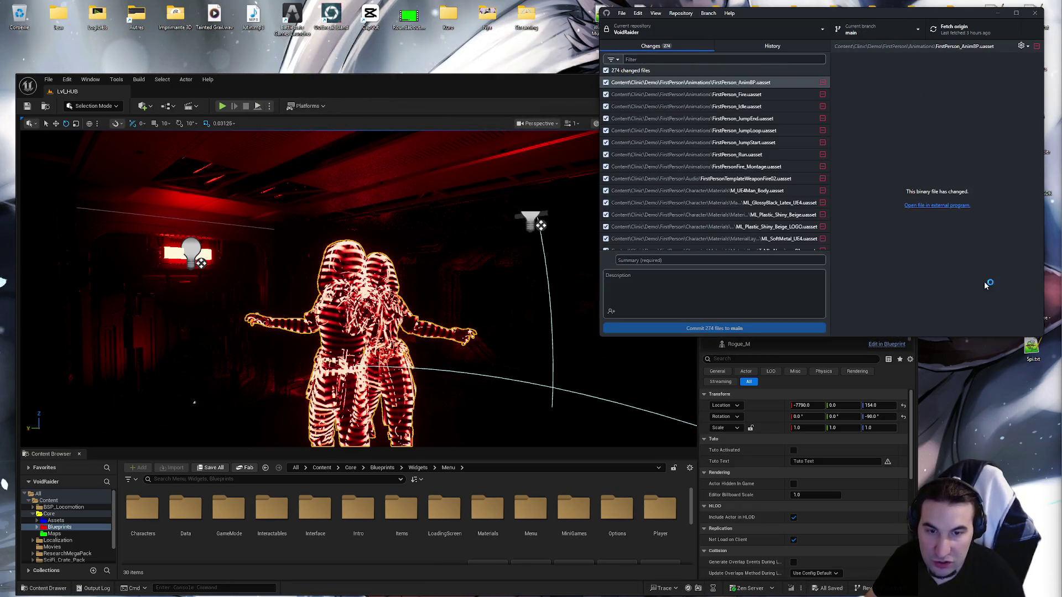
Commit all 274 files to main with summary 'Add Memorial' and push to origin.
{"action": "left_click", "coordinate": [676, 260]}
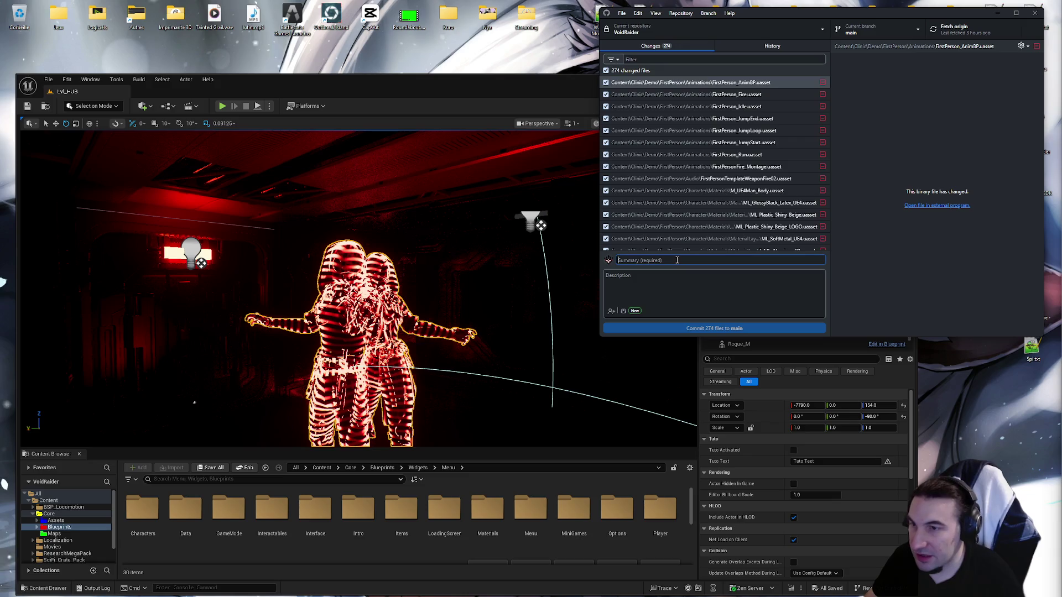
{"action": "type", "text": "Add"}
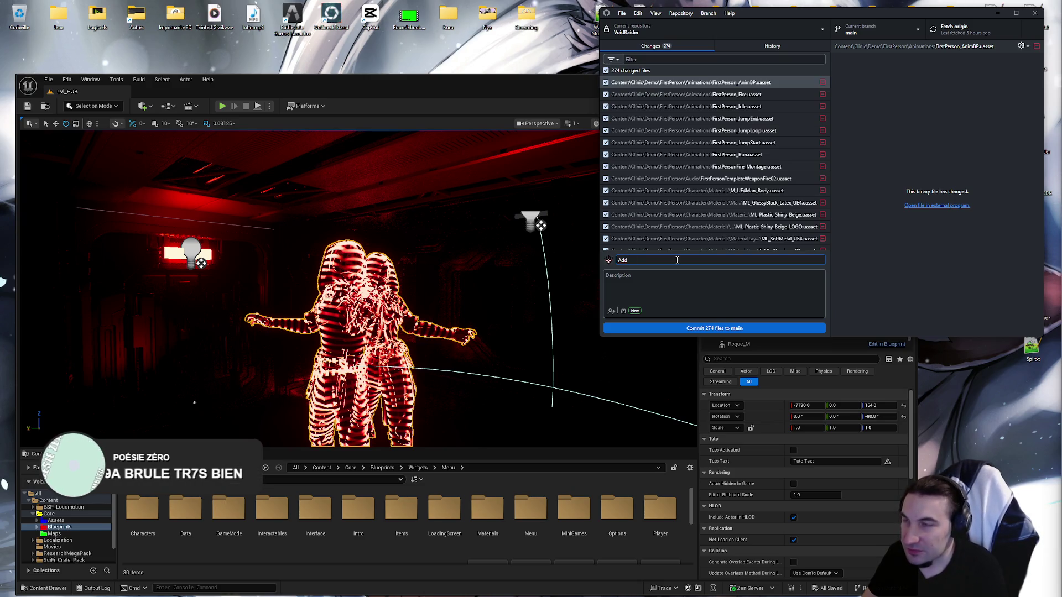
{"action": "type", "text": "Memorial"}
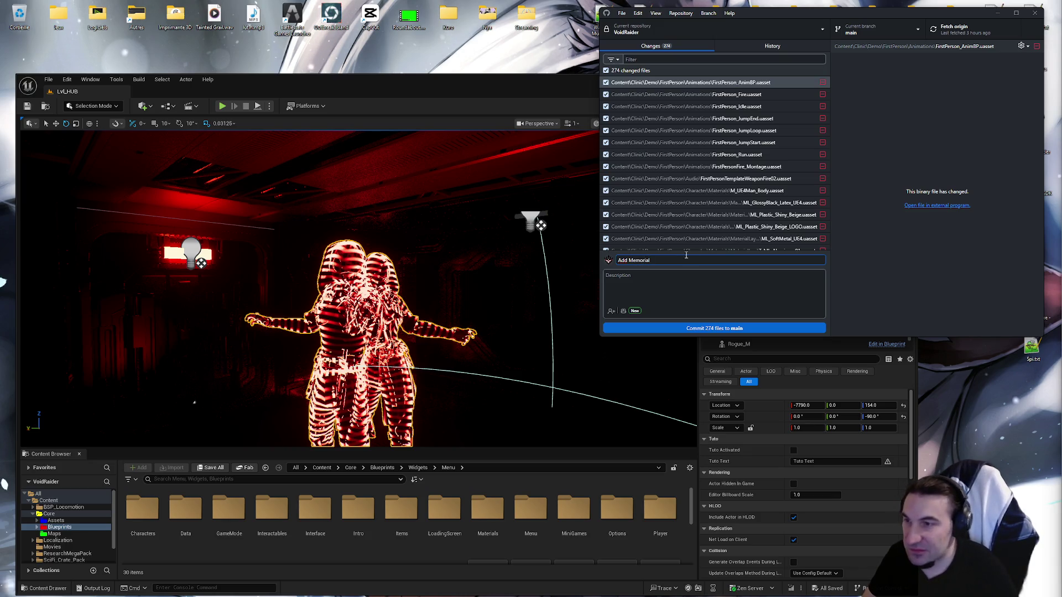
{"action": "left_click", "coordinate": [696, 328]}
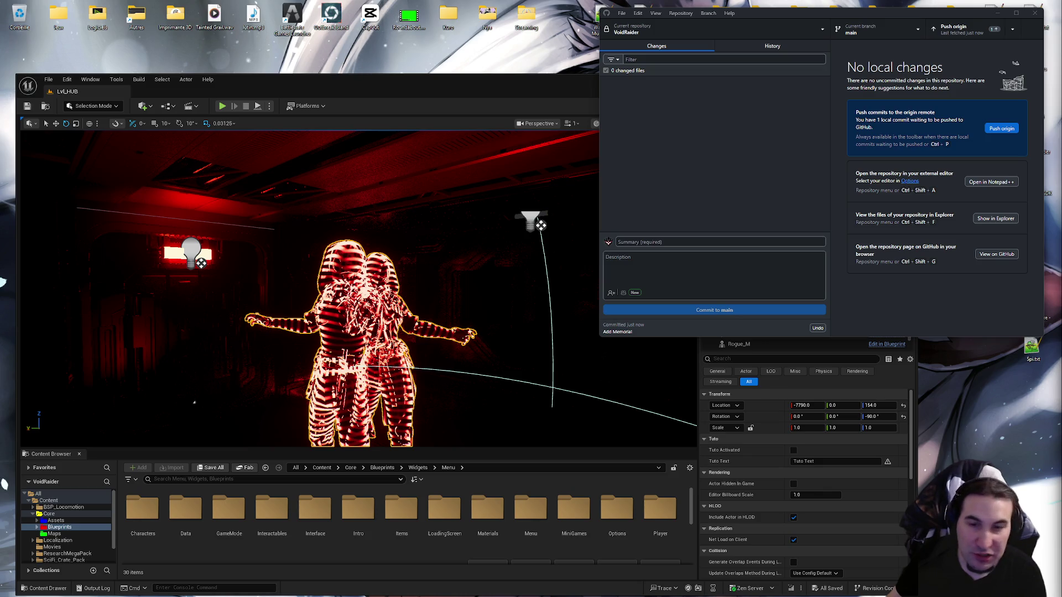
{"action": "left_click", "coordinate": [954, 30]}
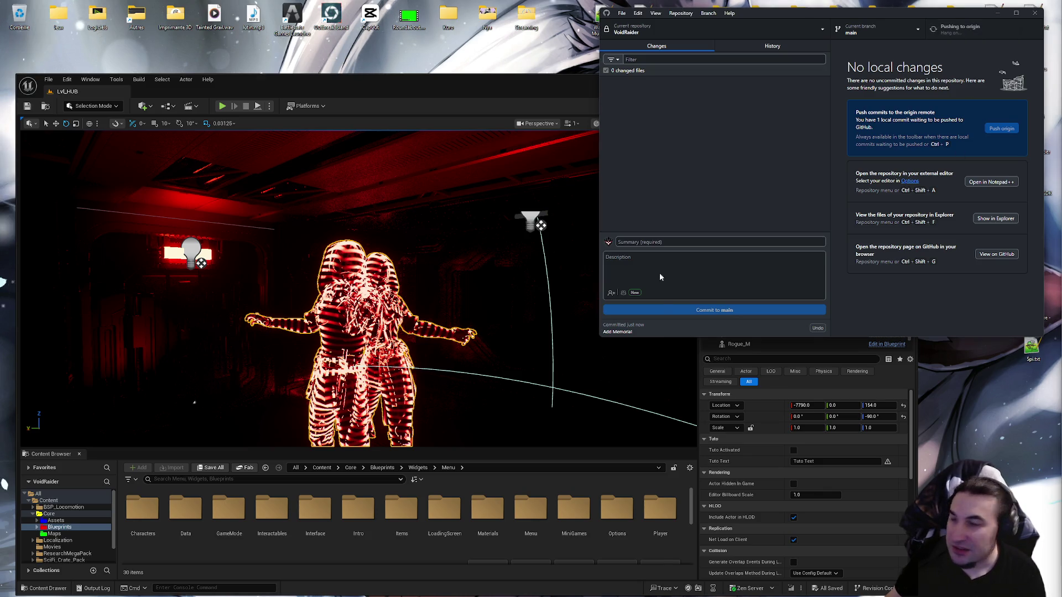
Wait for the Add Memorial push to origin to finish, briefly toggling the Start menu.
{"action": "key", "text": "super"}
{"action": "key", "text": "super"}
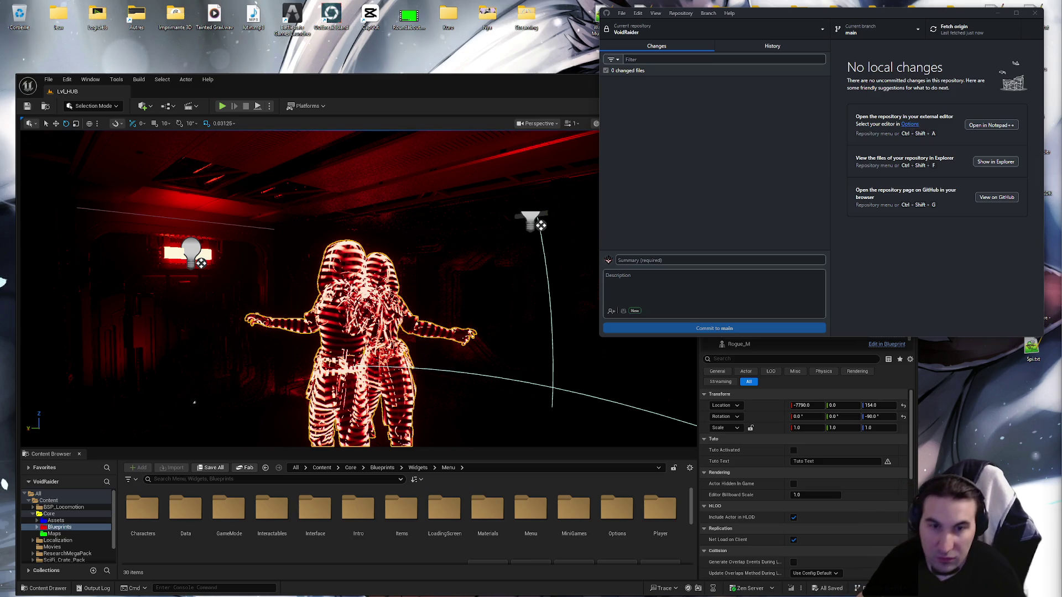
{"action": "key", "text": "super"}
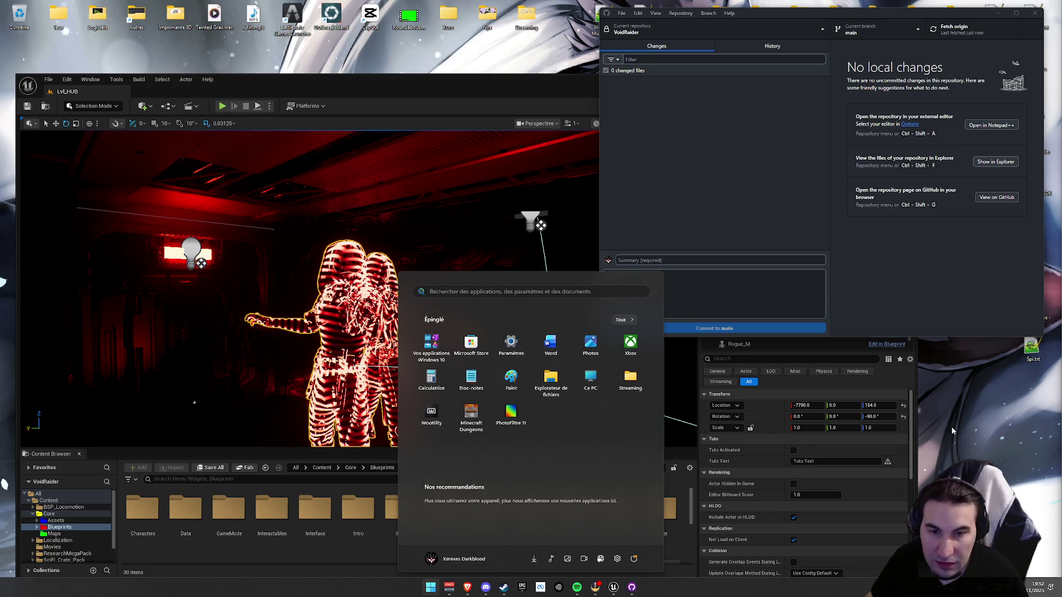
{"action": "key", "text": "Escape"}
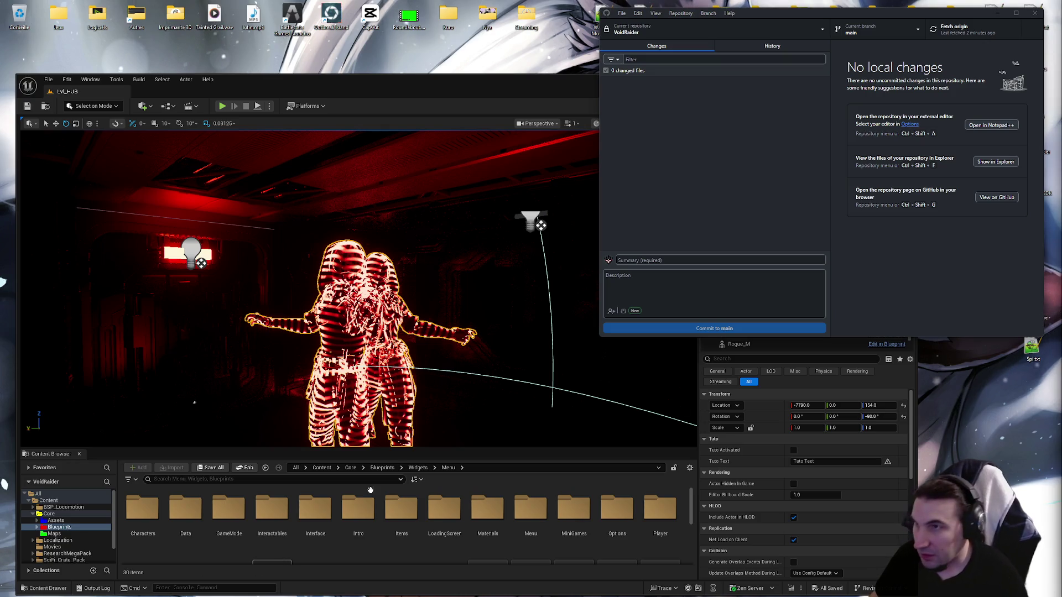
Close GitHub Desktop, maximize Unreal, frame the memorial statue, and look through the Edit menu.
{"action": "left_click", "coordinate": [1034, 13]}
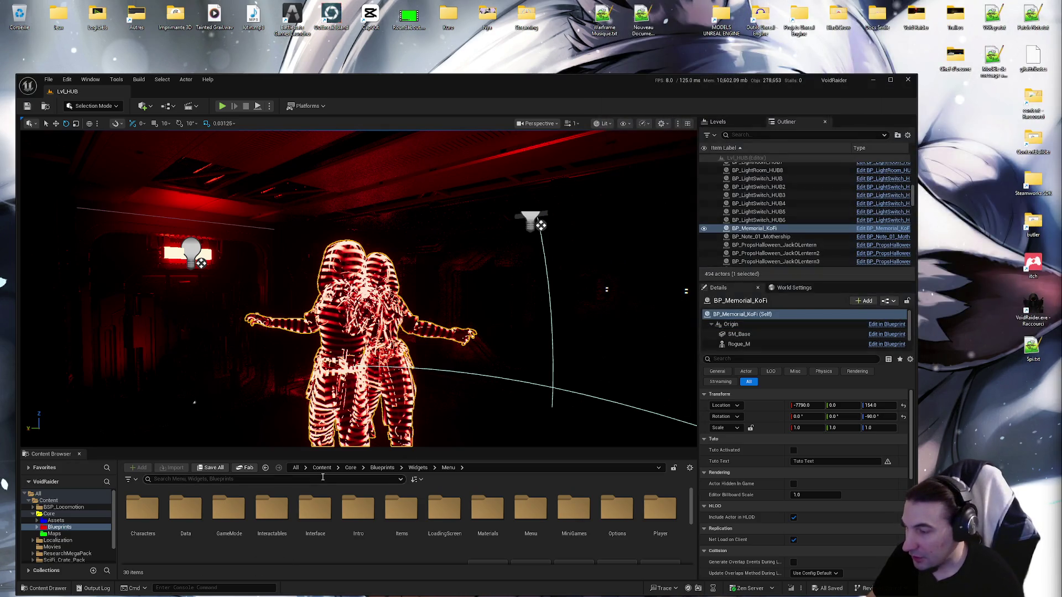
{"action": "key", "text": "super"}
{"action": "key", "text": "Escape"}
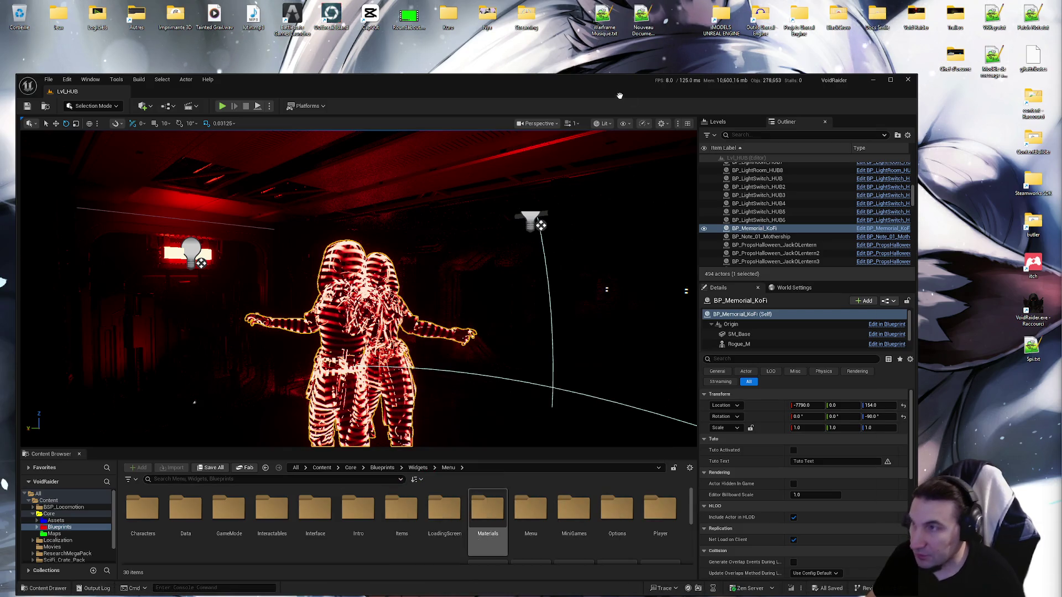
{"action": "double_click", "coordinate": [577, 89]}
{"action": "key", "text": "f"}
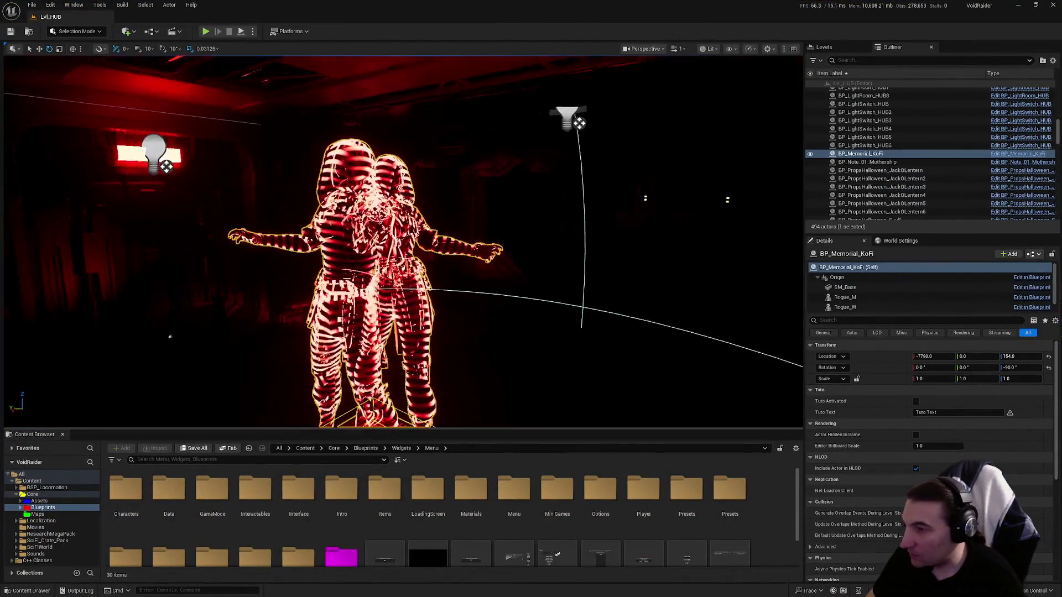
{"action": "scroll", "coordinate": [512, 244], "scroll_direction": "down", "scroll_amount": 5}
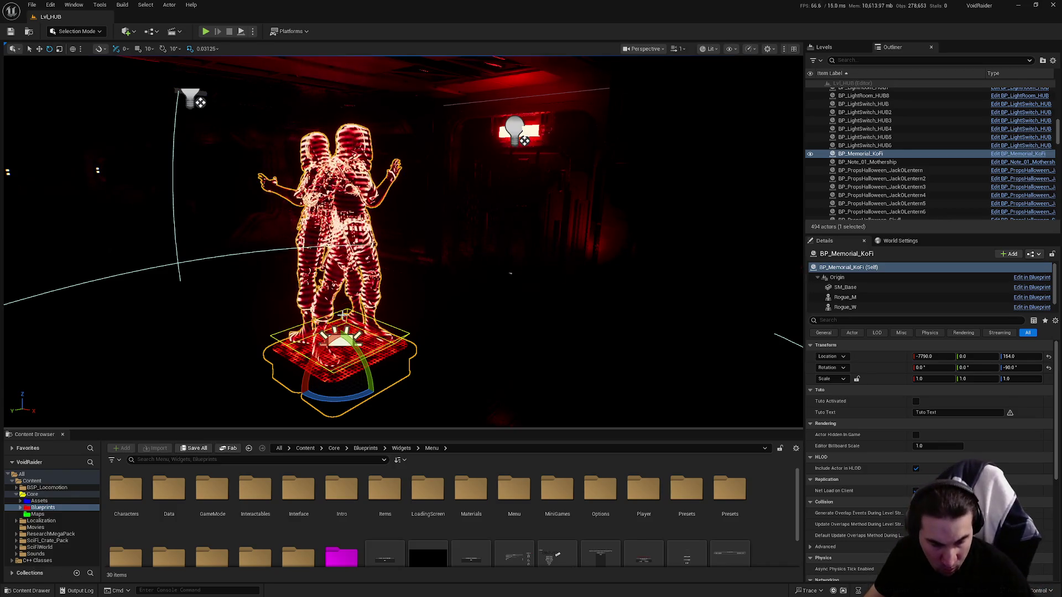
{"action": "left_click", "coordinate": [50, 4]}
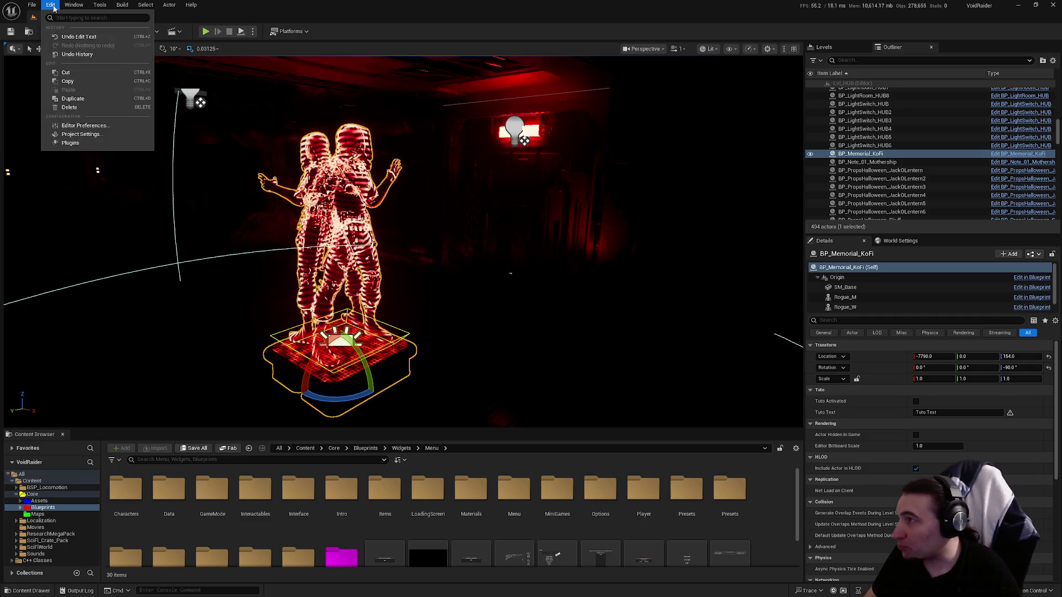
Open Tools > Localization Dashboard and start gathering text for the Game target.
{"action": "mouse_move", "coordinate": [100, 4]}
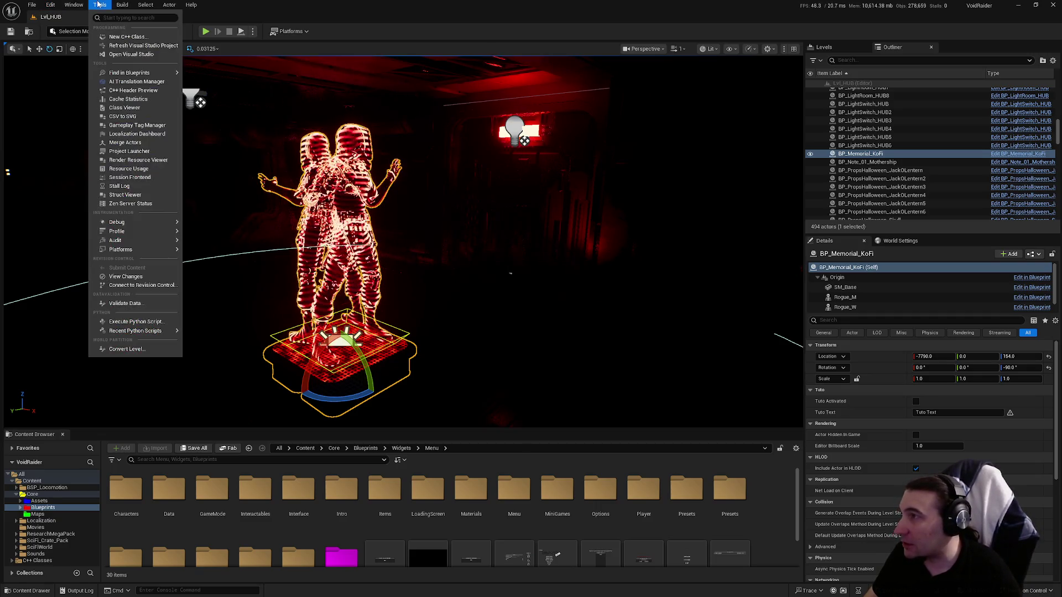
{"action": "left_click", "coordinate": [132, 127]}
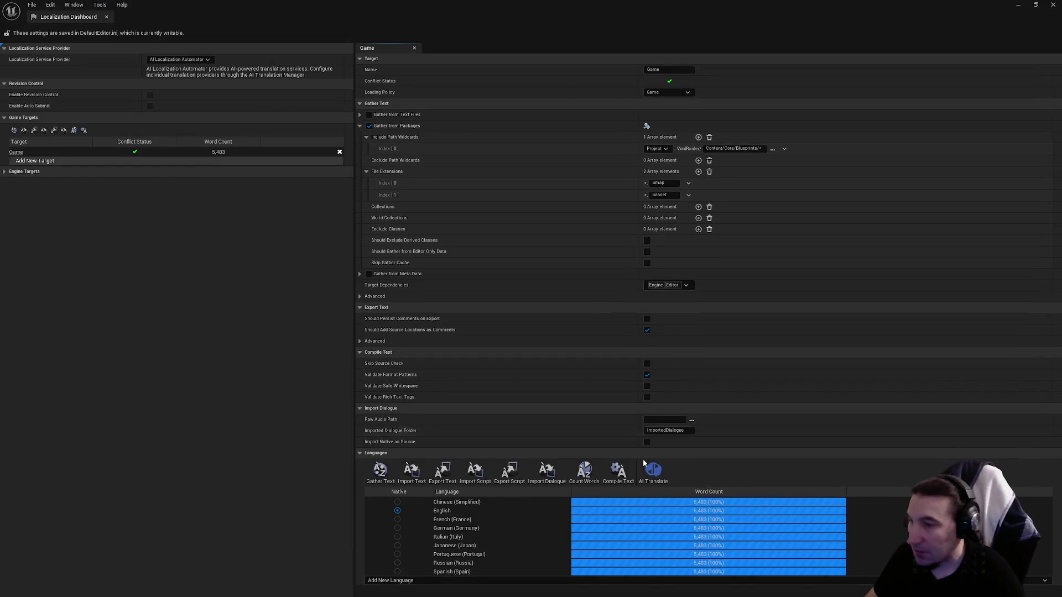
{"action": "left_click", "coordinate": [379, 475]}
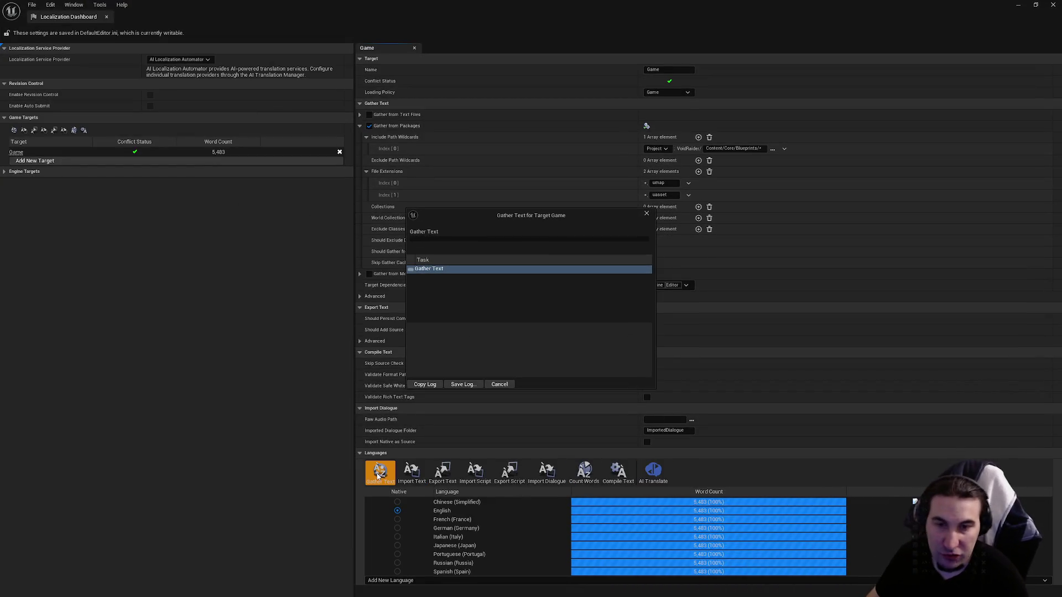
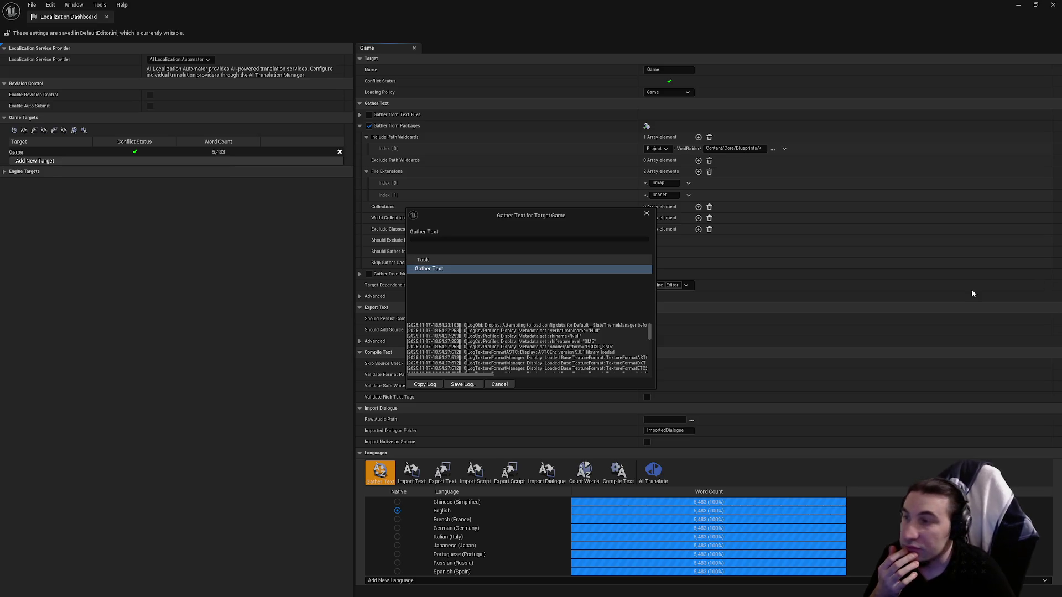
Let the Game text gather finish, raising the count to 5,504 words, and open the fr-FR translations.
{"action": "left_click", "coordinate": [595, 308]}
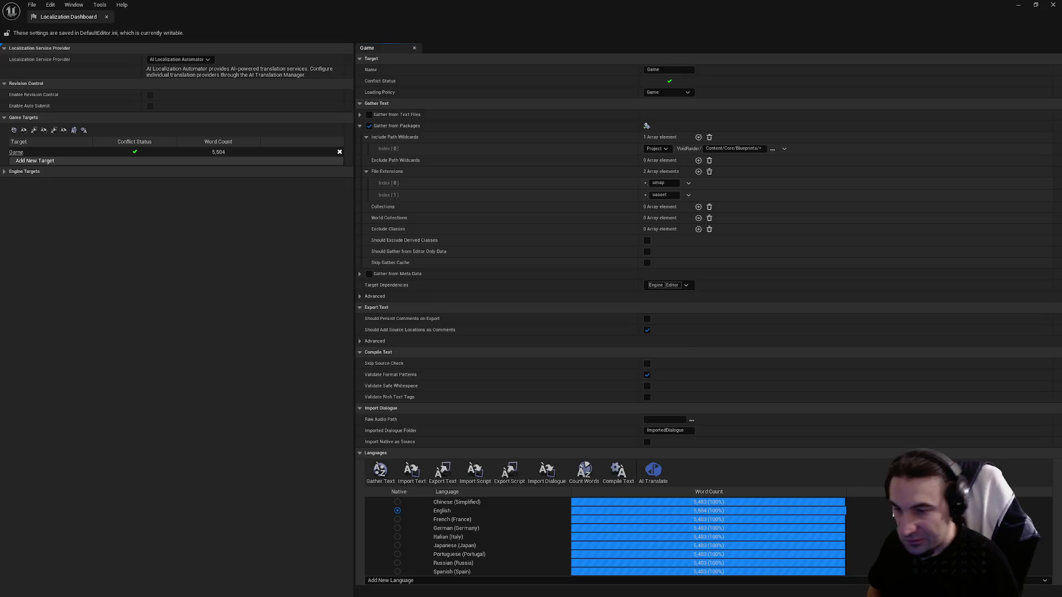
{"action": "left_click", "coordinate": [891, 519]}
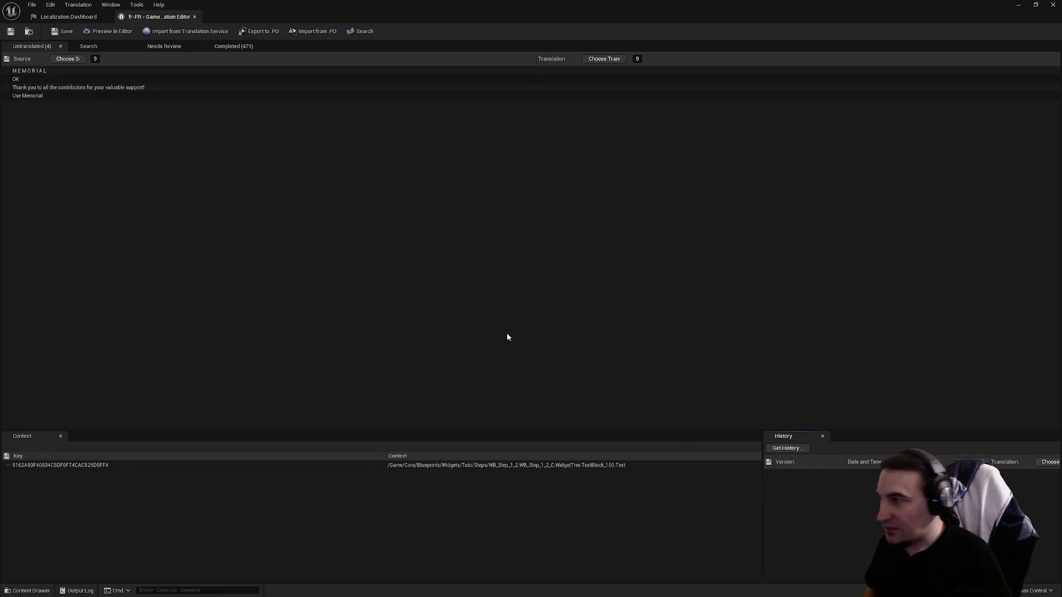
Paste the French title as the MEMORIAL entry's translation.
{"action": "left_click", "coordinate": [587, 78]}
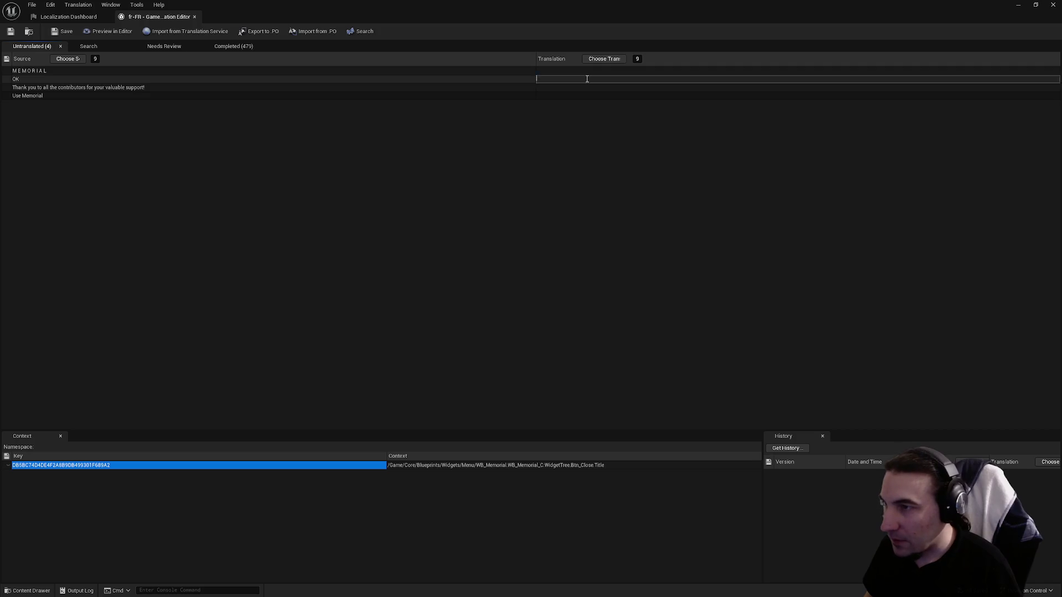
{"action": "left_click", "coordinate": [587, 84]}
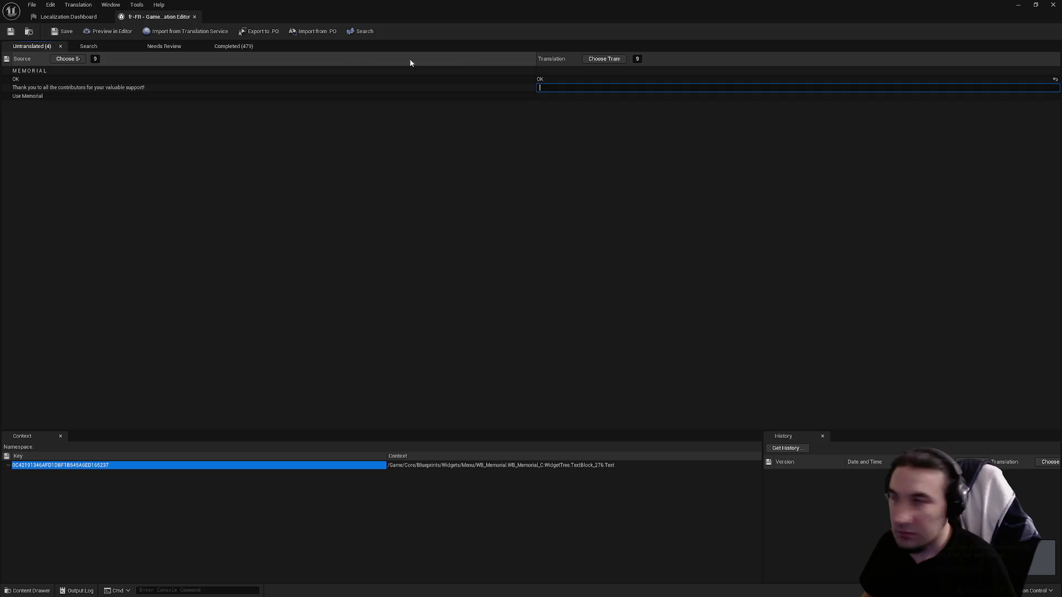
{"action": "left_click", "coordinate": [350, 70]}
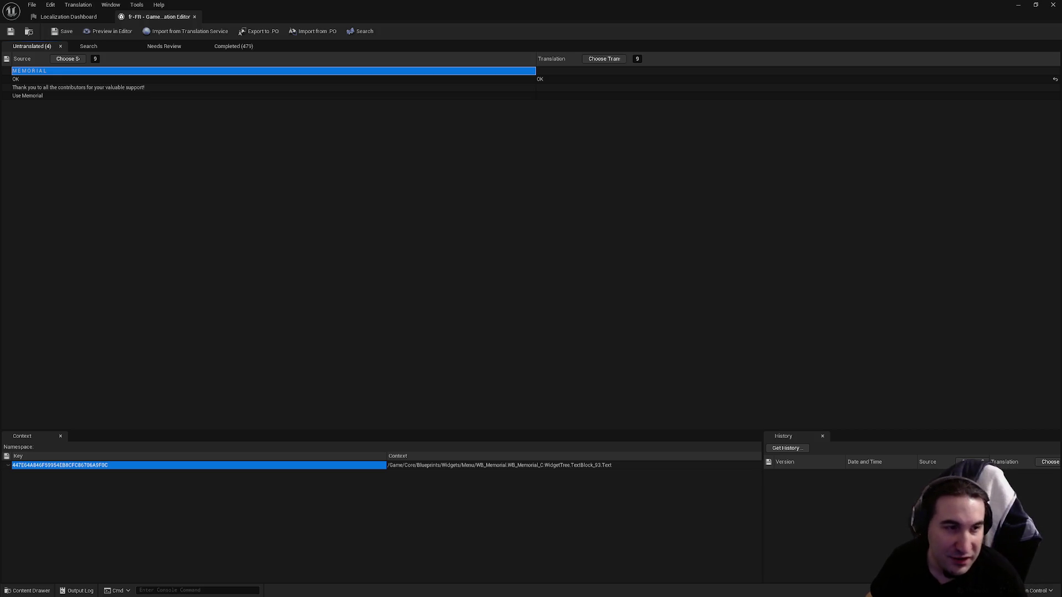
{"action": "left_click", "coordinate": [547, 71]}
{"action": "key", "text": "ctrl+v"}
{"action": "key", "text": "Return"}
Paste 'Merci à tous les contributeurs pour votre précieux soutien !' for the thank-you entry.
{"action": "left_click", "coordinate": [399, 88]}
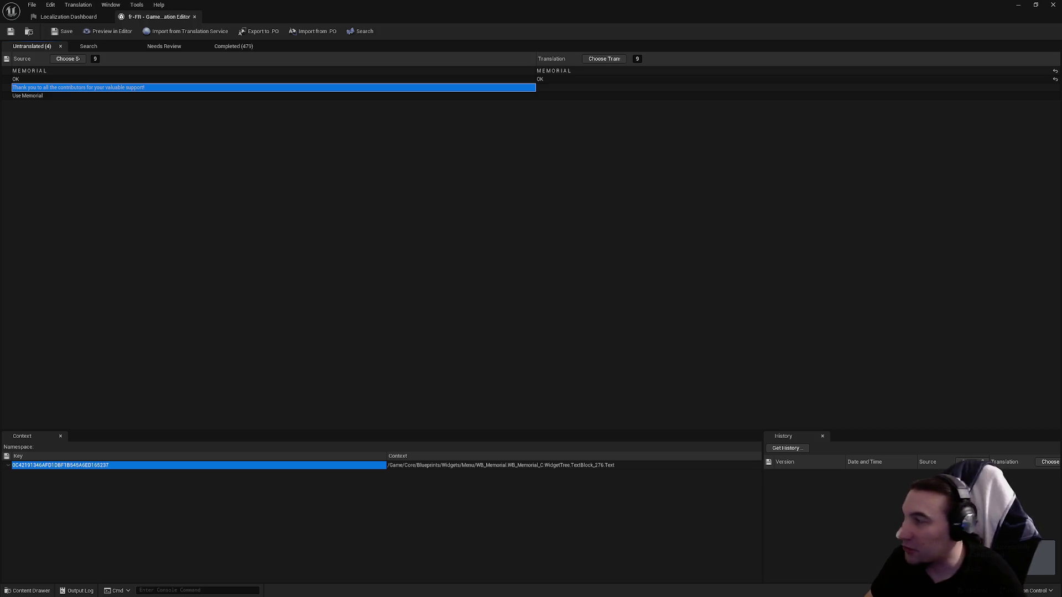
{"action": "left_click", "coordinate": [582, 87]}
{"action": "type", "text": "Merci à tous les contributeurs pour votre précieux soutien !"}
{"action": "left_click", "coordinate": [480, 91]}
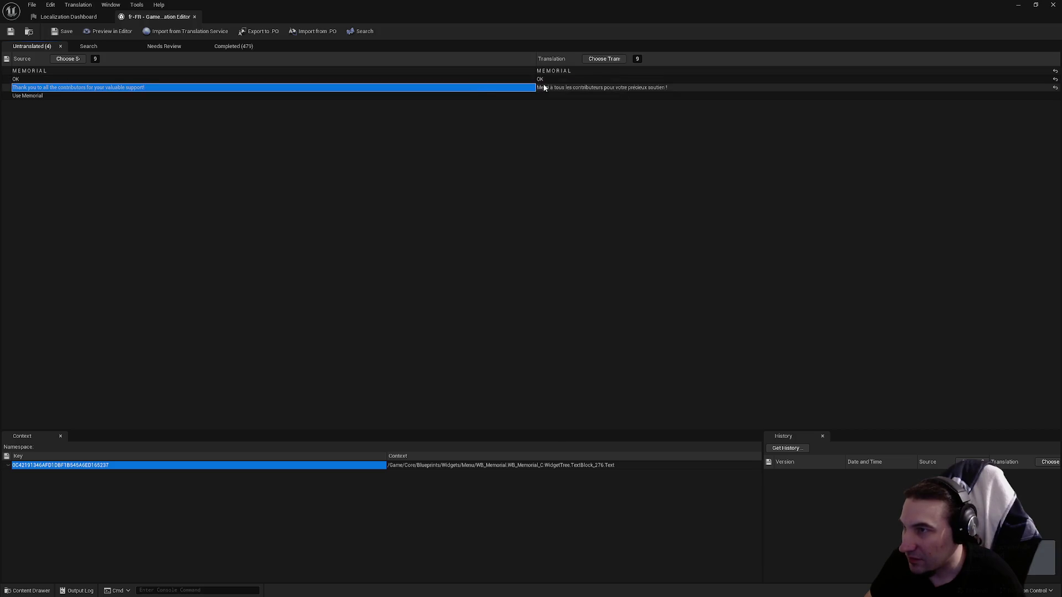
{"action": "left_click", "coordinate": [482, 94]}
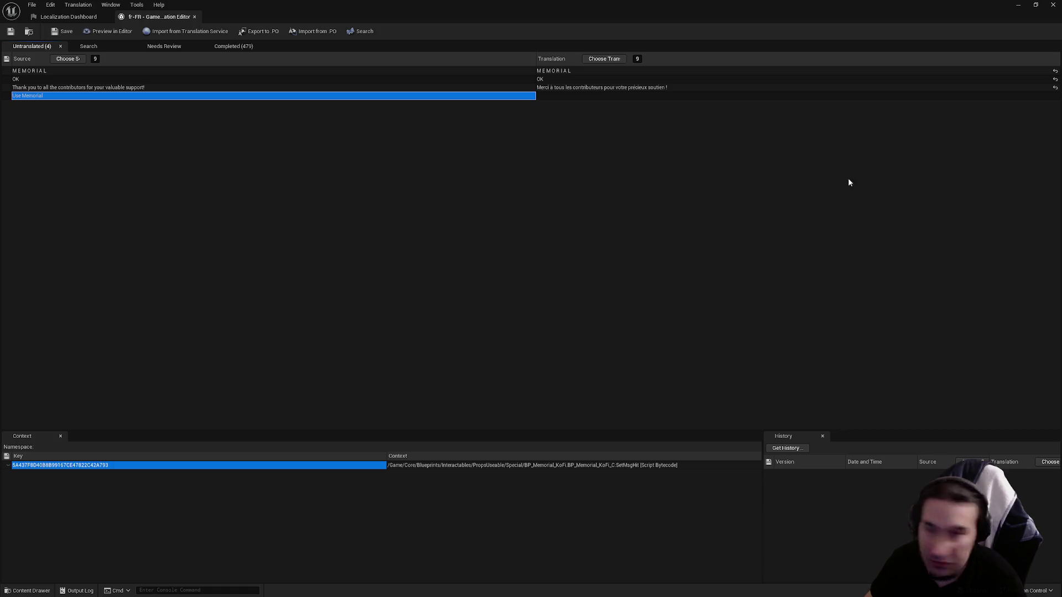
{"action": "left_click", "coordinate": [556, 98]}
Enter 'Utiliser le mémorial' as the Use Memorial translation.
{"action": "left_click", "coordinate": [556, 98]}
{"action": "type", "text": "Utiliser le mémorial"}
{"action": "key", "text": "Return"}
{"action": "left_click", "coordinate": [569, 72]}
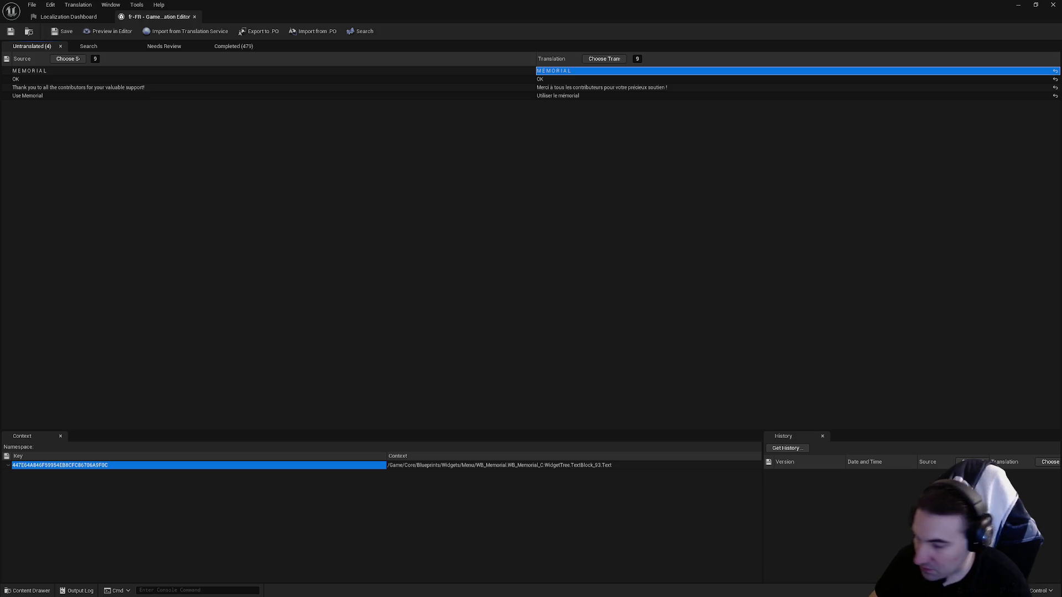
Recheck the MEMORIAL and thank-you translations, then close the fr-FR Translation Editor.
{"action": "left_click", "coordinate": [548, 88]}
{"action": "left_click", "coordinate": [549, 73]}
{"action": "left_click", "coordinate": [546, 72]}
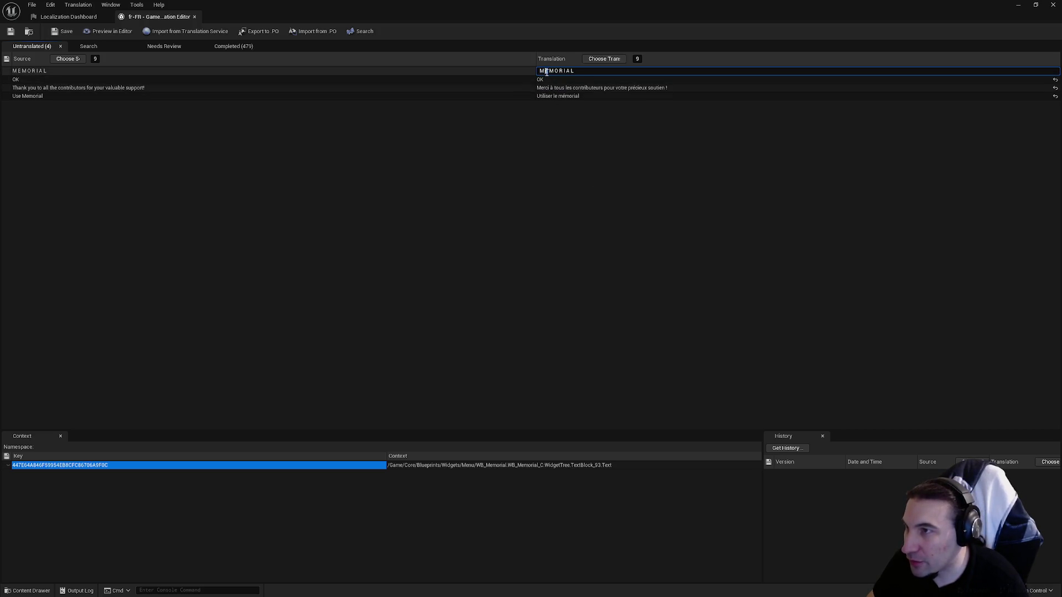
{"action": "type", "text": "É"}
{"action": "left_click", "coordinate": [562, 87]}
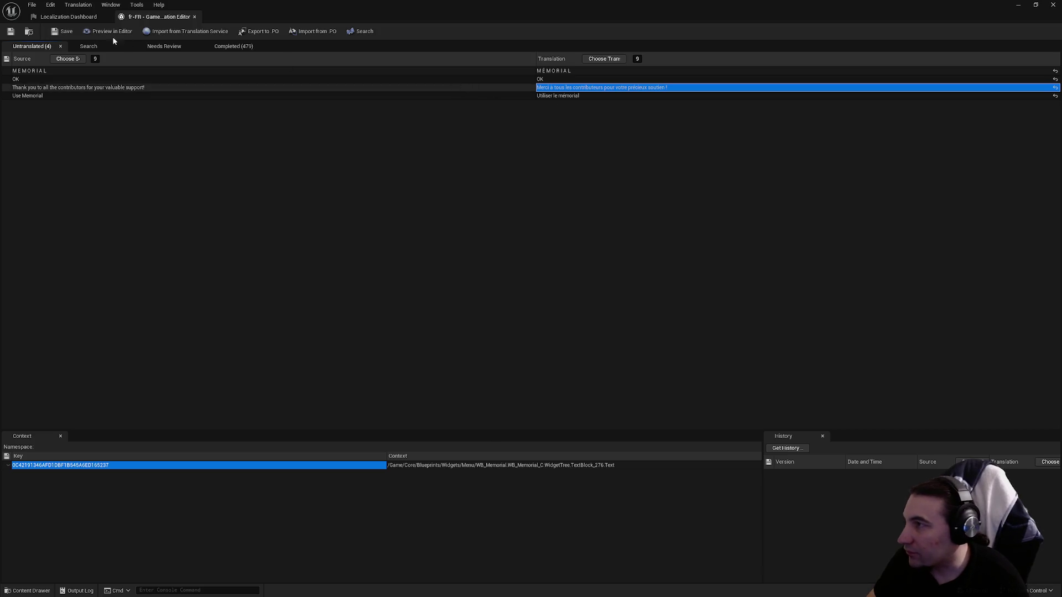
{"action": "key", "text": "Left"}
{"action": "left_click", "coordinate": [195, 17]}
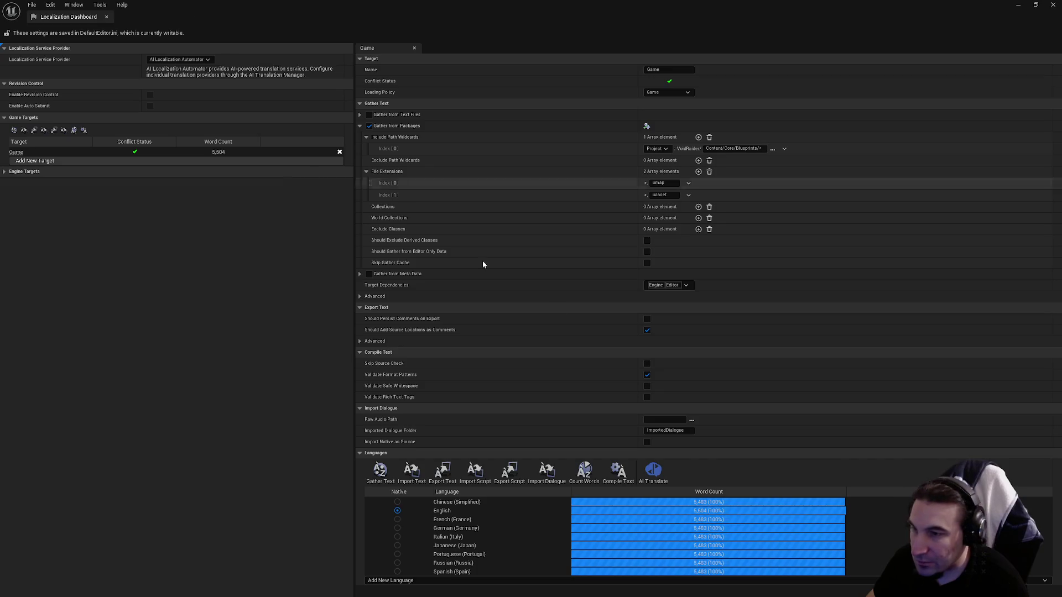
Recount the Game words to 5,504 and start an AI translation run with Google Gemini.
{"action": "left_click", "coordinate": [588, 472]}
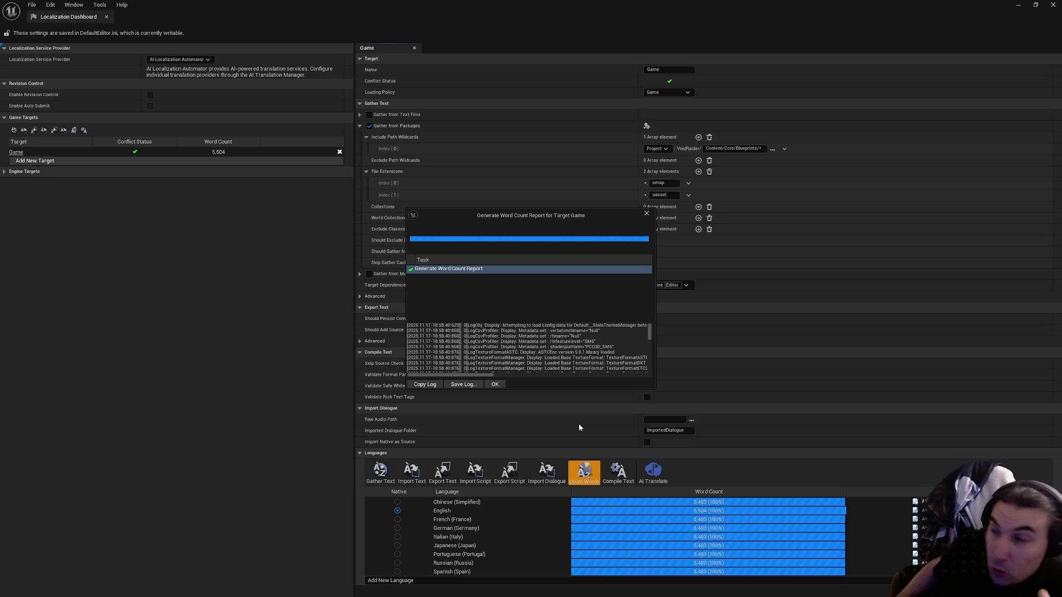
{"action": "left_click", "coordinate": [493, 385]}
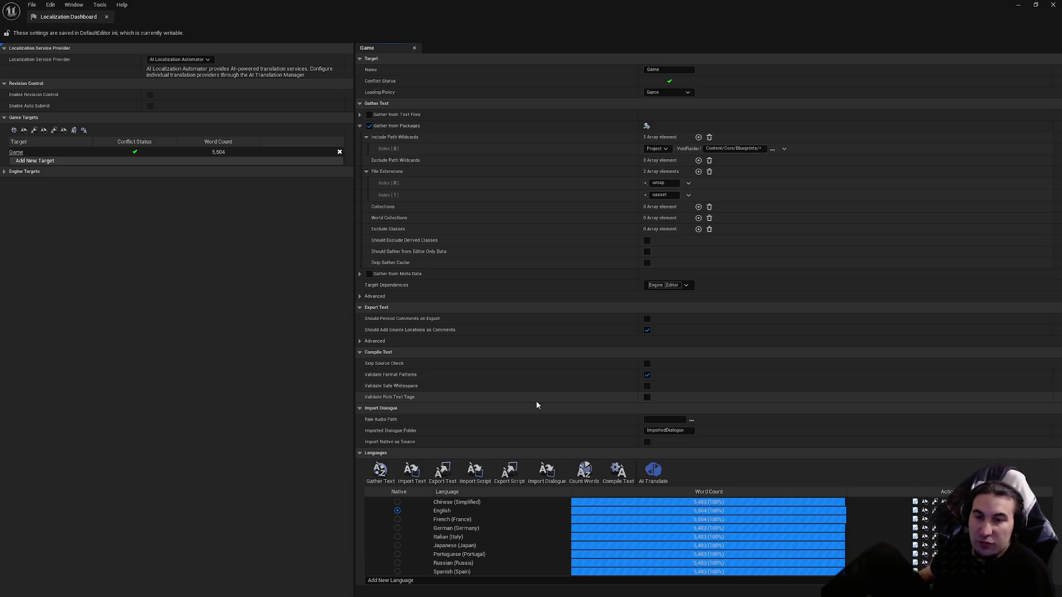
{"action": "left_click", "coordinate": [652, 470]}
{"action": "left_click", "coordinate": [476, 233]}
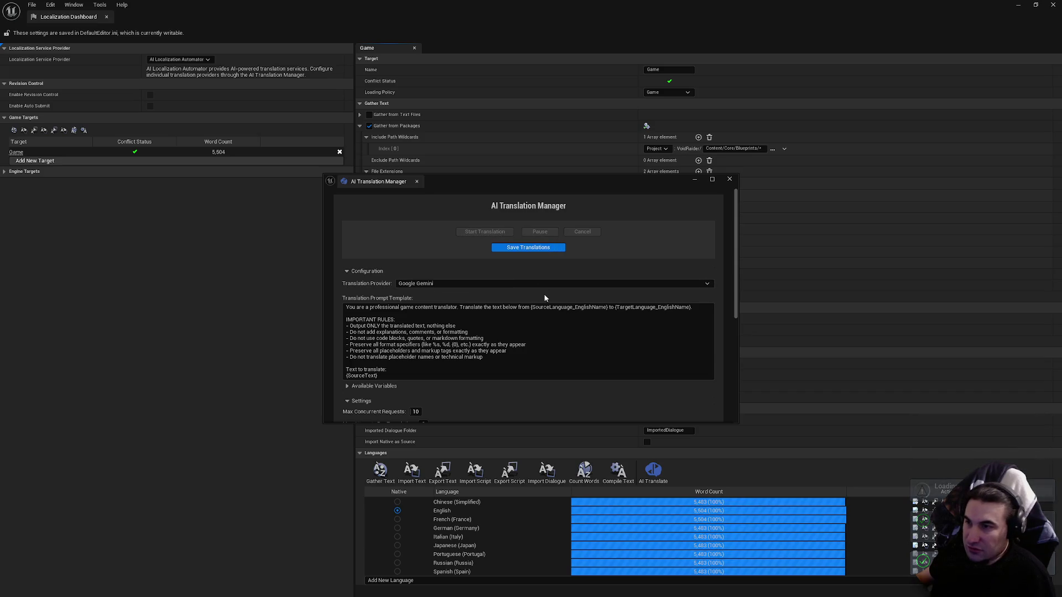
Close the finished AI Translation Manager and compile the Game target's translations.
{"action": "left_click", "coordinate": [728, 179]}
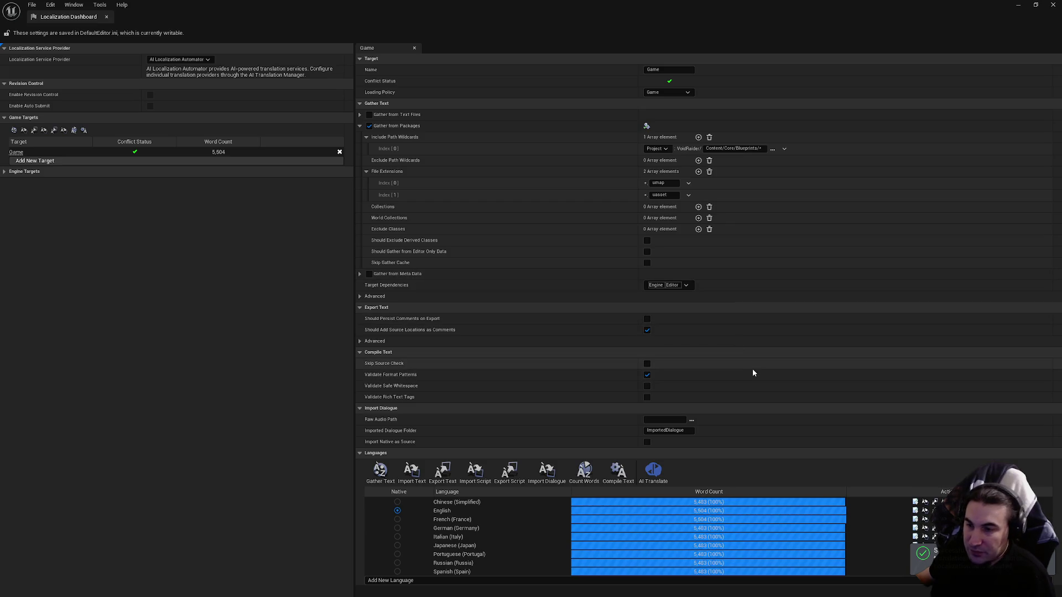
{"action": "left_click", "coordinate": [624, 472]}
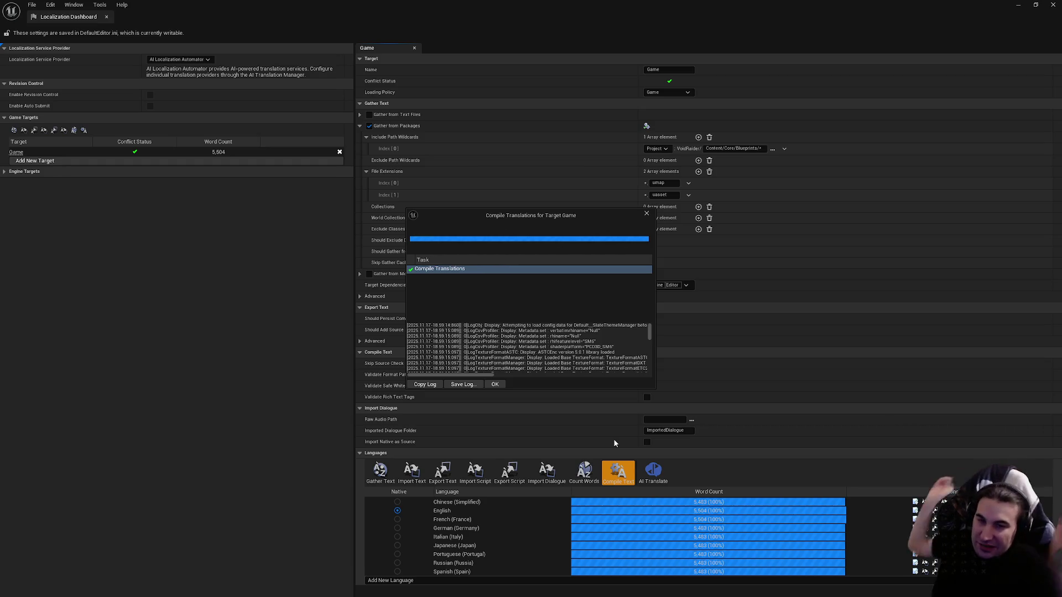
Dismiss the compile report and regenerate the word count for every Game language.
{"action": "left_click", "coordinate": [495, 384]}
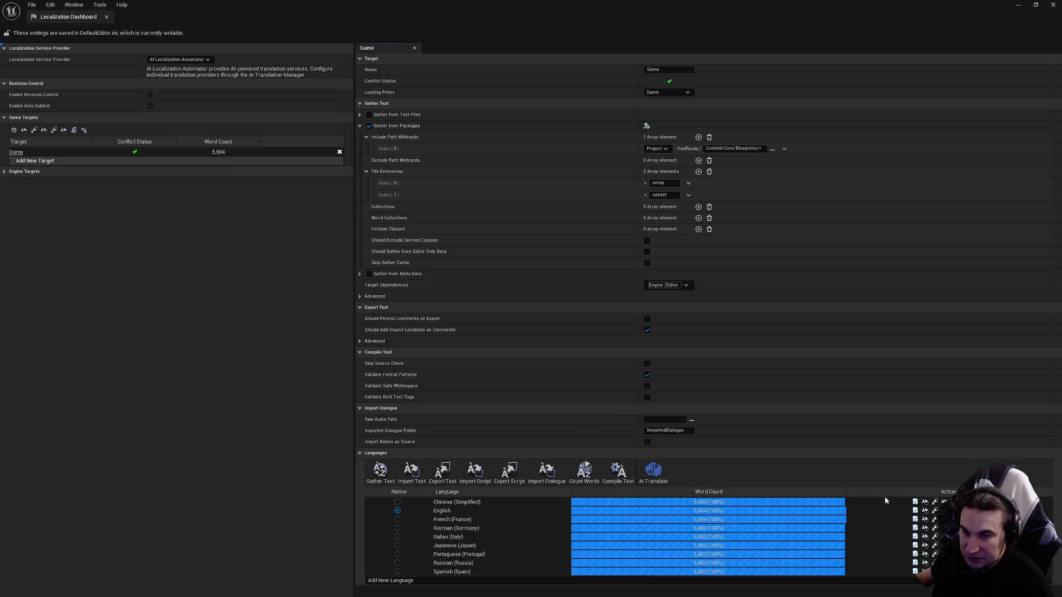
{"action": "left_click", "coordinate": [586, 482]}
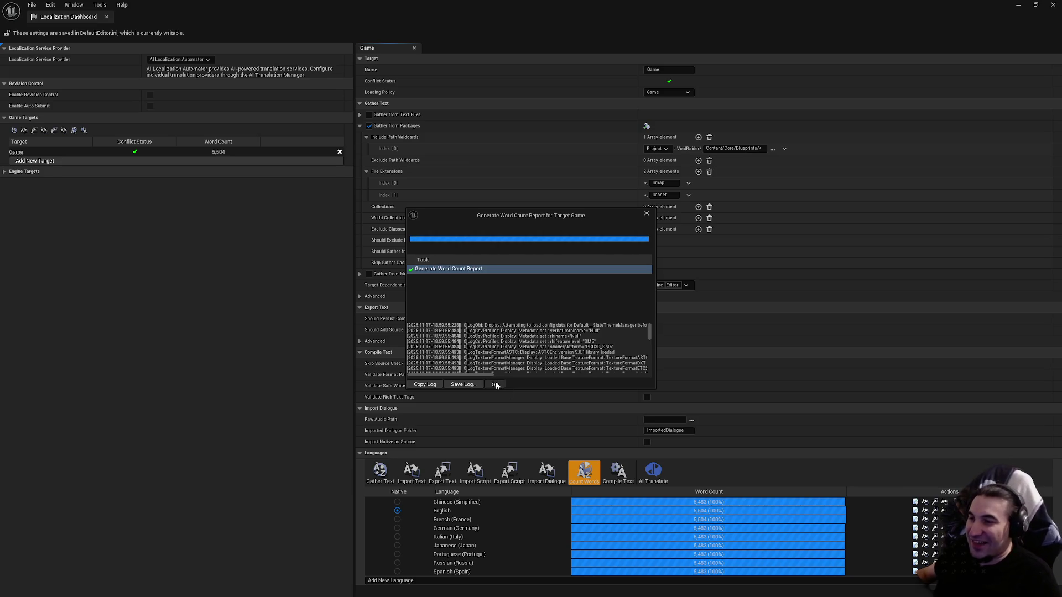
Recompile the Game translations at 100%, close the Localization Dashboard and view the HUB memorial statues.
{"action": "left_click", "coordinate": [494, 384]}
{"action": "left_click", "coordinate": [625, 476]}
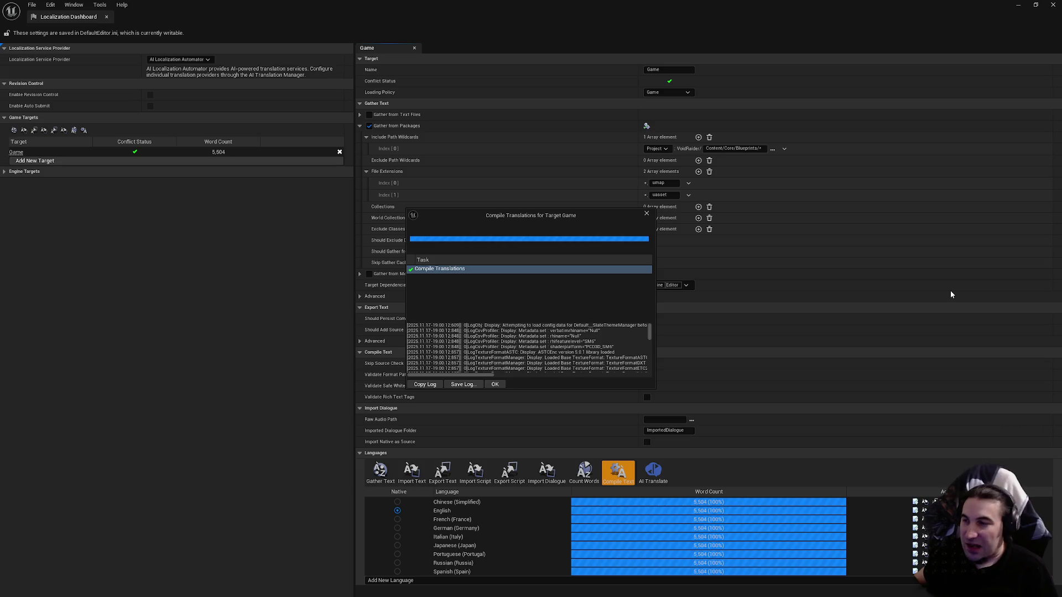
{"action": "left_click", "coordinate": [495, 383]}
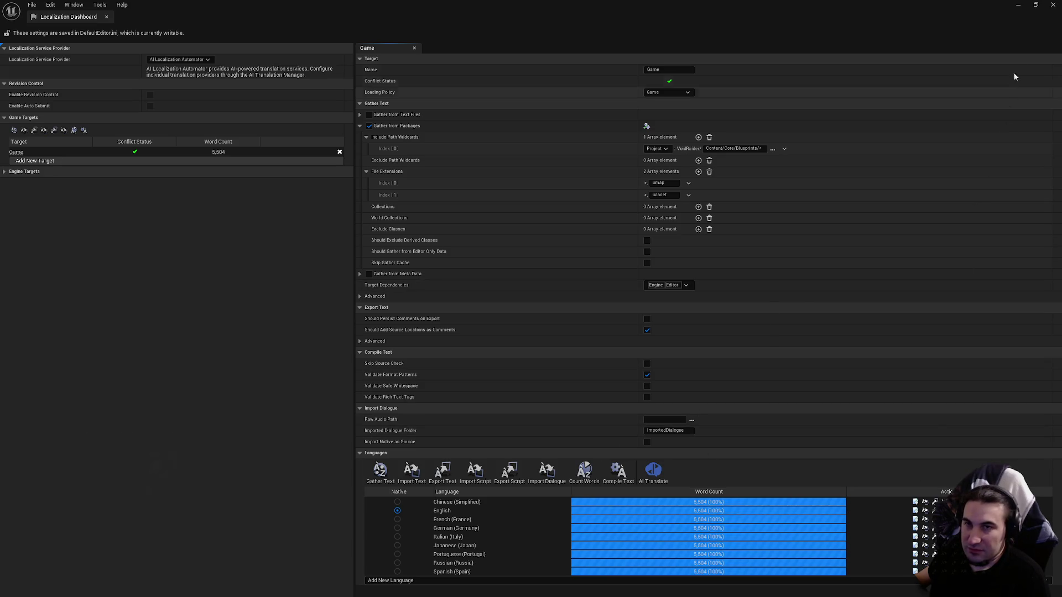
{"action": "left_click", "coordinate": [1053, 5]}
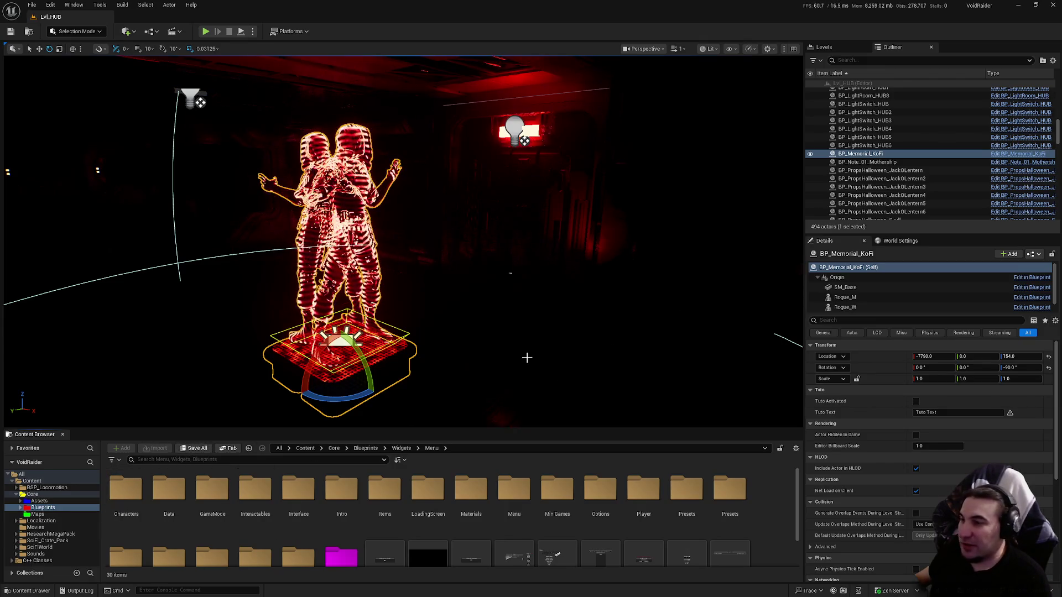
{"action": "scroll", "coordinate": [299, 497], "scroll_direction": "down", "scroll_amount": 2}
{"action": "scroll", "coordinate": [222, 515], "scroll_direction": "up", "scroll_amount": 2}
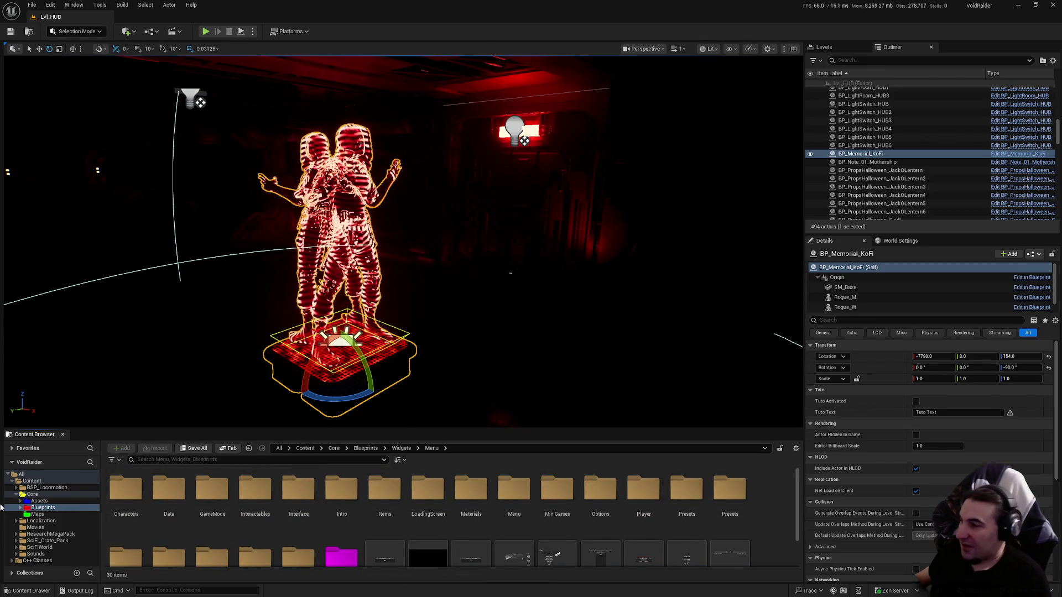
{"action": "left_click_drag", "start_coordinate": [332, 343], "coordinate": [284, 341]}
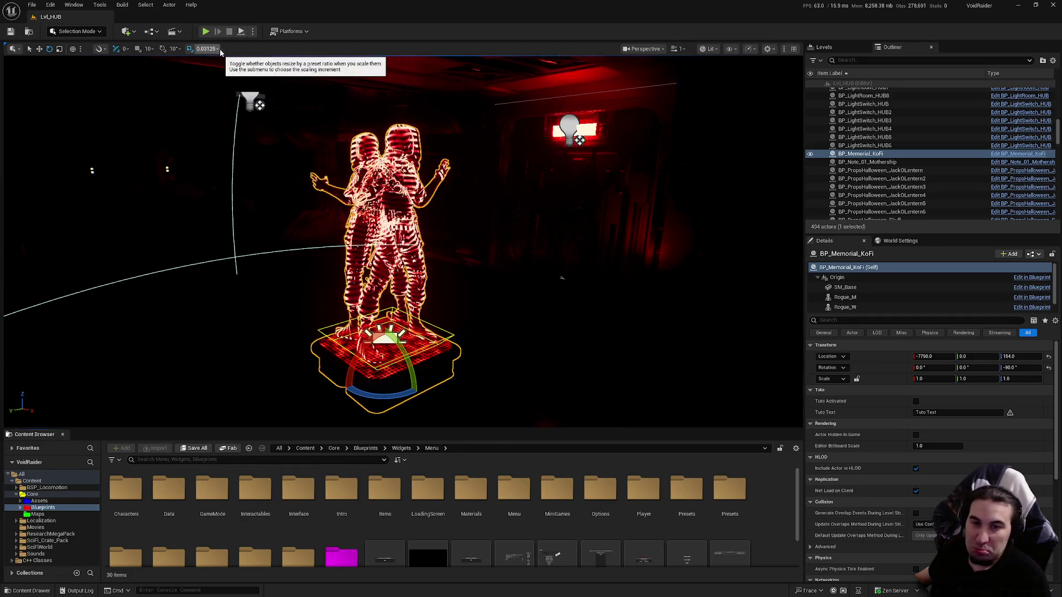
Run the HUB level in Standalone Game mode.
{"action": "left_click", "coordinate": [253, 31]}
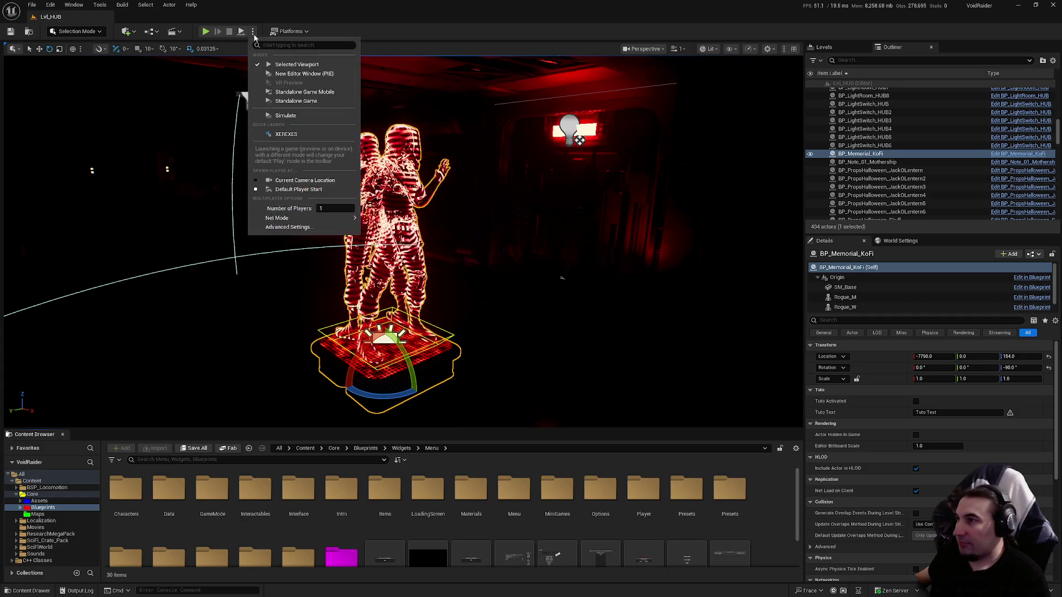
{"action": "left_click", "coordinate": [295, 102]}
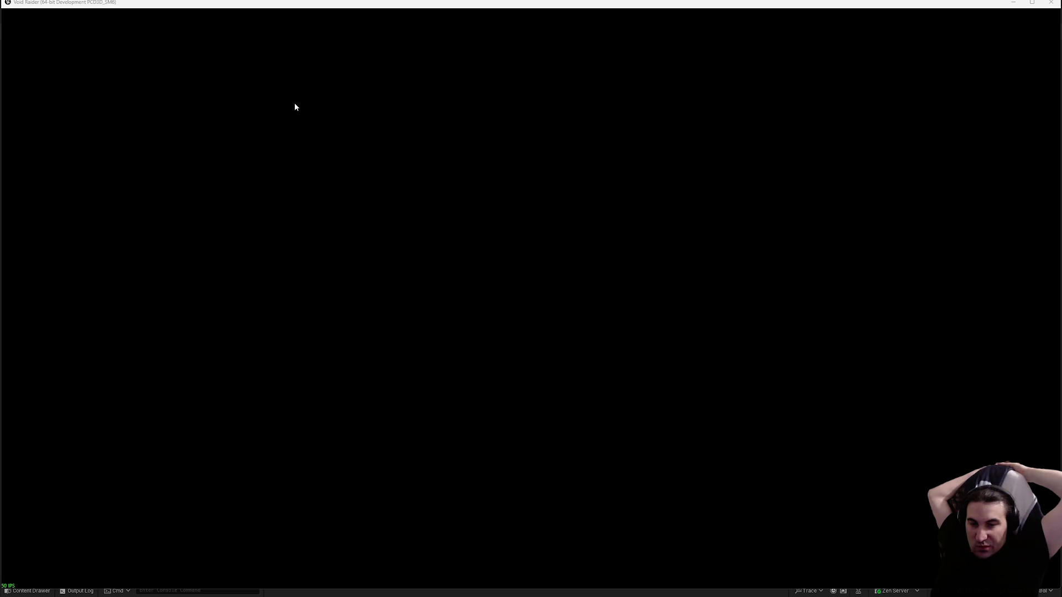
Focus the game window and skip the intro cinematic.
{"action": "left_click", "coordinate": [295, 104]}
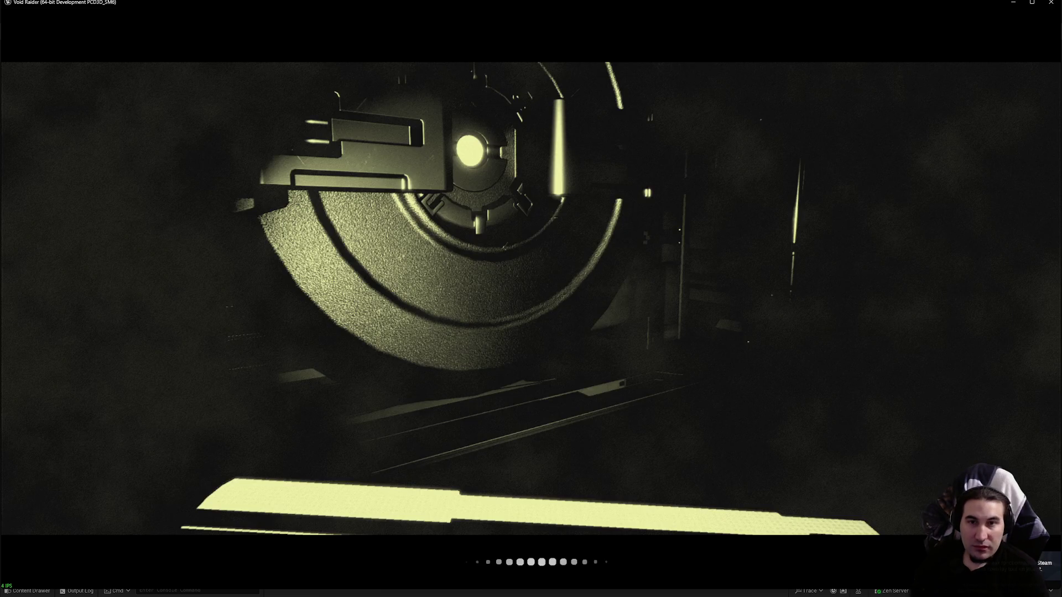
{"action": "key", "text": "Escape"}
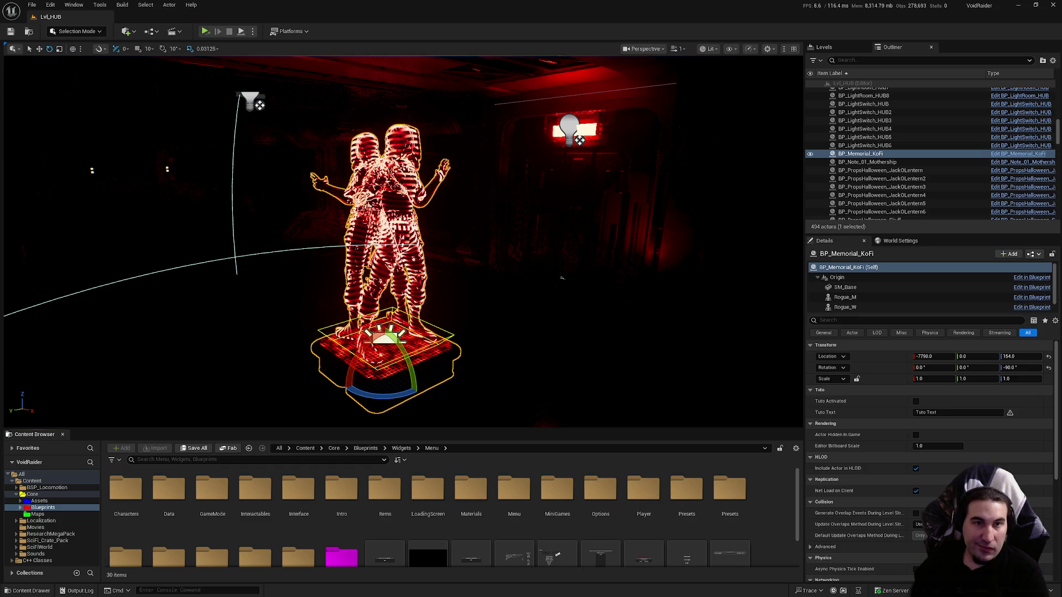
{"action": "key", "text": "super"}
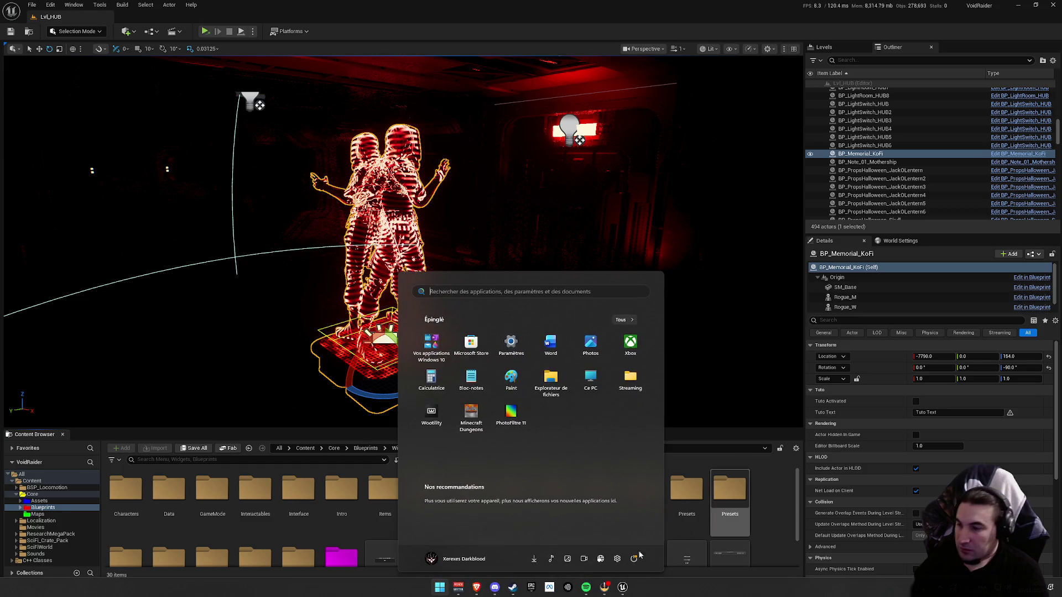
{"action": "mouse_move", "coordinate": [622, 588]}
{"action": "left_click", "coordinate": [680, 552]}
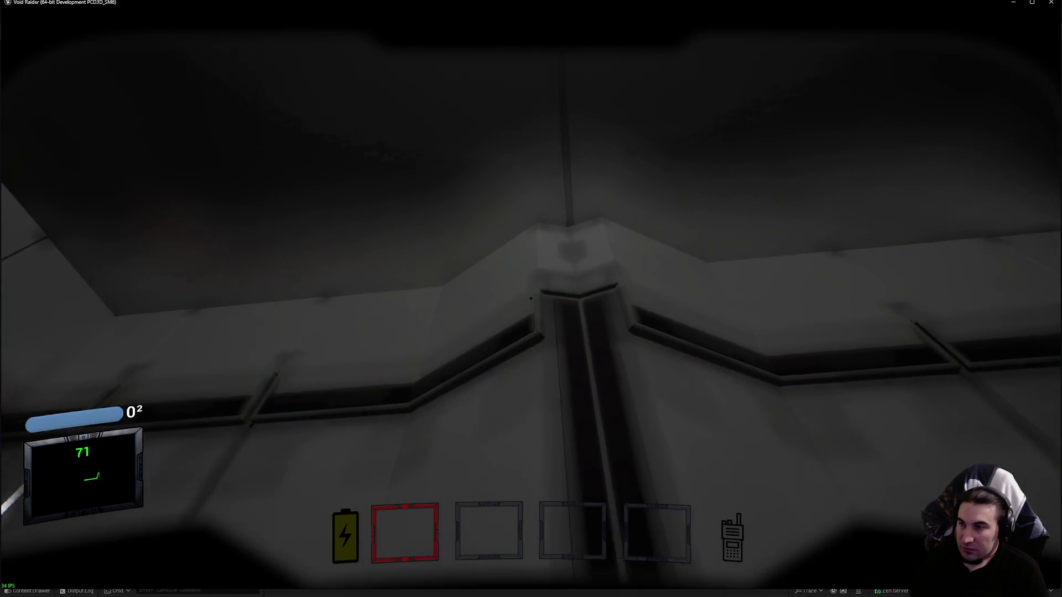
Walk through the doors to the hologram and check the French MÉMORIAL dialog.
{"action": "key", "text": "w"}
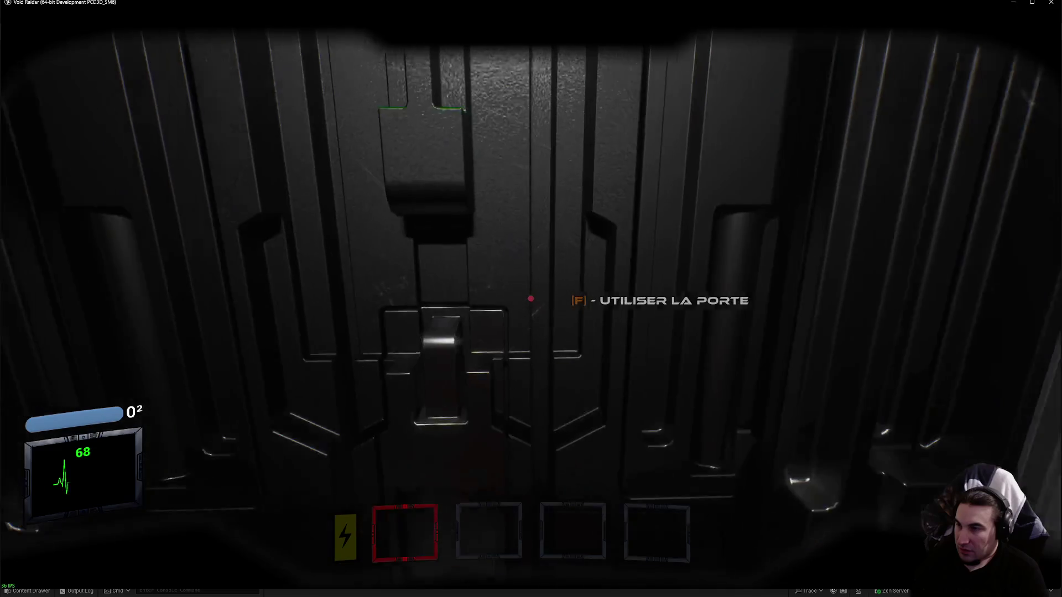
{"action": "key", "text": "w"}
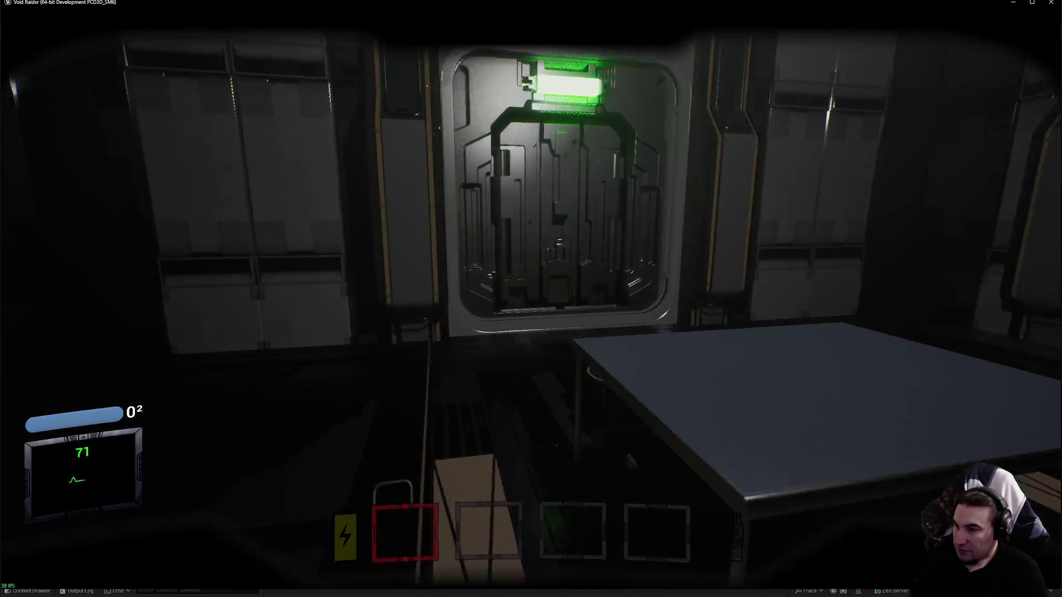
{"action": "key", "text": "e"}
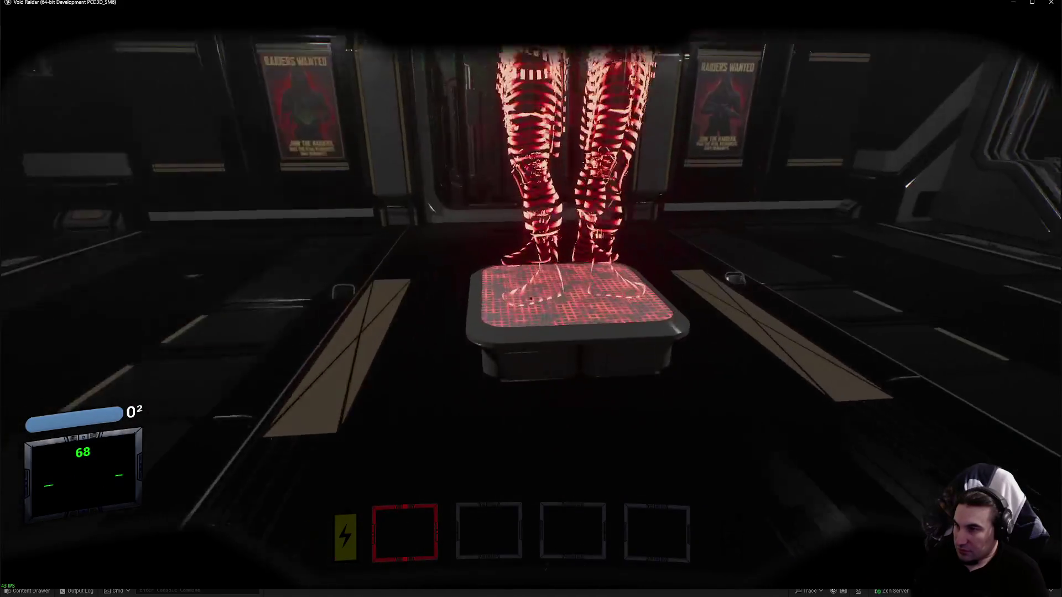
{"action": "key", "text": "e"}
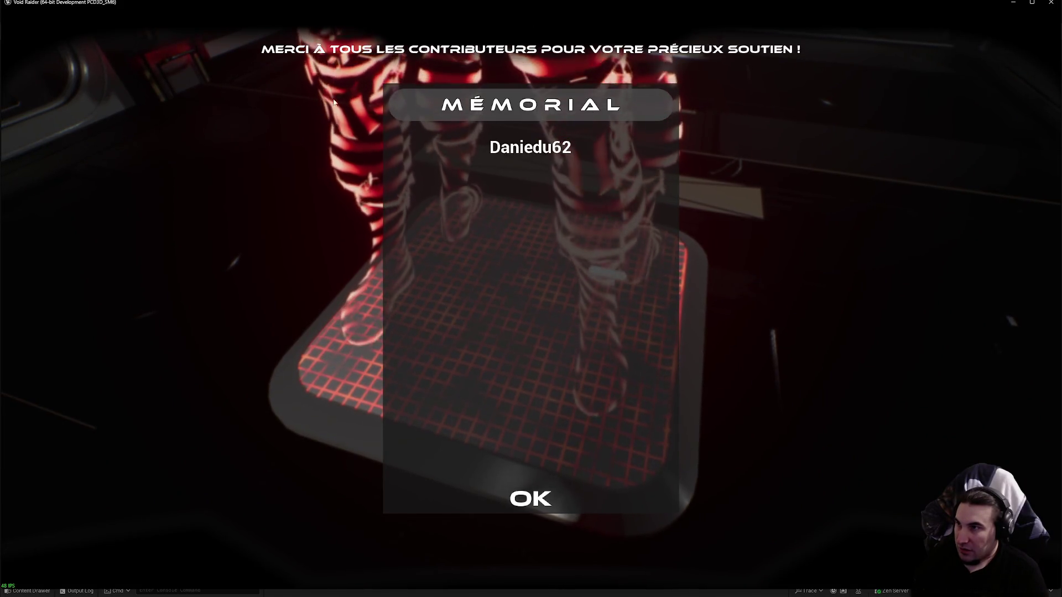
{"action": "left_click", "coordinate": [541, 503]}
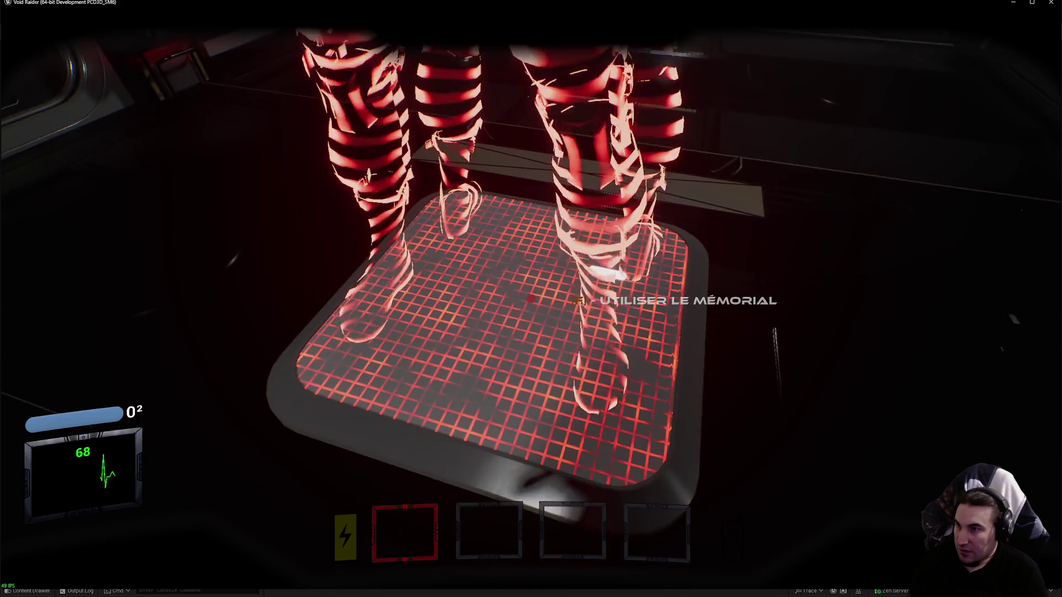
Quit the game through the pause menu's Quitter options, back to the editor.
{"action": "key", "text": "Escape"}
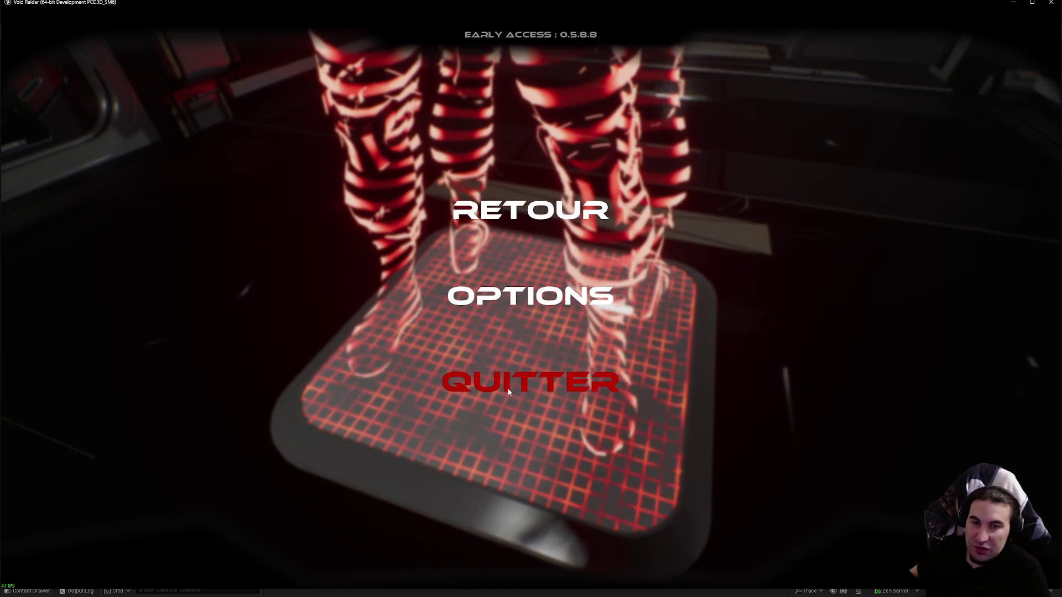
{"action": "left_click", "coordinate": [509, 387]}
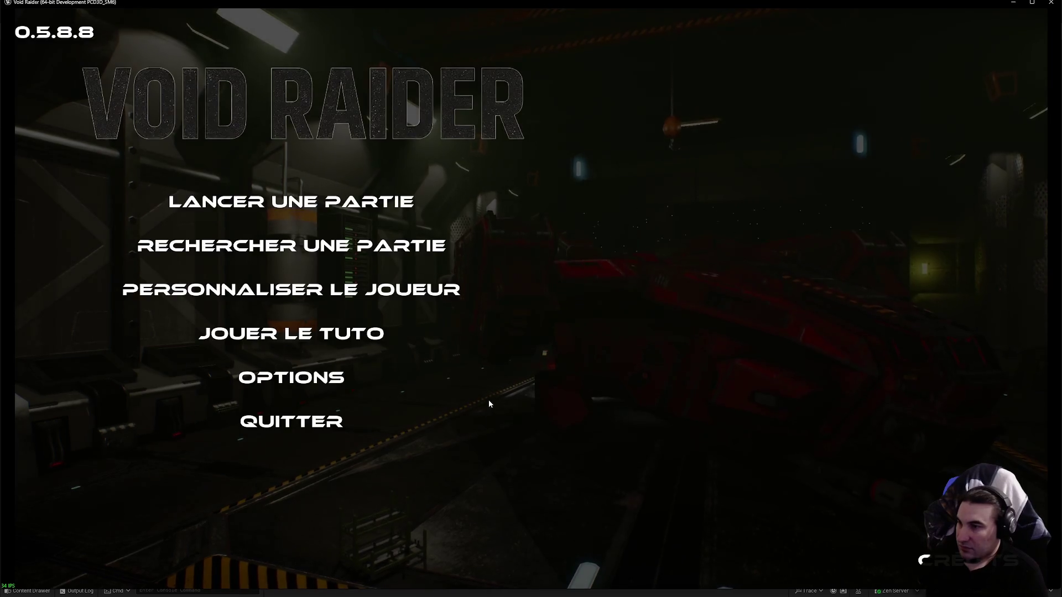
{"action": "left_click", "coordinate": [488, 417]}
{"action": "left_click", "coordinate": [385, 556]}
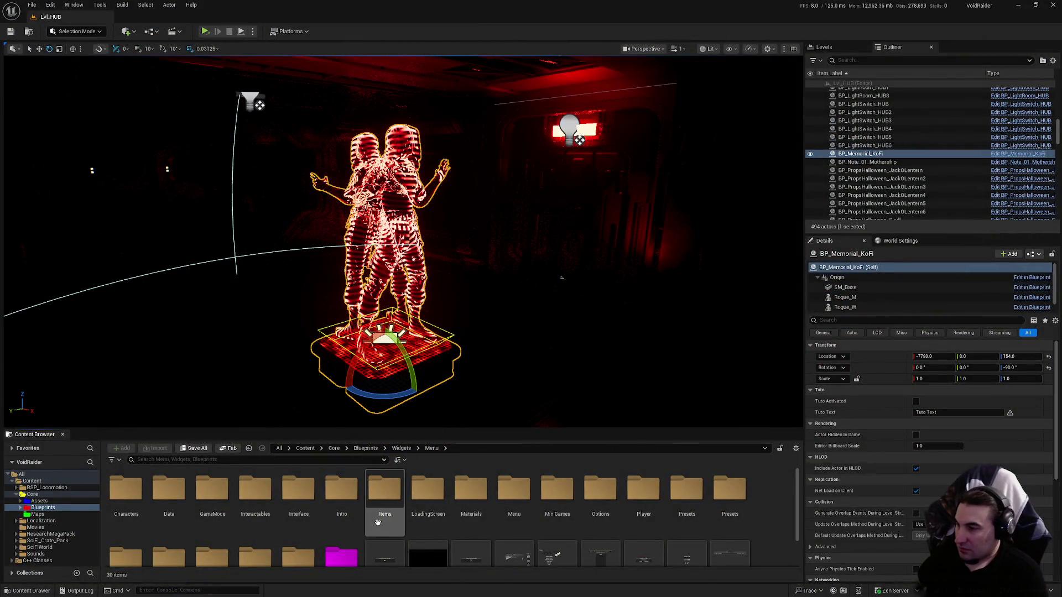
Open the WB_Memorial widget blueprint from the Menu folder in the designer.
{"action": "scroll", "coordinate": [385, 533], "scroll_direction": "down", "scroll_amount": 1}
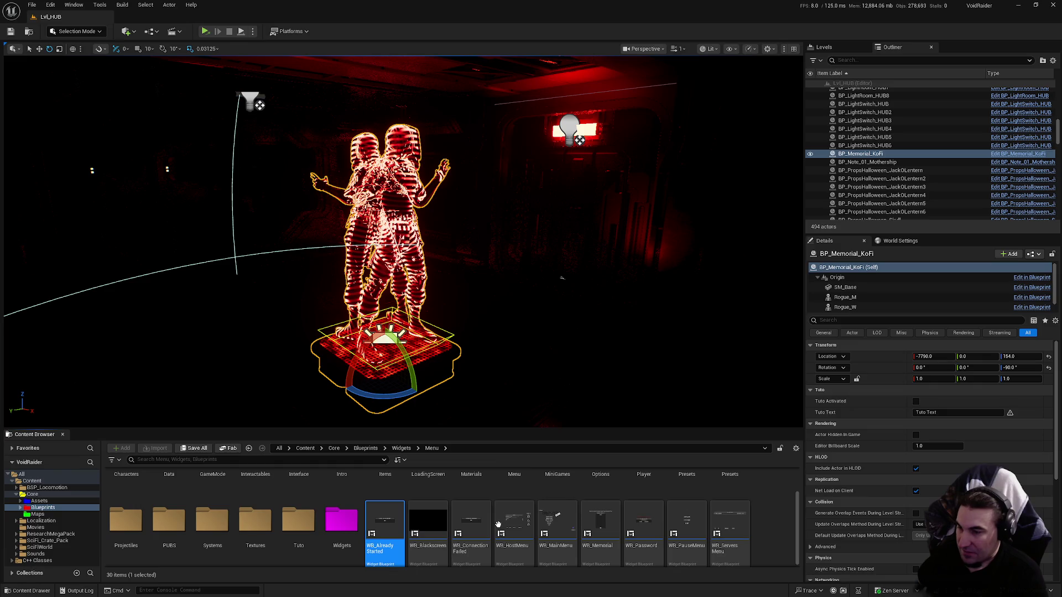
{"action": "left_click", "coordinate": [555, 525]}
{"action": "left_click", "coordinate": [615, 536]}
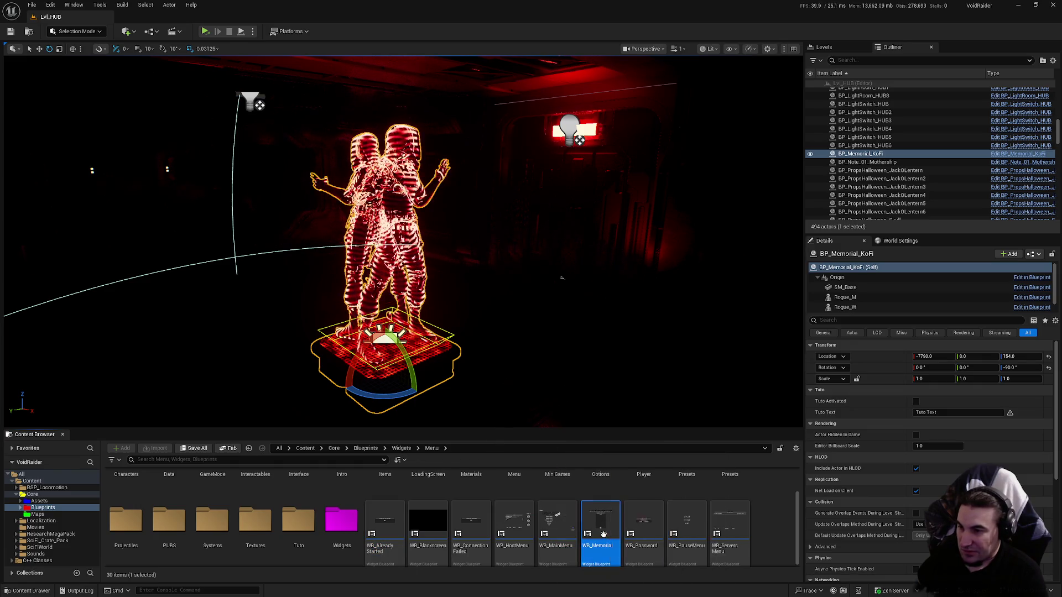
{"action": "double_click", "coordinate": [617, 539]}
Inspect the ScrollBox, its neighbouring spacers and the vertical box in Details.
{"action": "scroll", "coordinate": [454, 317], "scroll_direction": "up", "scroll_amount": 2}
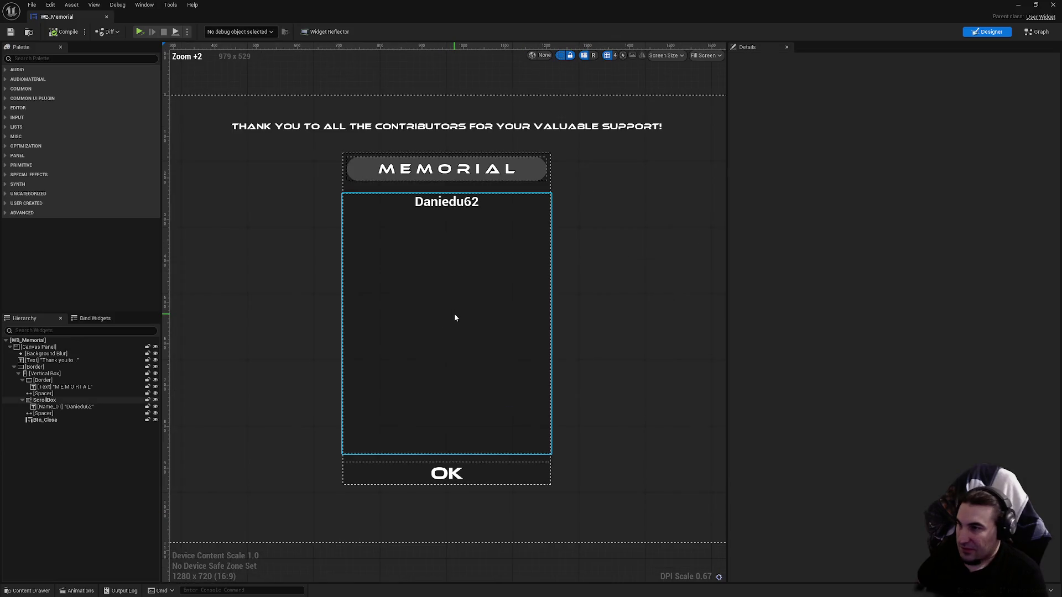
{"action": "left_click", "coordinate": [455, 317]}
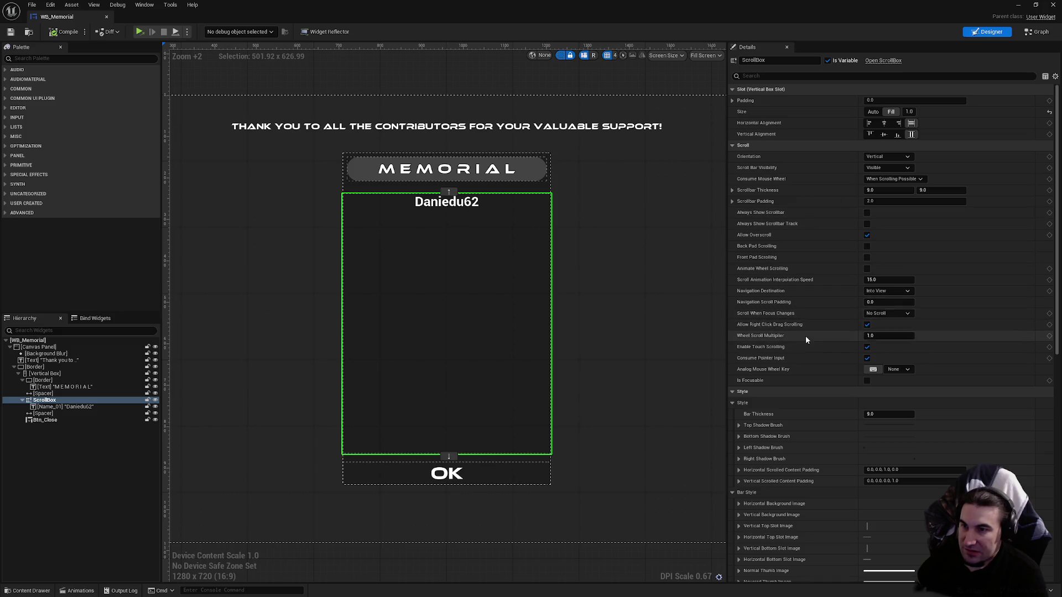
{"action": "scroll", "coordinate": [805, 336], "scroll_direction": "down", "scroll_amount": 3}
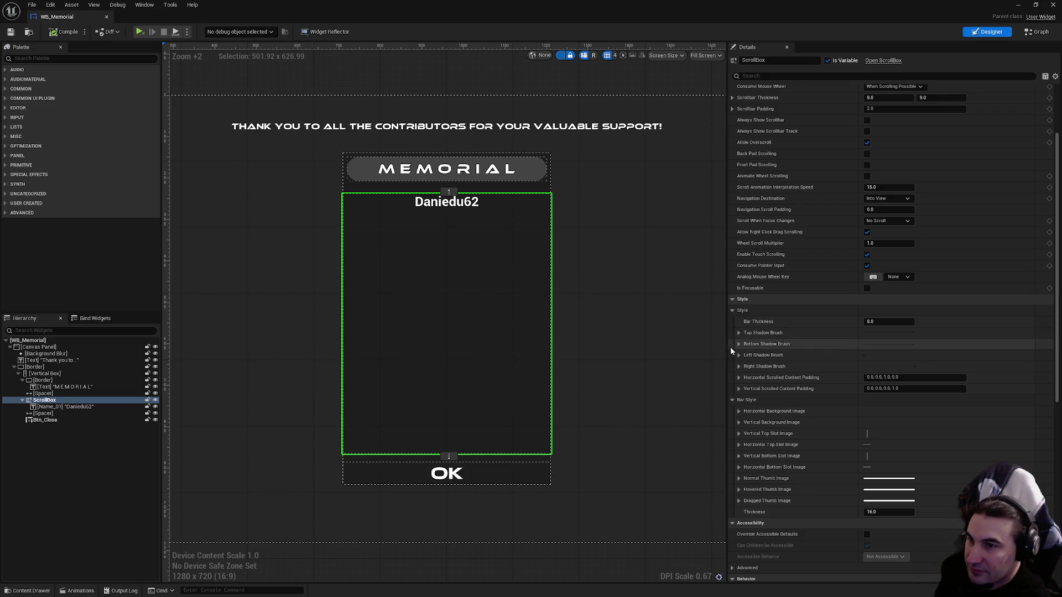
{"action": "scroll", "coordinate": [742, 332], "scroll_direction": "down", "scroll_amount": 5}
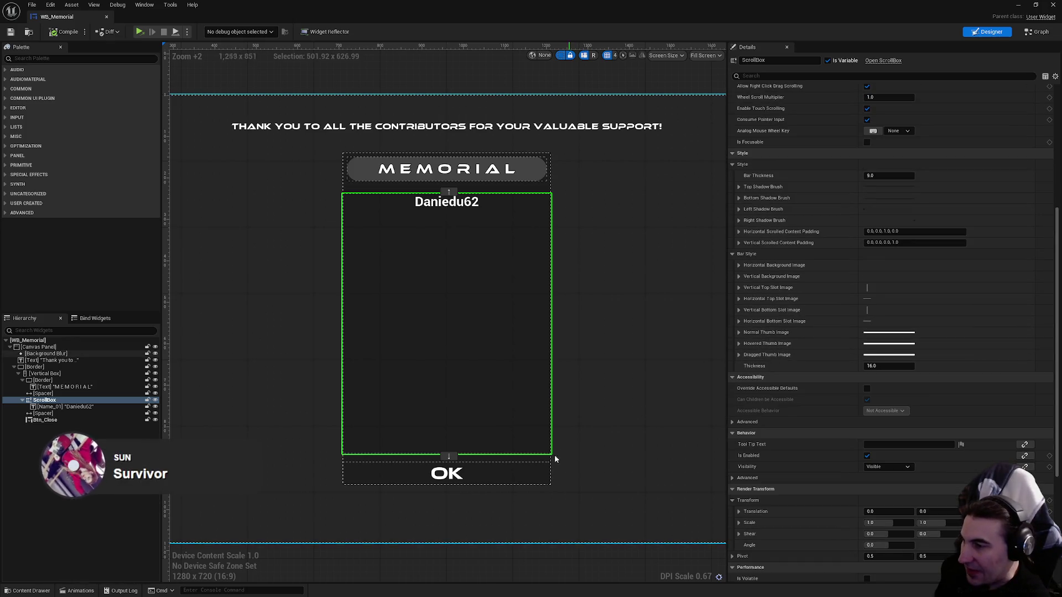
{"action": "left_click", "coordinate": [484, 456]}
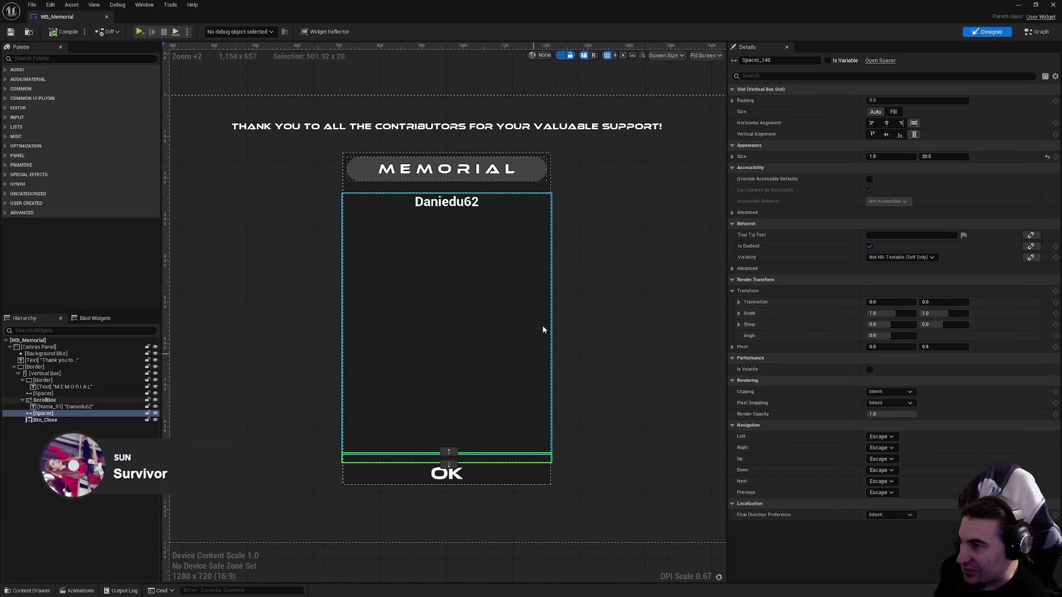
{"action": "left_click", "coordinate": [525, 184]}
{"action": "left_click", "coordinate": [523, 197]}
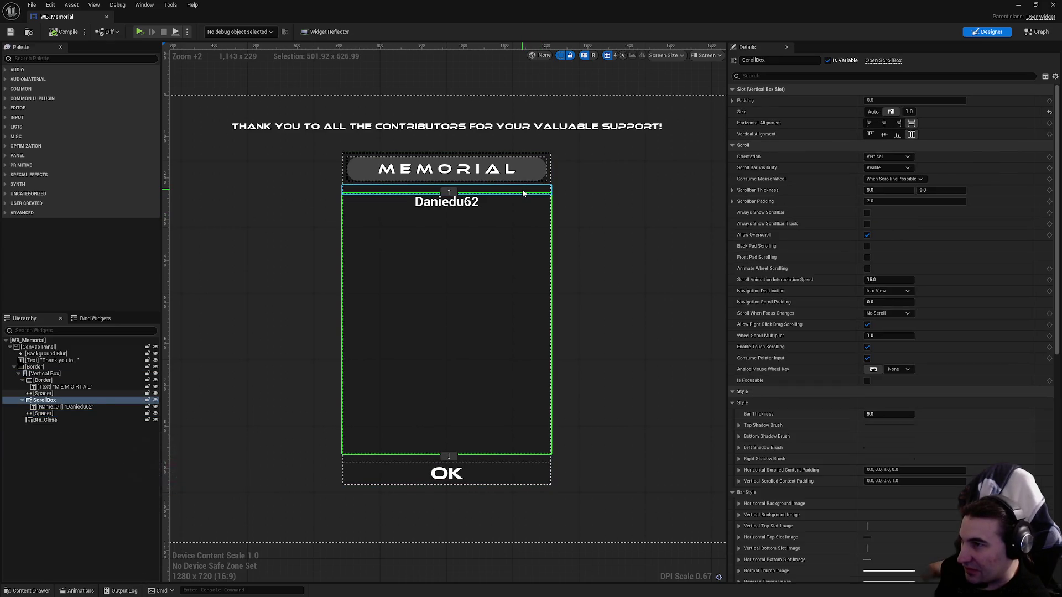
{"action": "left_click", "coordinate": [523, 189]}
{"action": "left_click", "coordinate": [520, 263]}
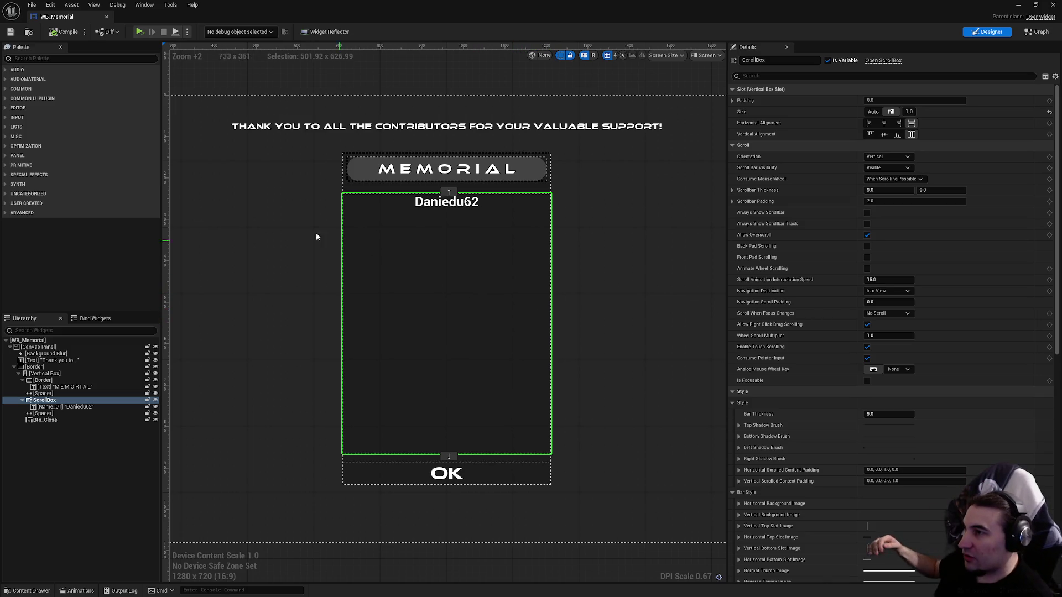
{"action": "scroll", "coordinate": [320, 232], "scroll_direction": "down", "scroll_amount": 4}
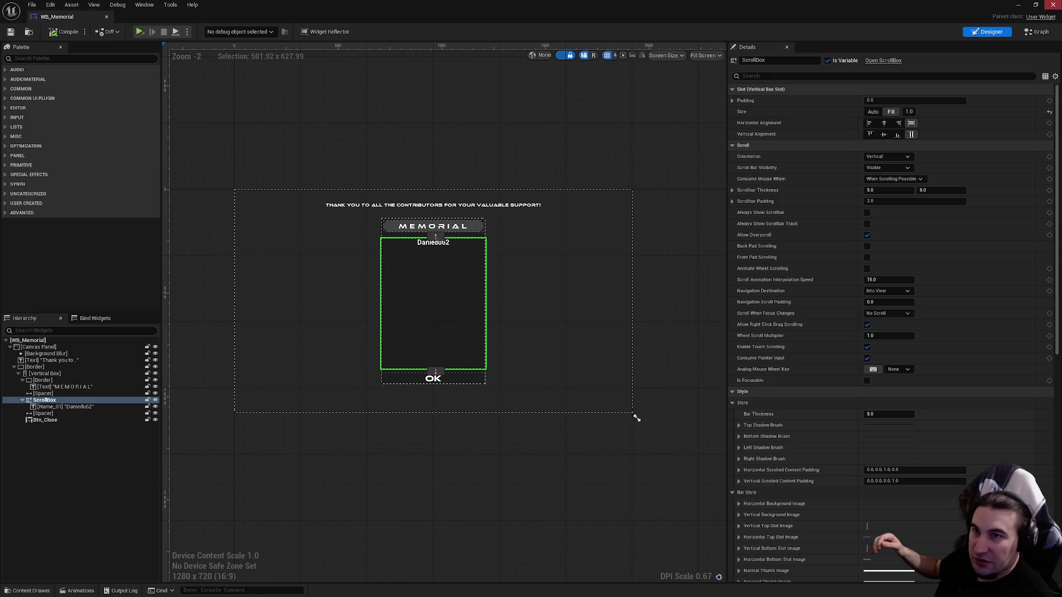
Switch back to the Lvl_HUB level and run a brief Play-in-Editor session, then stop it.
{"action": "key", "text": "alt+Tab"}
{"action": "left_click", "coordinate": [253, 31]}
{"action": "key", "text": "Escape"}
{"action": "key", "text": "alt+p"}
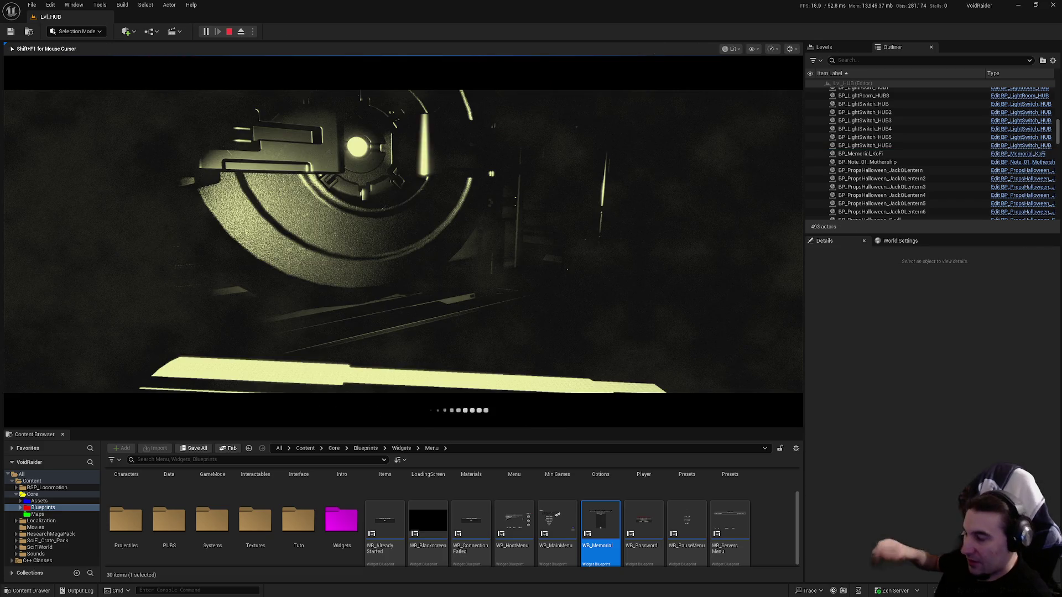
{"action": "key", "text": "Escape"}
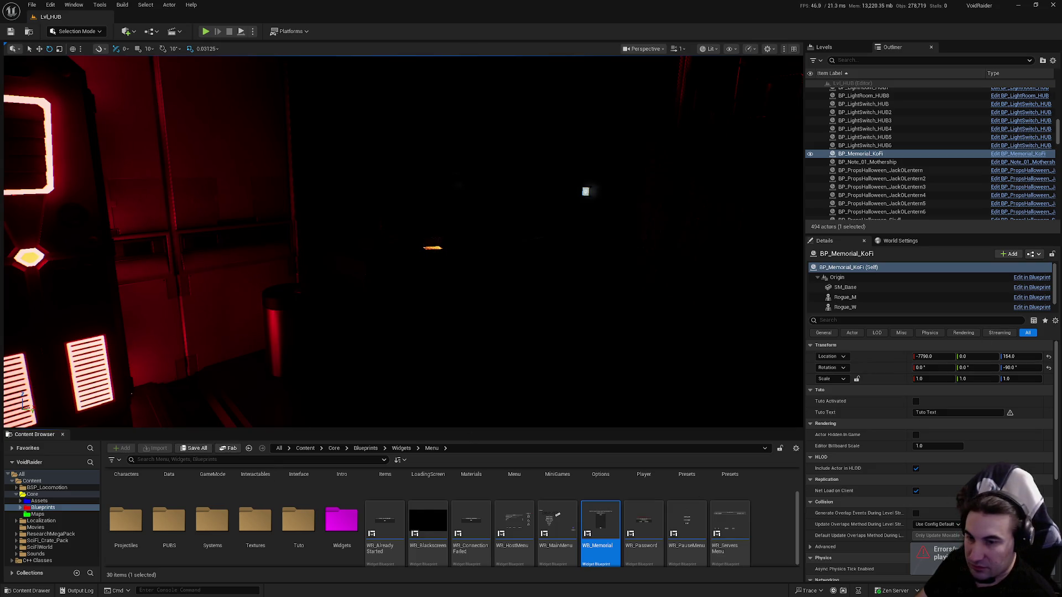
Fly the camera over the dark room and red-lit tables, then re-centre on the memorial actor.
{"action": "key", "text": "w"}
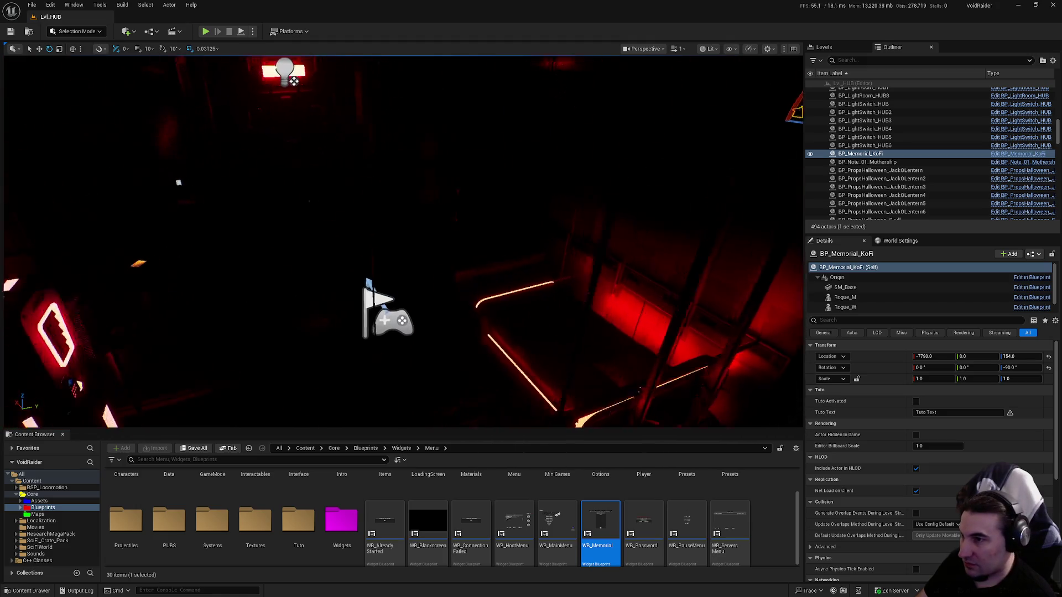
{"action": "key", "text": "s"}
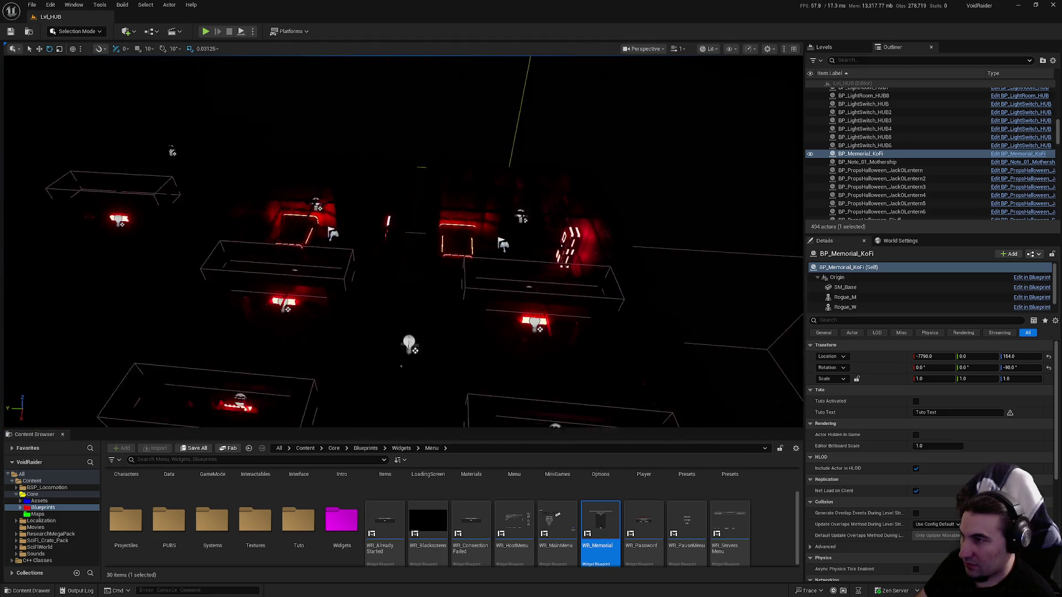
{"action": "key", "text": "w"}
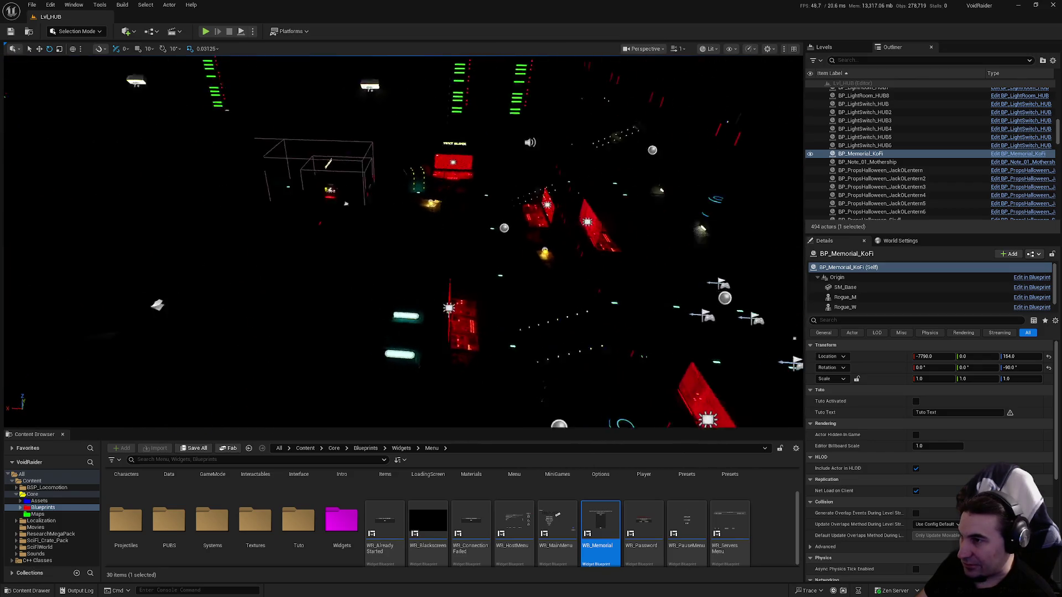
{"action": "key", "text": "s"}
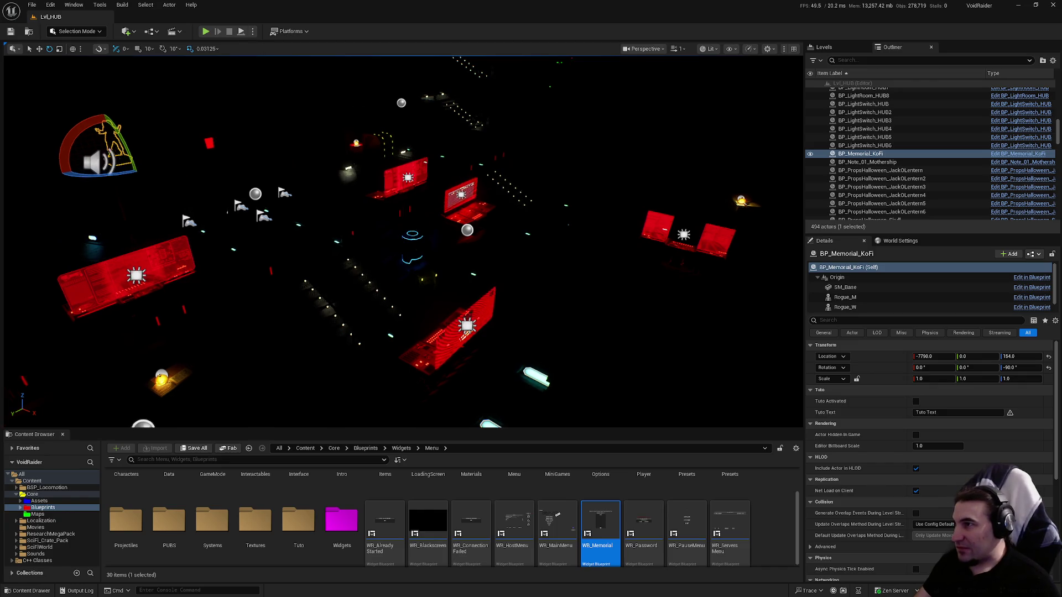
{"action": "key", "text": "f"}
{"action": "left_click", "coordinate": [710, 49]}
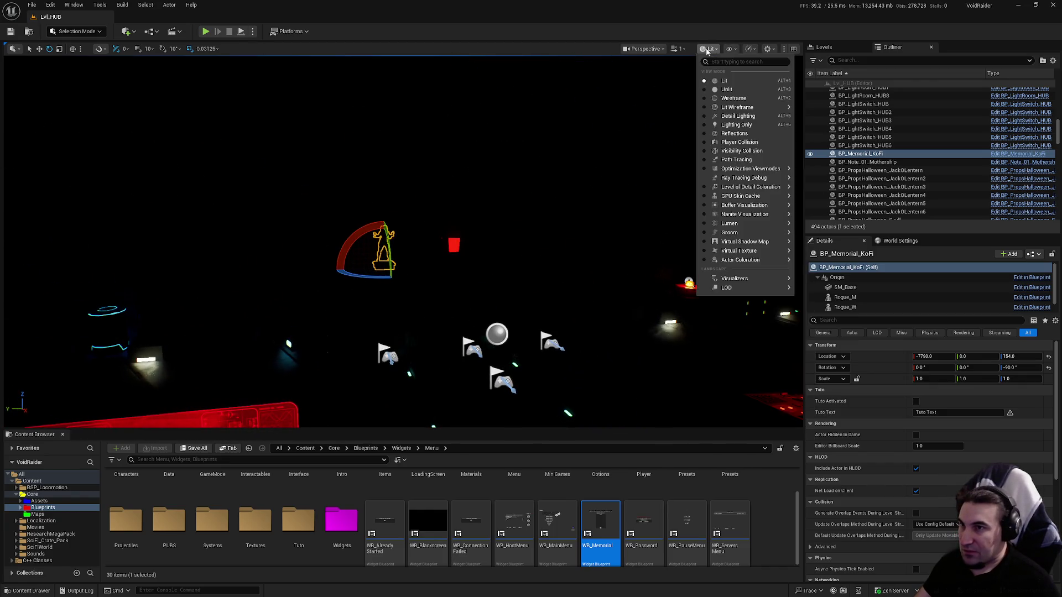
Render the viewport Unlit, fly into the hangar corridor facing the RAIDERS WANTED poster, then open the Start menu.
{"action": "left_click", "coordinate": [719, 87]}
{"action": "mouse_move", "coordinate": [560, 231]}
{"action": "left_mouse_down"}
{"action": "mouse_move", "coordinate": [522, 175]}
{"action": "mouse_move", "coordinate": [154, 66]}
{"action": "mouse_move", "coordinate": [205, 47]}
{"action": "mouse_move", "coordinate": [565, 337]}
{"action": "left_mouse_up"}
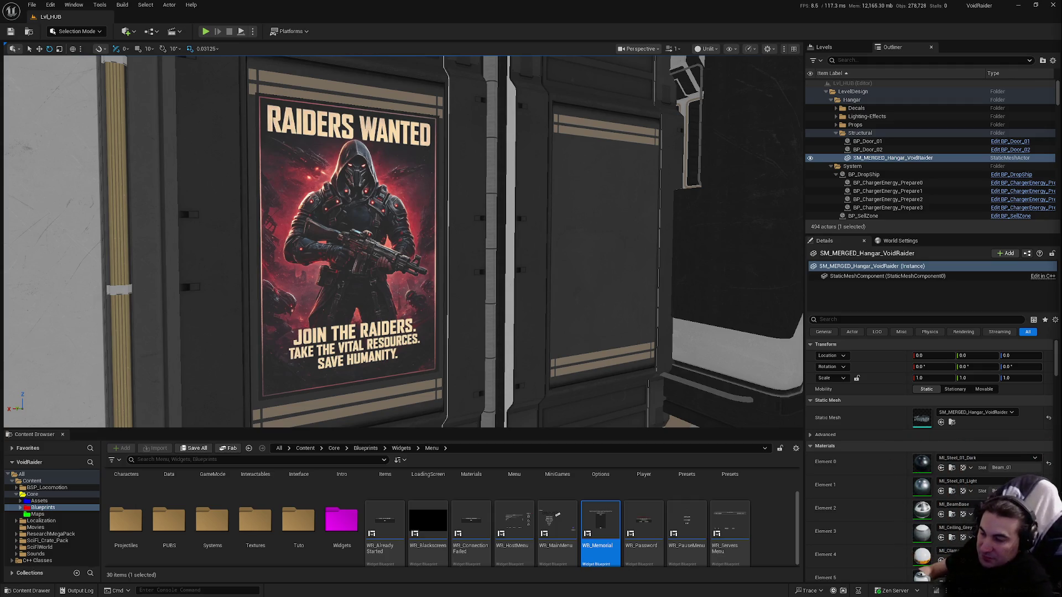
{"action": "key", "text": "super"}
{"action": "mouse_move", "coordinate": [479, 591]}
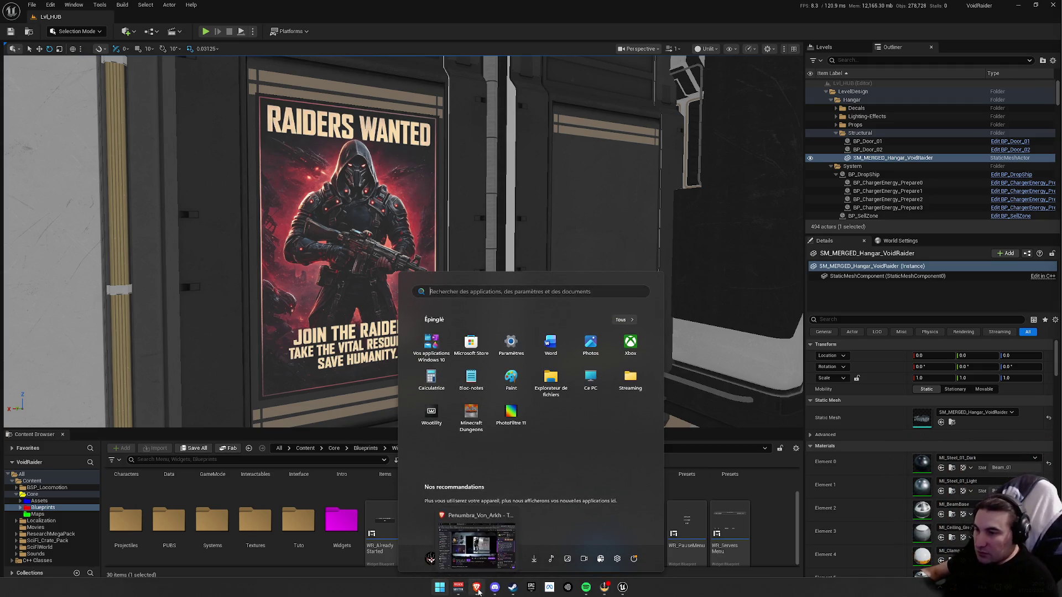
{"action": "key", "text": "super"}
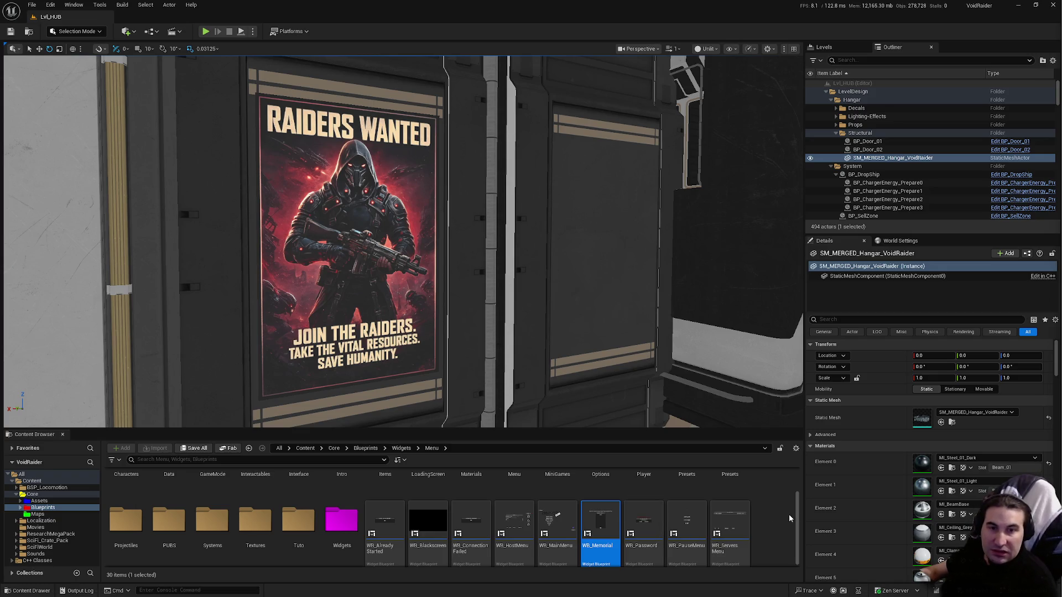
{"action": "key", "text": "super"}
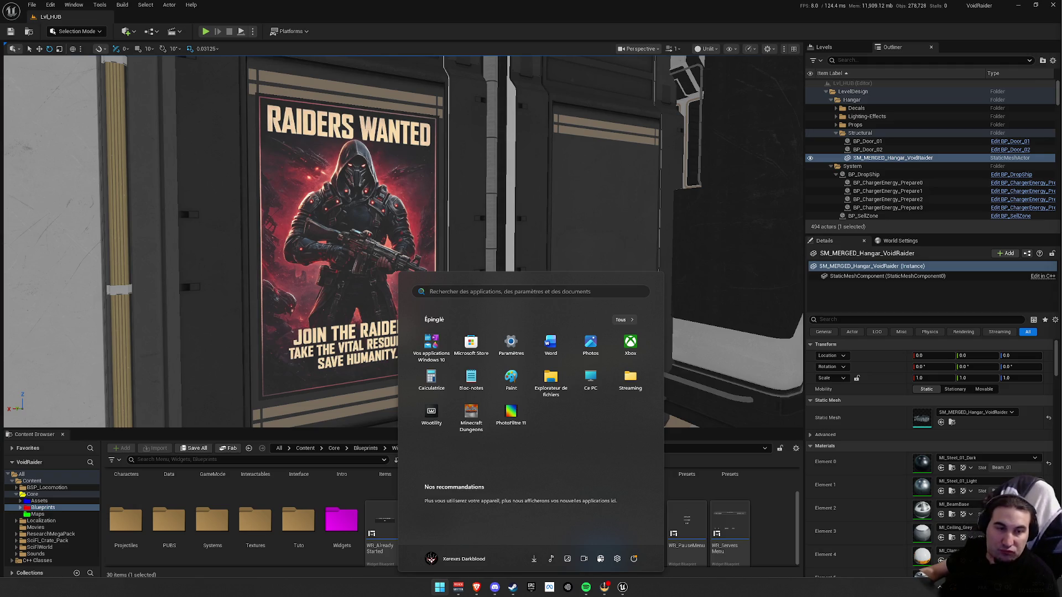
{"action": "key", "text": "super"}
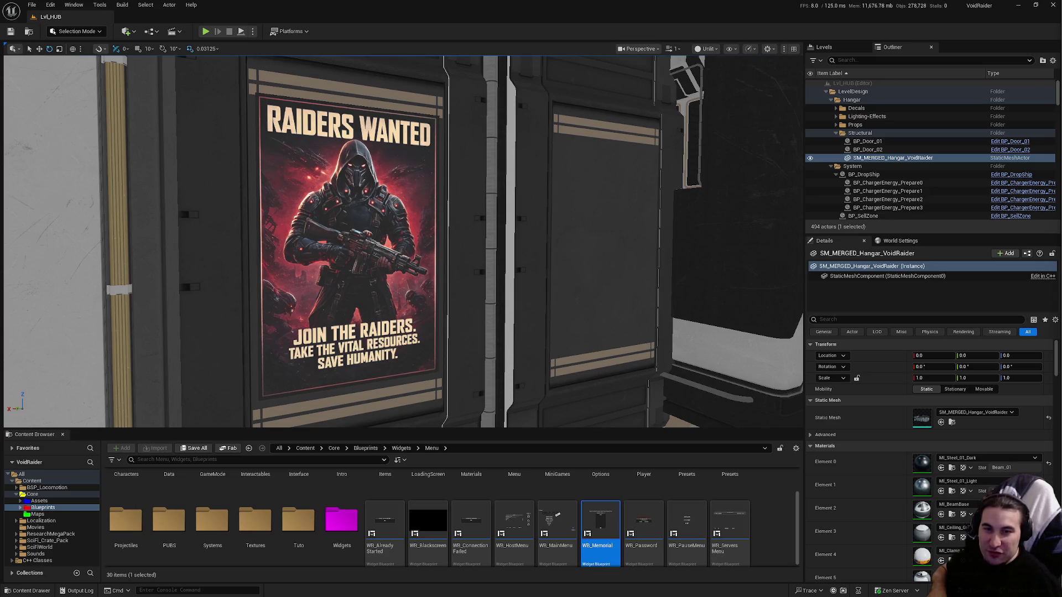
{"action": "key", "text": "super"}
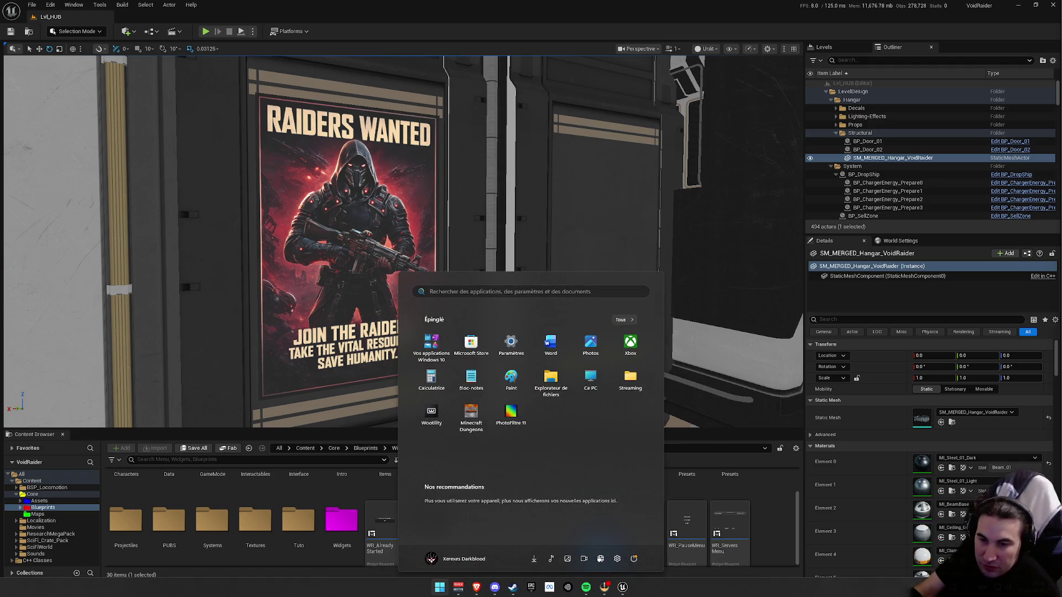
{"action": "key", "text": "super"}
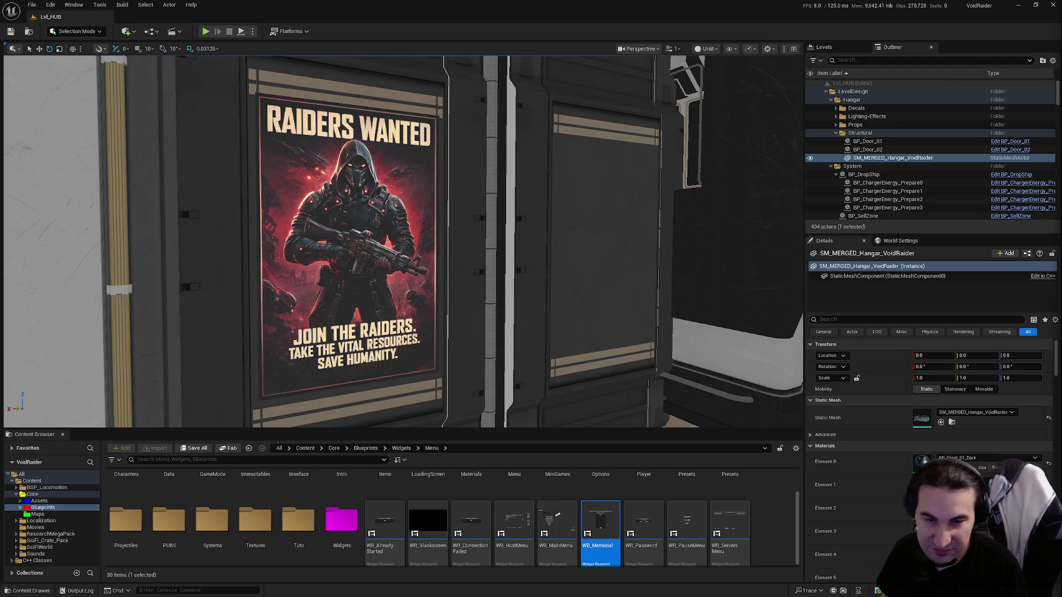
{"action": "key", "text": "super"}
{"action": "key", "text": "super"}
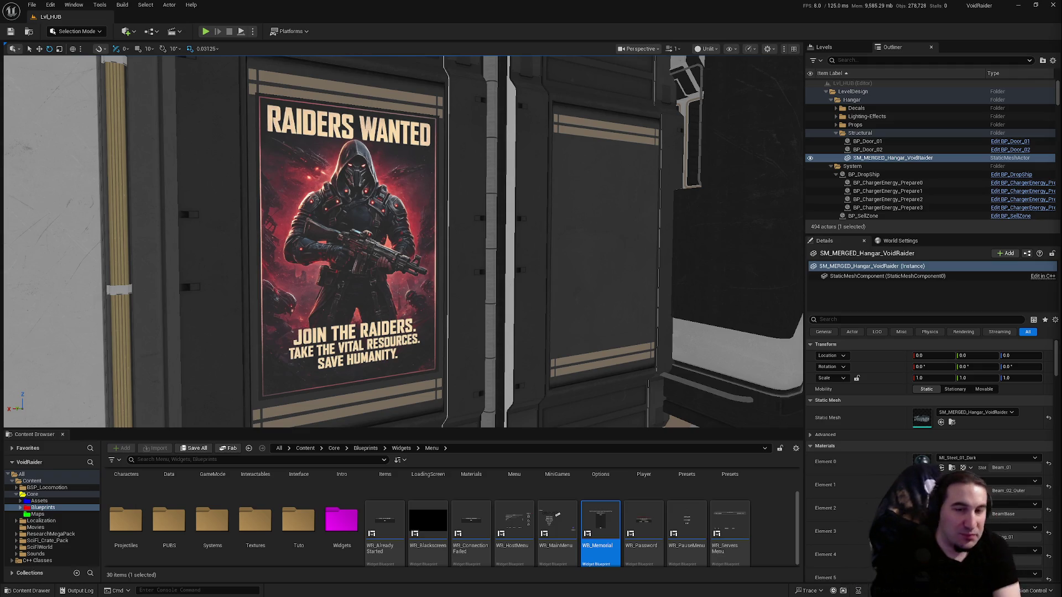
{"action": "key", "text": "super"}
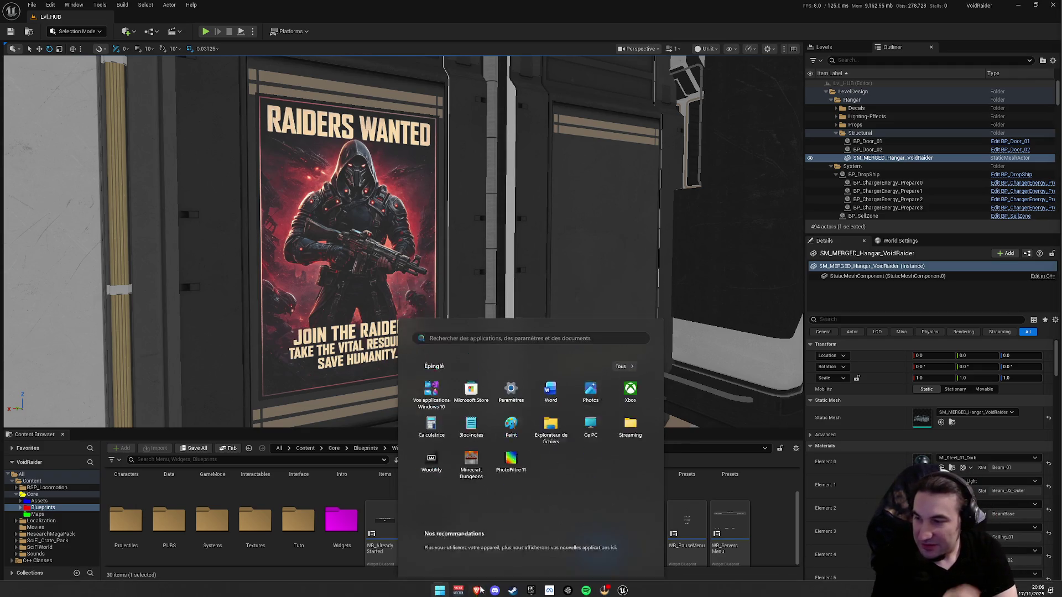
{"action": "key", "text": "super"}
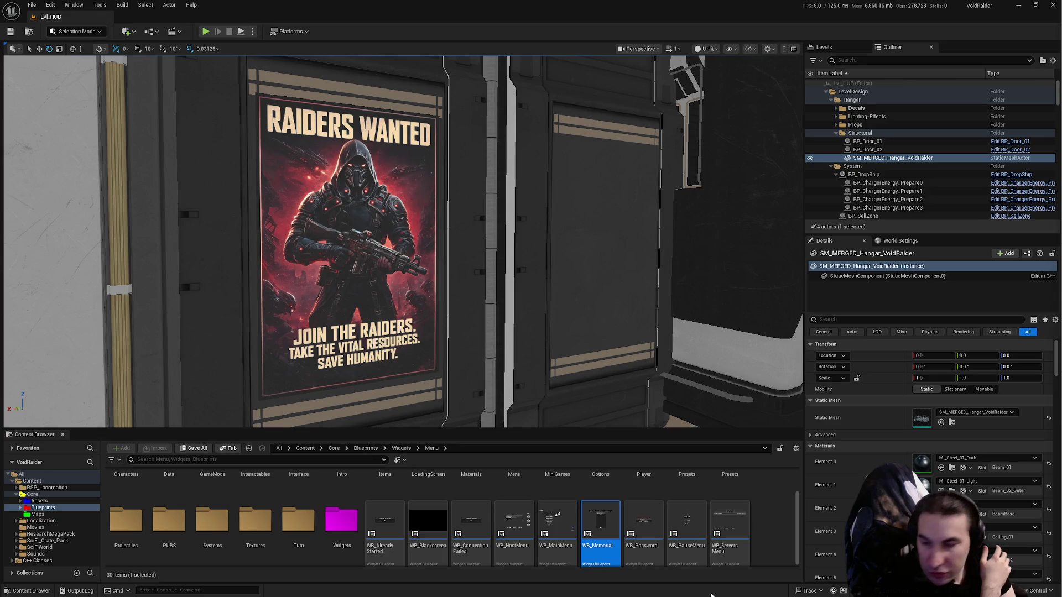
{"action": "key", "text": "super"}
{"action": "mouse_move", "coordinate": [498, 589]}
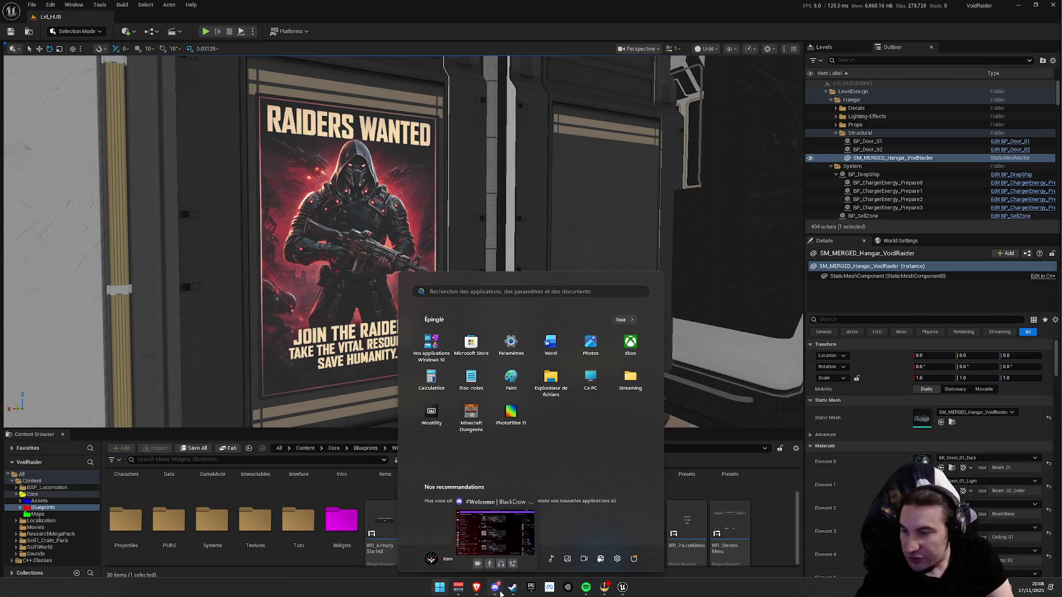
{"action": "key", "text": "Escape"}
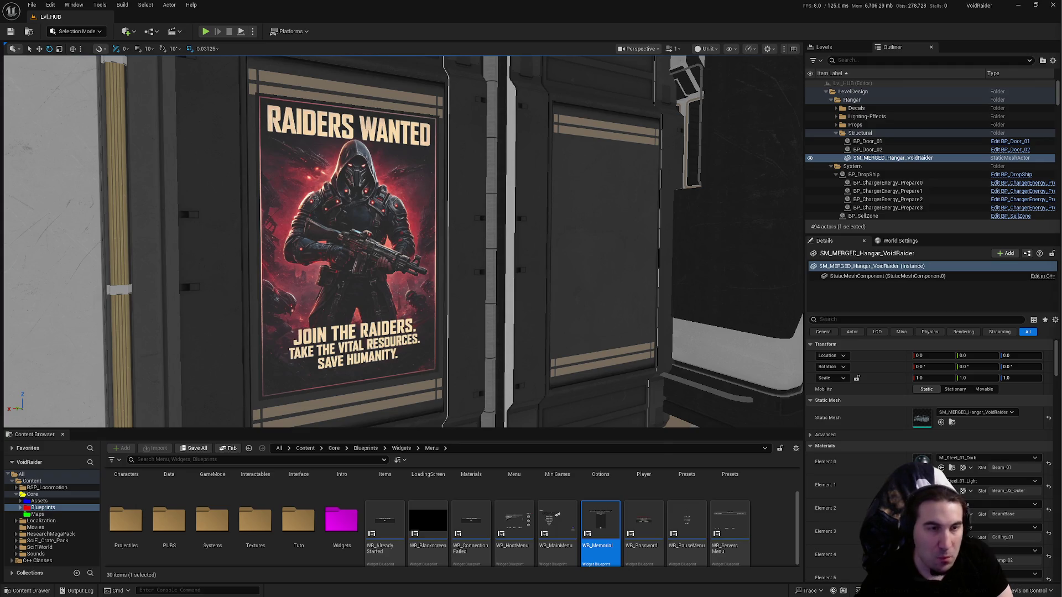
{"action": "key", "text": "super"}
{"action": "key", "text": "Escape"}
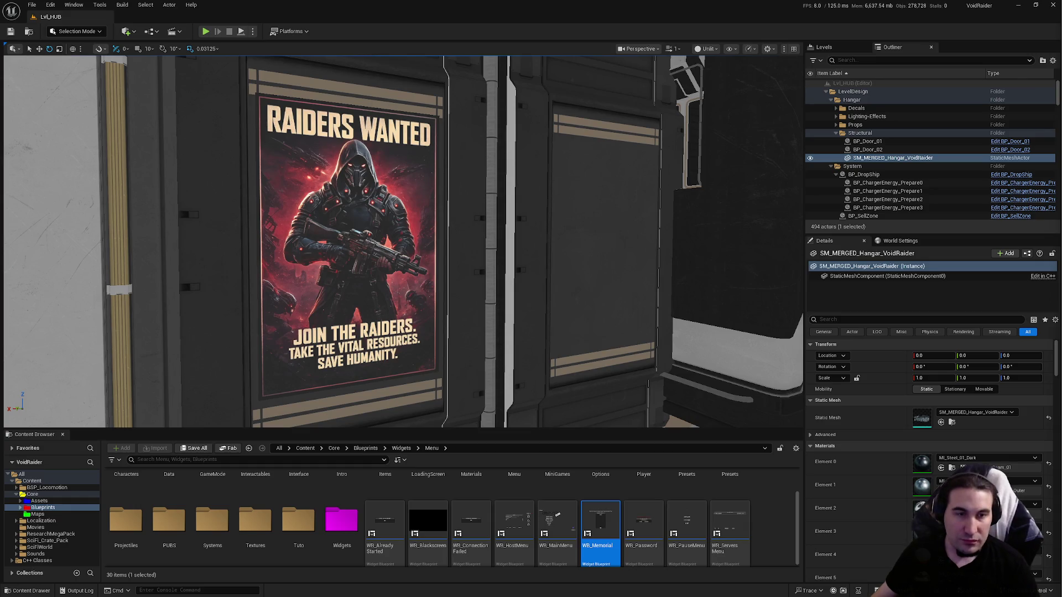
Pull the view back to the hangar corridor, then pause Ultra Vomit's 'Jésus' in Spotify at 0:11.
{"action": "mouse_move", "coordinate": [380, 155]}
{"action": "left_mouse_down"}
{"action": "mouse_move", "coordinate": [321, 232]}
{"action": "mouse_move", "coordinate": [287, 210]}
{"action": "mouse_move", "coordinate": [196, 74]}
{"action": "left_mouse_up"}
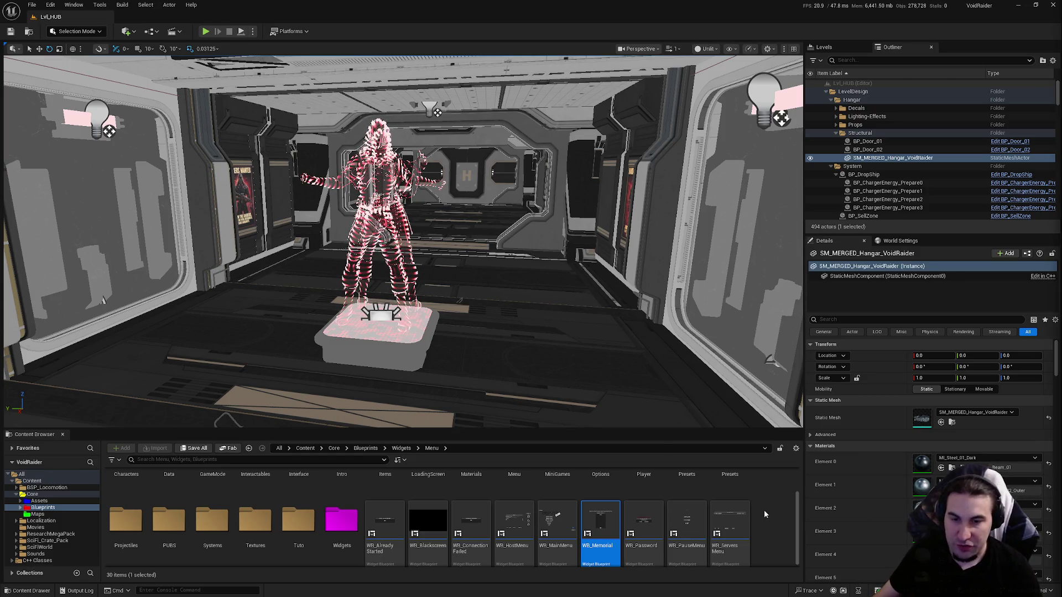
{"action": "key", "text": "super"}
{"action": "left_click", "coordinate": [576, 588]}
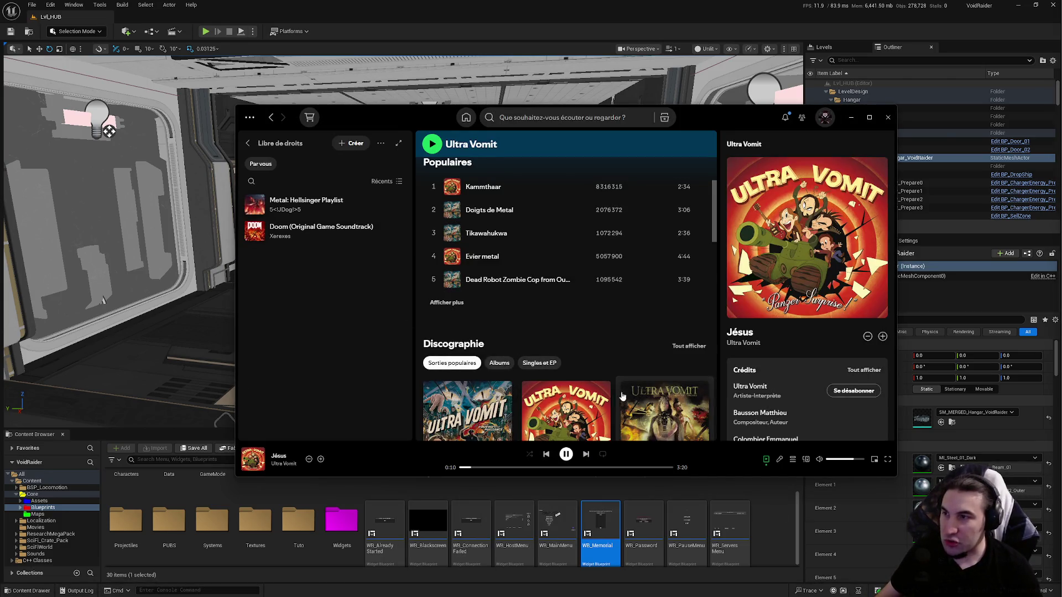
{"action": "left_click", "coordinate": [566, 454]}
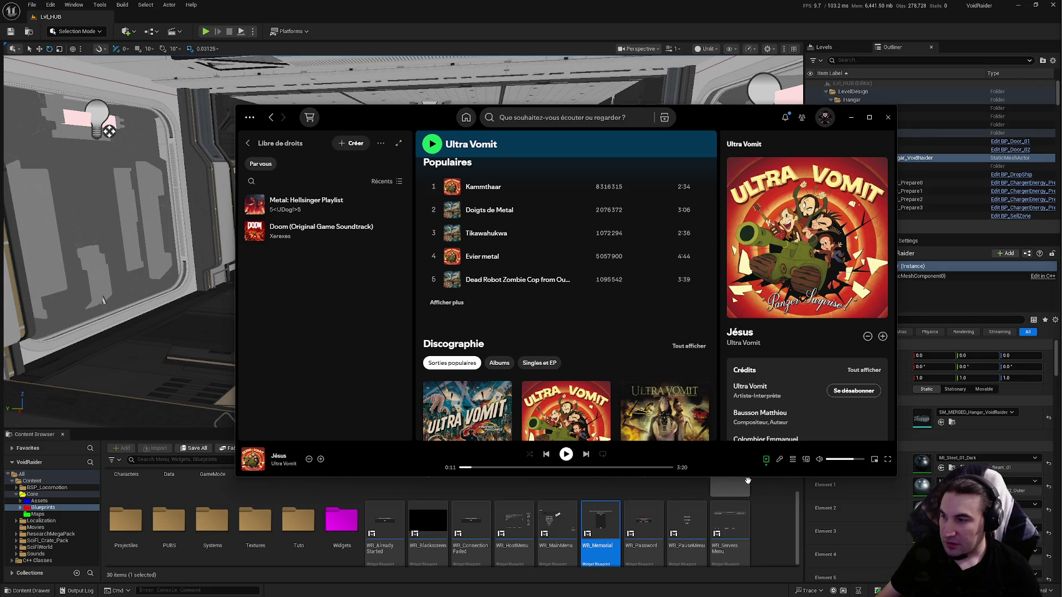